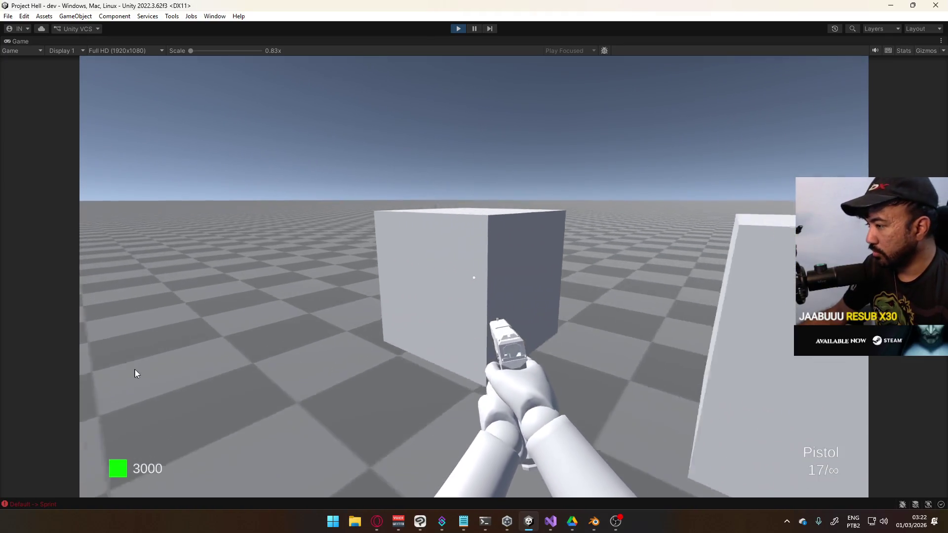
- Switch from the pistol to the SMG, then turn the view, reload and fire it
{"action": "key", "text": "2"}
{"action": "mouse_move", "coordinate": [651, 315]}
{"action": "left_mouse_down"}
{"action": "mouse_move", "coordinate": [624, 305]}
{"action": "mouse_move", "coordinate": [535, 313]}
{"action": "mouse_move", "coordinate": [500, 295]}
{"action": "mouse_move", "coordinate": [467, 308]}
{"action": "mouse_move", "coordinate": [450, 296]}
{"action": "mouse_move", "coordinate": [559, 289]}
{"action": "left_mouse_up"}
{"action": "key", "text": "r"}
{"action": "left_click", "coordinate": [449, 299]}
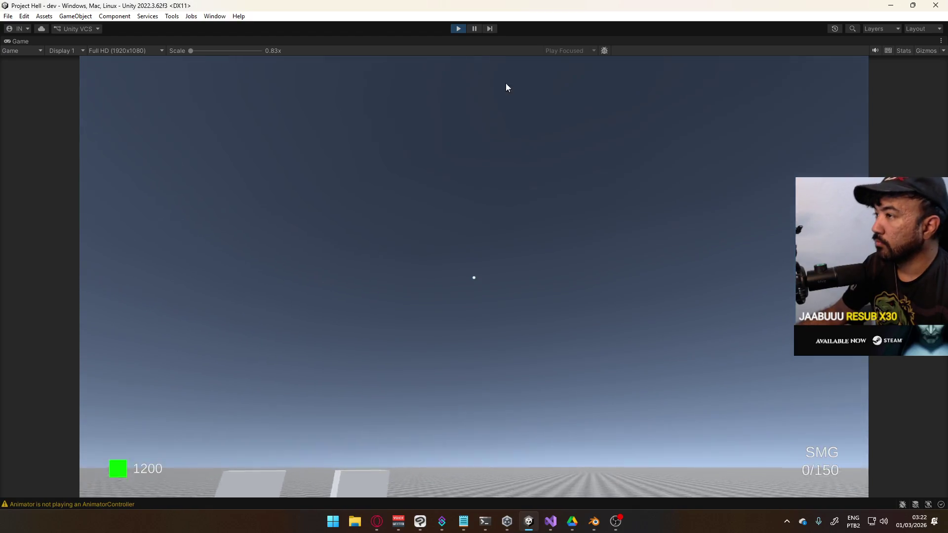
- Stop Unity play mode and bring the Blender rig file to the front
{"action": "left_click", "coordinate": [455, 31]}
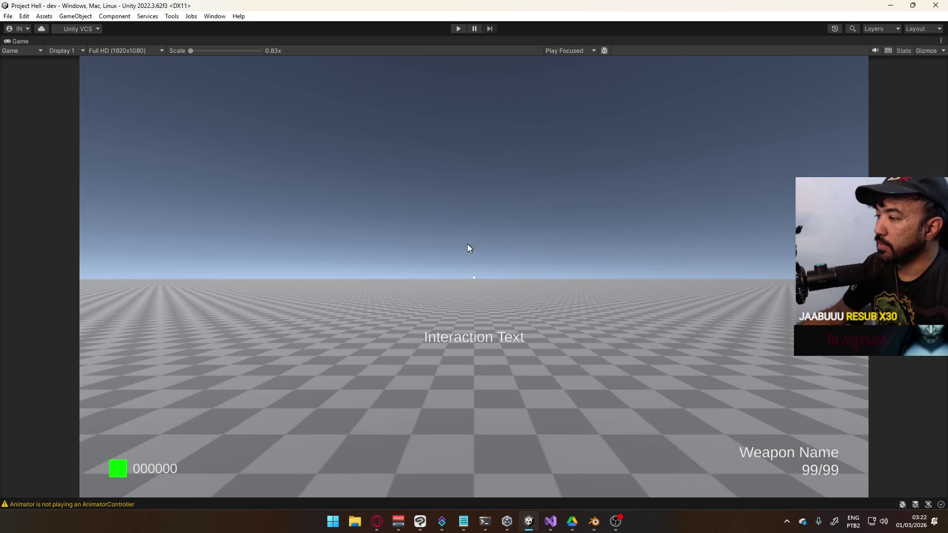
{"action": "left_click", "coordinate": [594, 524]}
{"action": "right_click", "coordinate": [478, 159]}
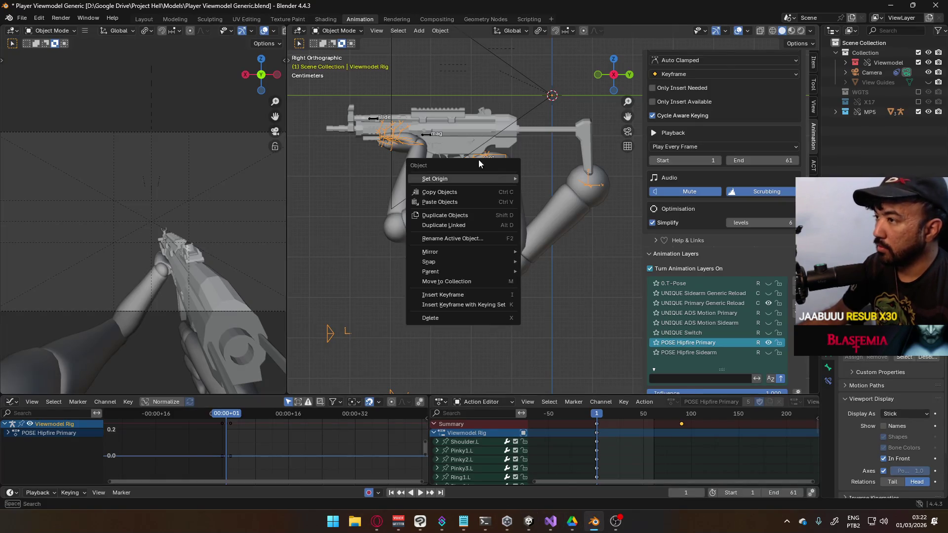
- Orbit close around the MP5 rig's gun and hands, then Alt+Tab to the YouTube browser
{"action": "mouse_move", "coordinate": [479, 159]}
{"action": "middle_mouse_down"}
{"action": "mouse_move", "coordinate": [460, 174]}
{"action": "mouse_move", "coordinate": [470, 149]}
{"action": "mouse_move", "coordinate": [422, 147]}
{"action": "mouse_move", "coordinate": [519, 209]}
{"action": "mouse_move", "coordinate": [514, 191]}
{"action": "mouse_move", "coordinate": [506, 199]}
{"action": "mouse_move", "coordinate": [497, 187]}
{"action": "mouse_move", "coordinate": [432, 199]}
{"action": "mouse_move", "coordinate": [436, 250]}
{"action": "middle_mouse_up"}
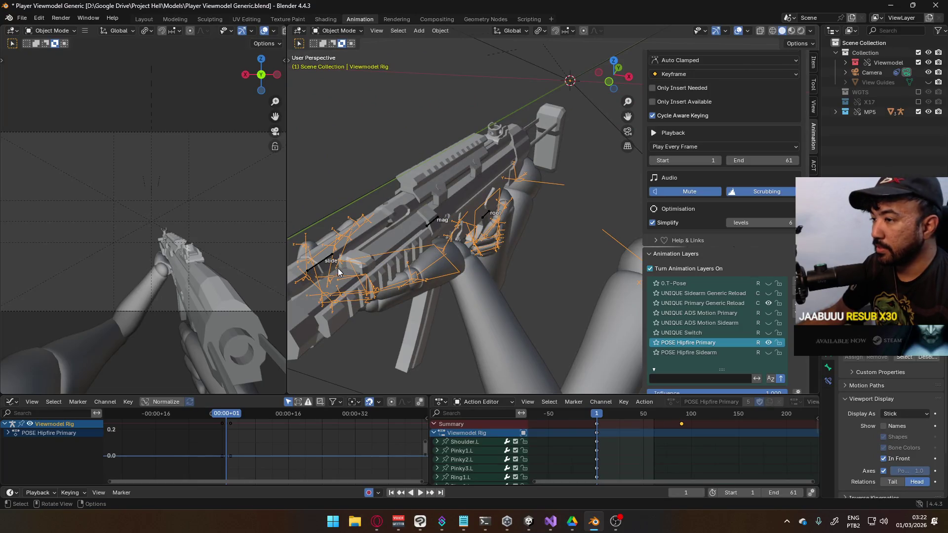
{"action": "key", "text": "alt+Tab"}
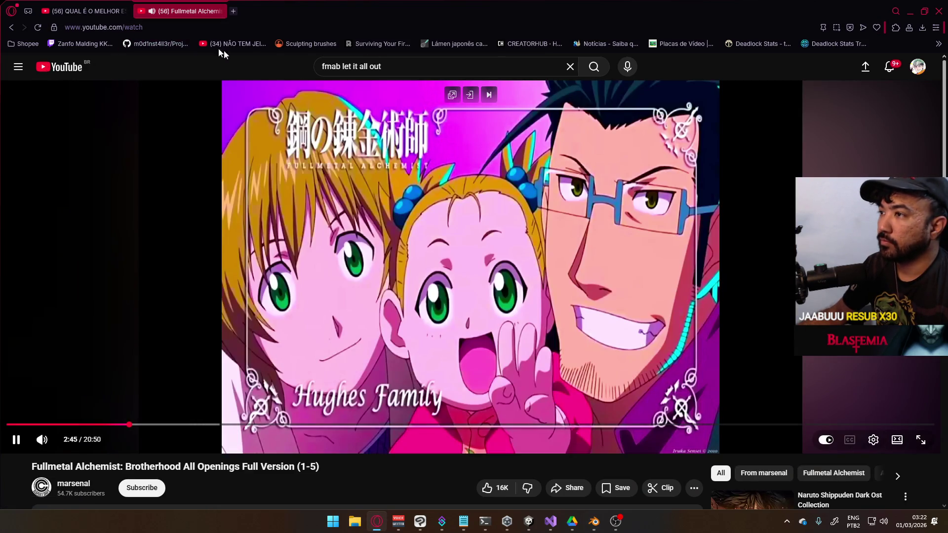
{"action": "right_click", "coordinate": [75, 80]}
{"action": "left_click", "coordinate": [111, 87]}
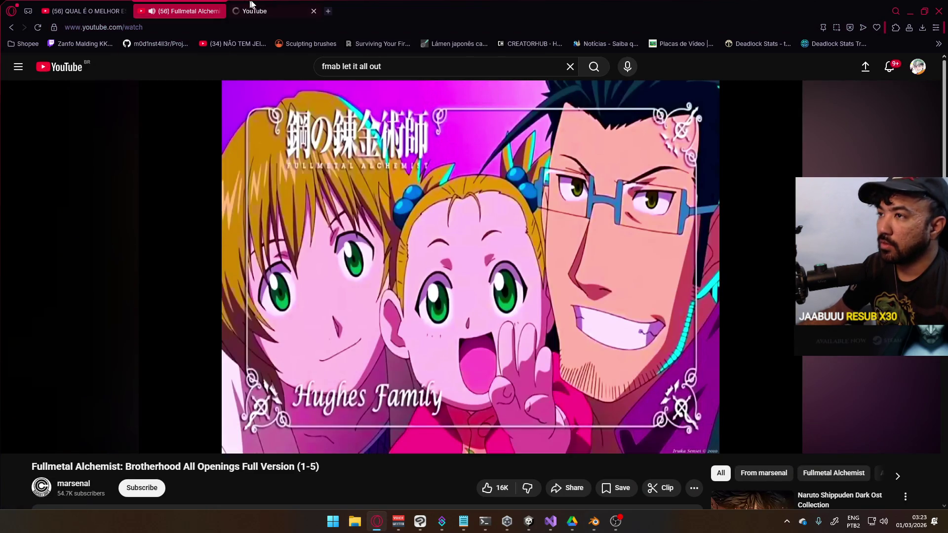
{"action": "left_click", "coordinate": [267, 11]}
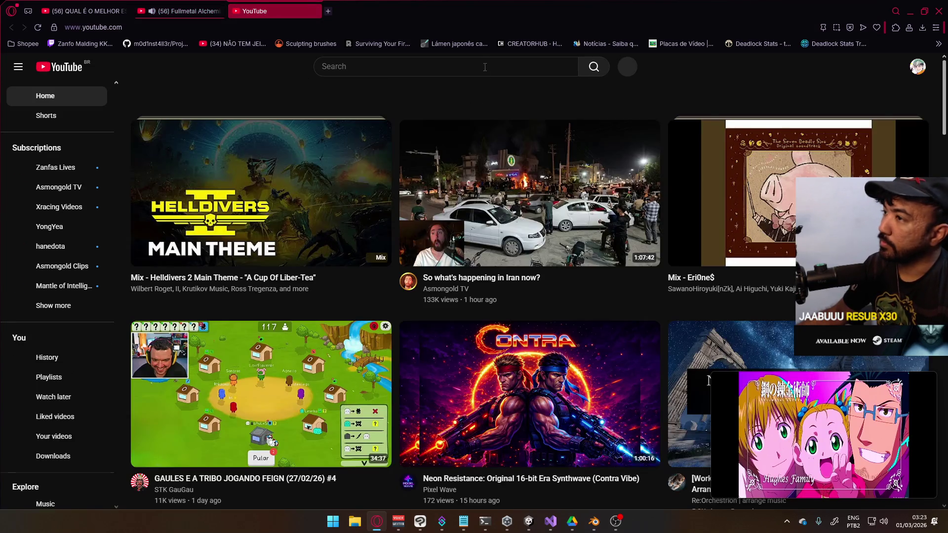
{"action": "left_click", "coordinate": [485, 67]}
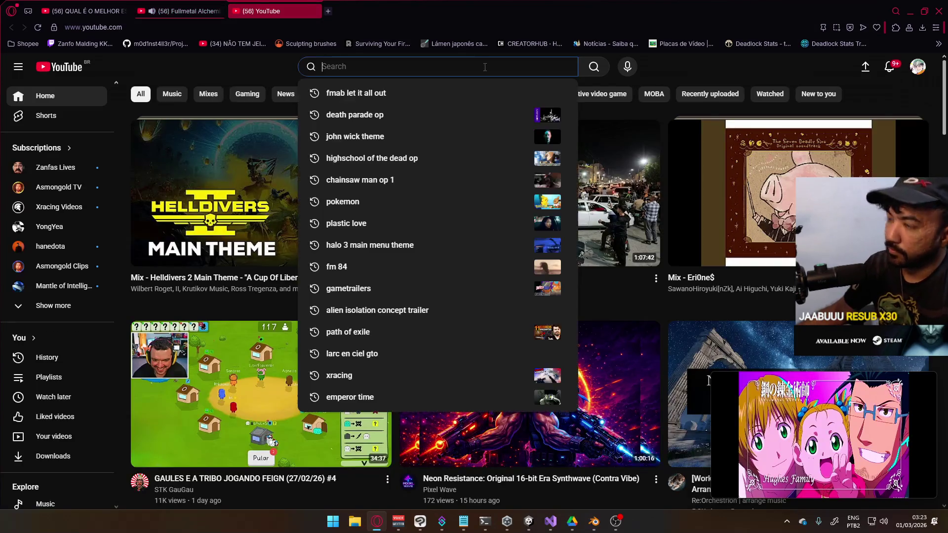
{"action": "type", "text": "mp5"}
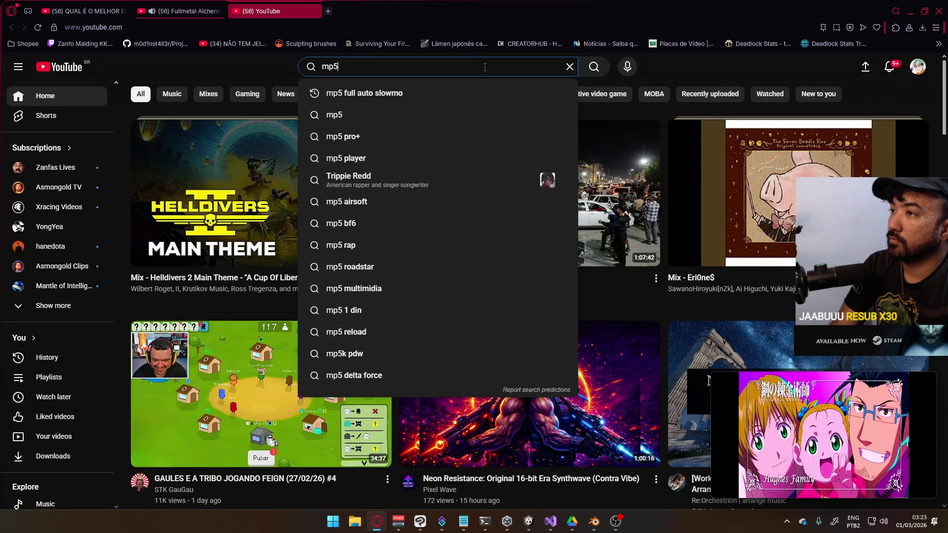
{"action": "left_click", "coordinate": [482, 99]}
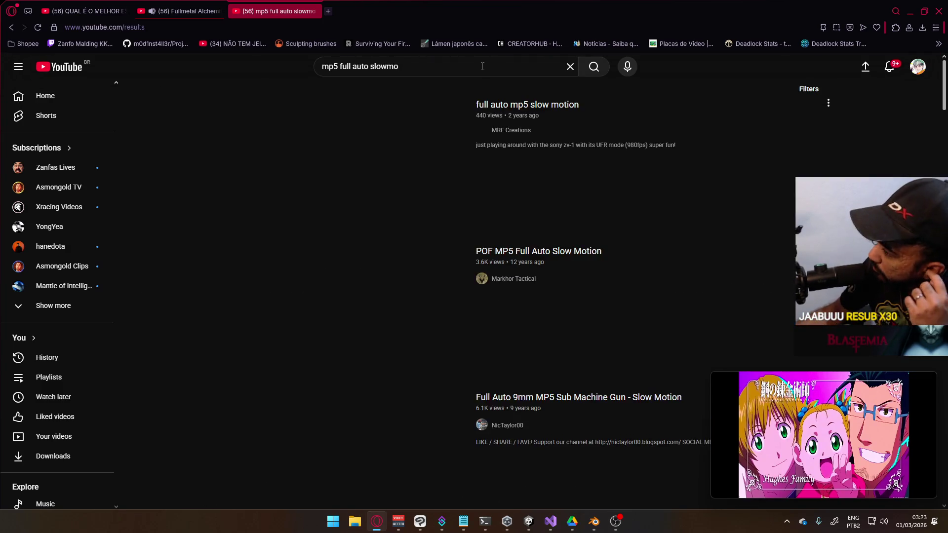
{"action": "left_click", "coordinate": [360, 145]}
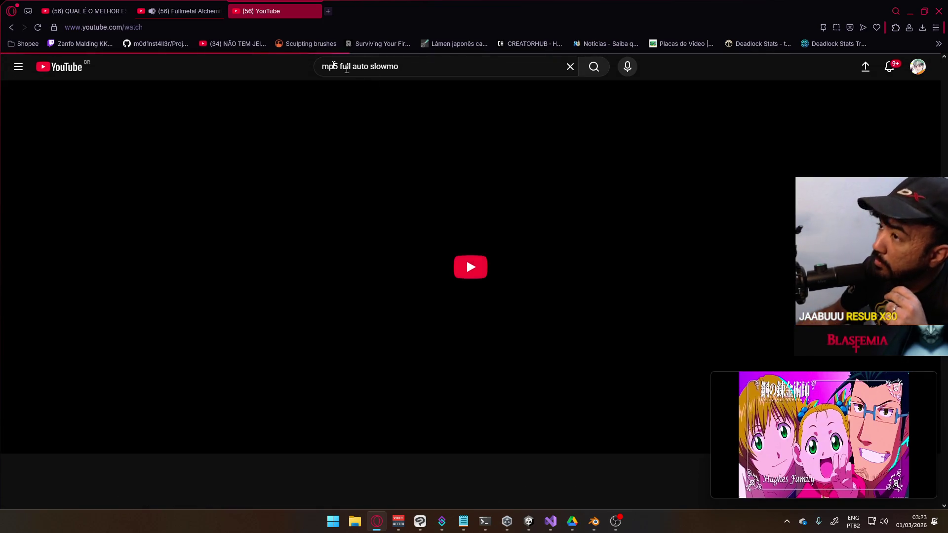
{"action": "left_click", "coordinate": [178, 14]}
{"action": "left_click", "coordinate": [274, 11]}
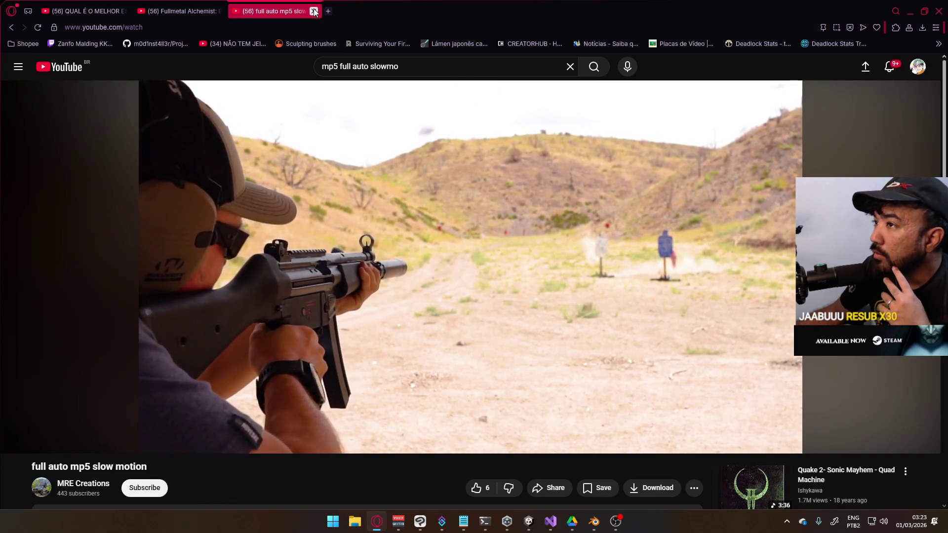
{"action": "key", "text": "ctrl+w"}
{"action": "mouse_move", "coordinate": [594, 521]}
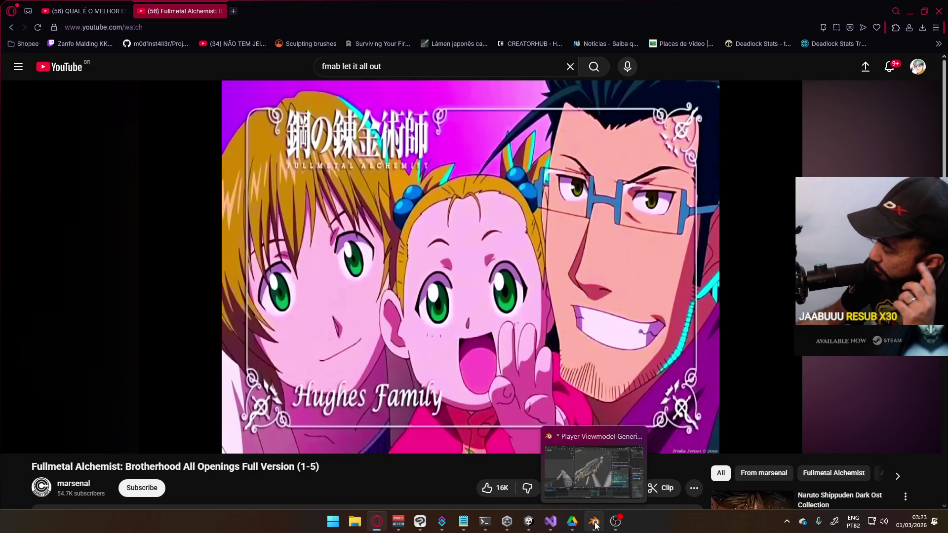
{"action": "left_click", "coordinate": [533, 519]}
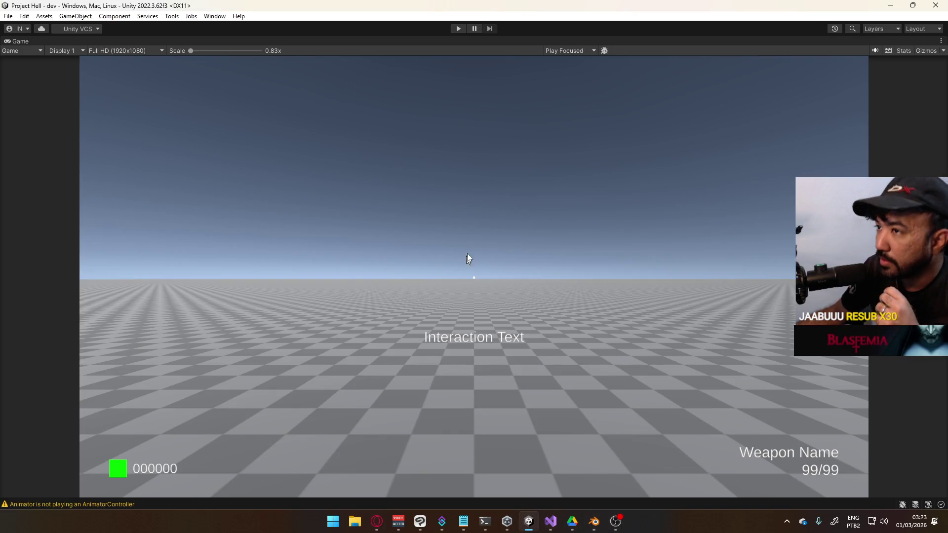
- Untick Maximize on the Unity Game view, then switch via Blender to the YouTube browser
{"action": "right_click", "coordinate": [447, 42]}
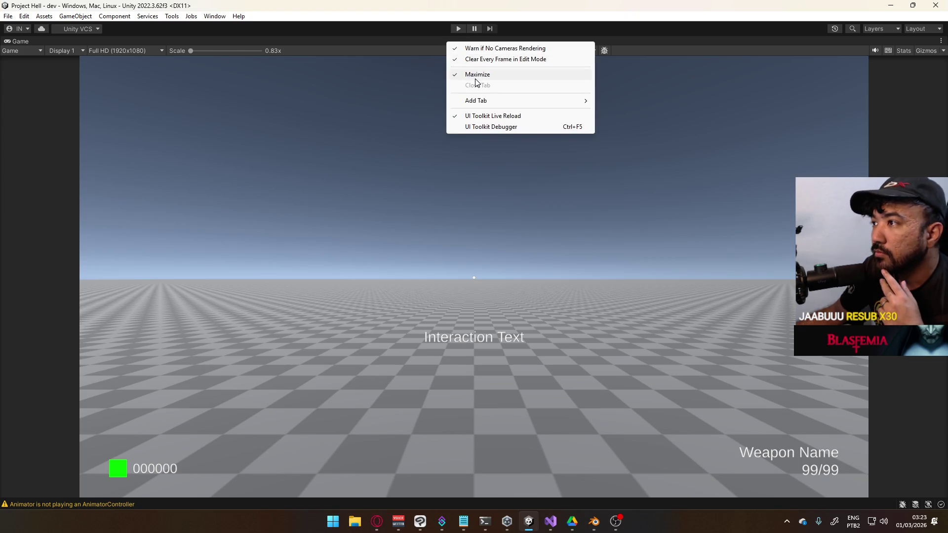
{"action": "left_click", "coordinate": [474, 75]}
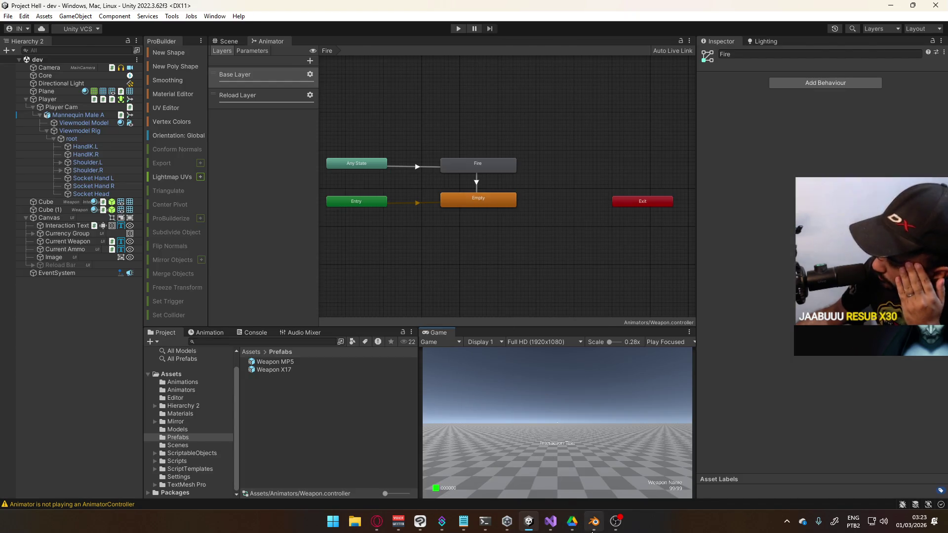
{"action": "left_click", "coordinate": [594, 521]}
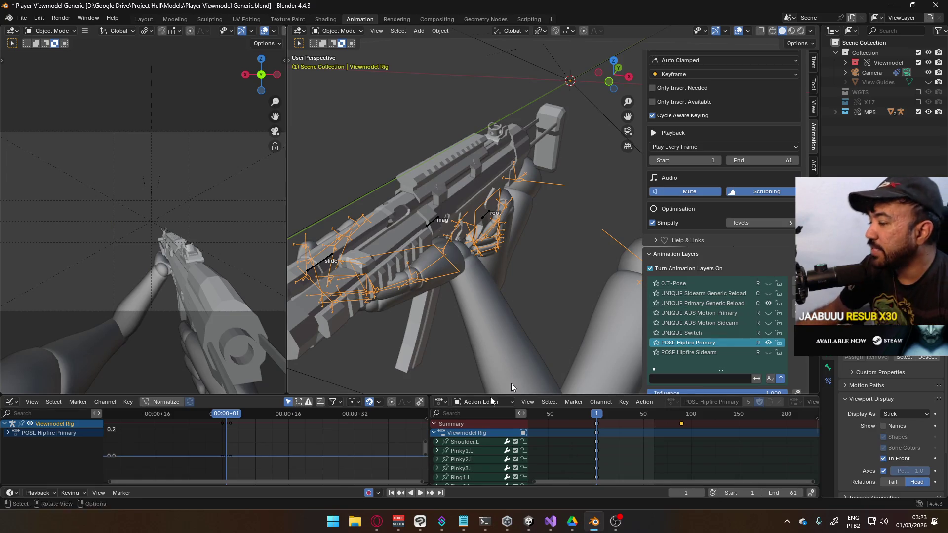
{"action": "left_click", "coordinate": [377, 521]}
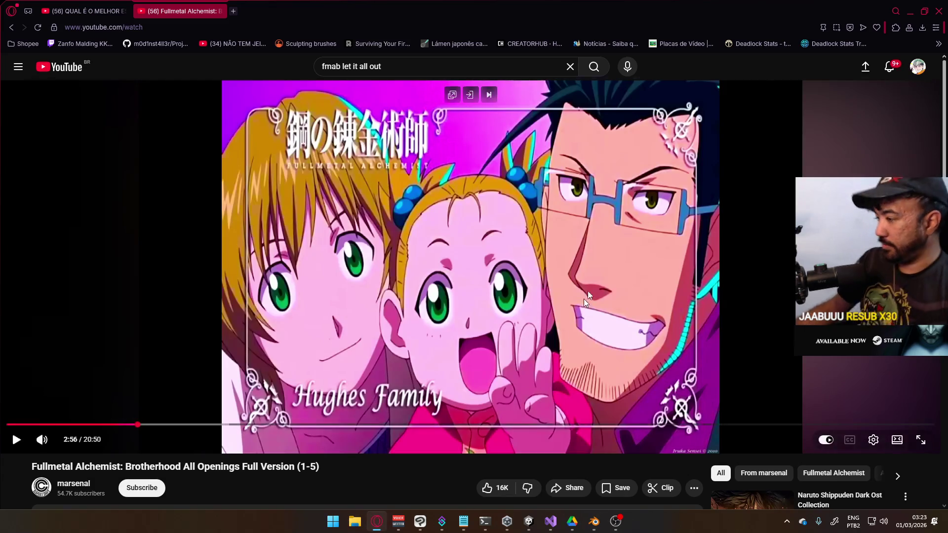
- From the YouTube home page, search for 'rurouni kenshin tsuiokuhen ost'
{"action": "scroll", "coordinate": [584, 299], "scroll_direction": "down", "scroll_amount": 5}
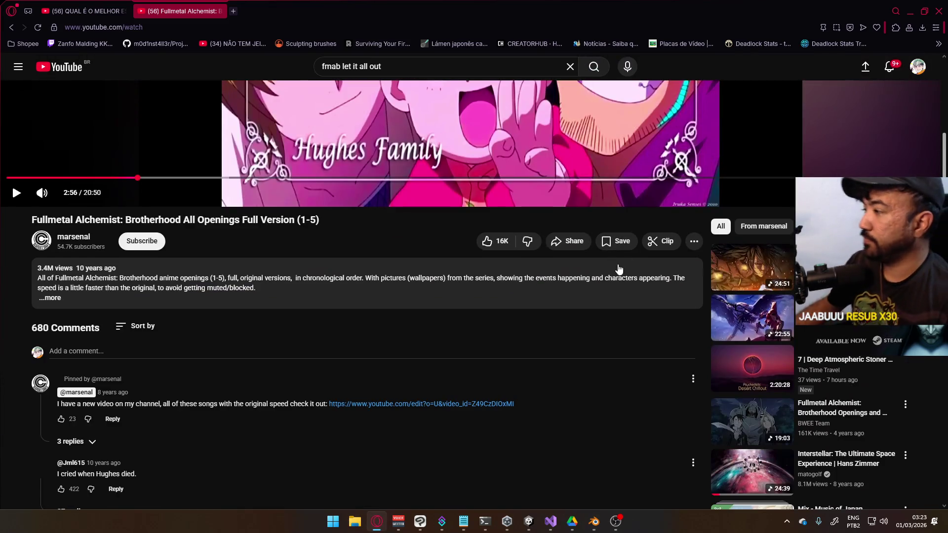
{"action": "left_click", "coordinate": [76, 67]}
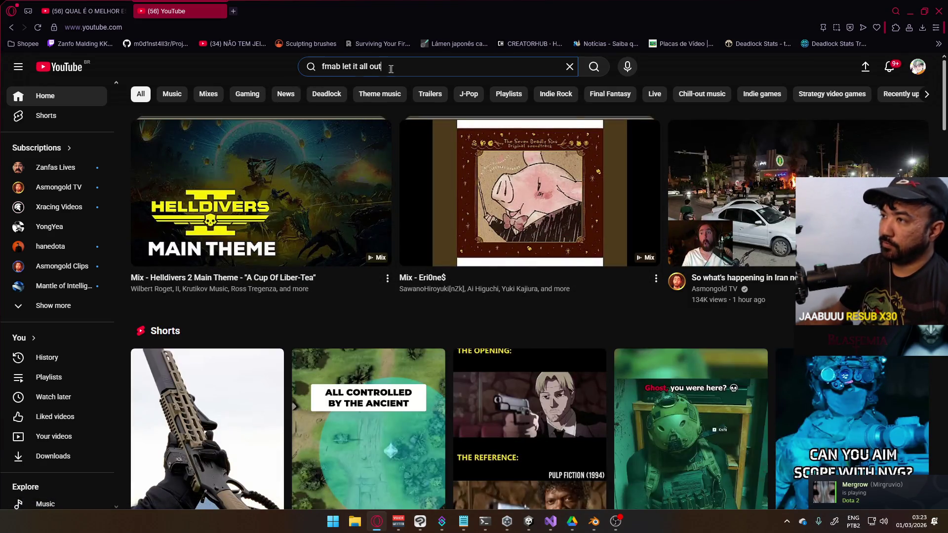
{"action": "left_click", "coordinate": [324, 73]}
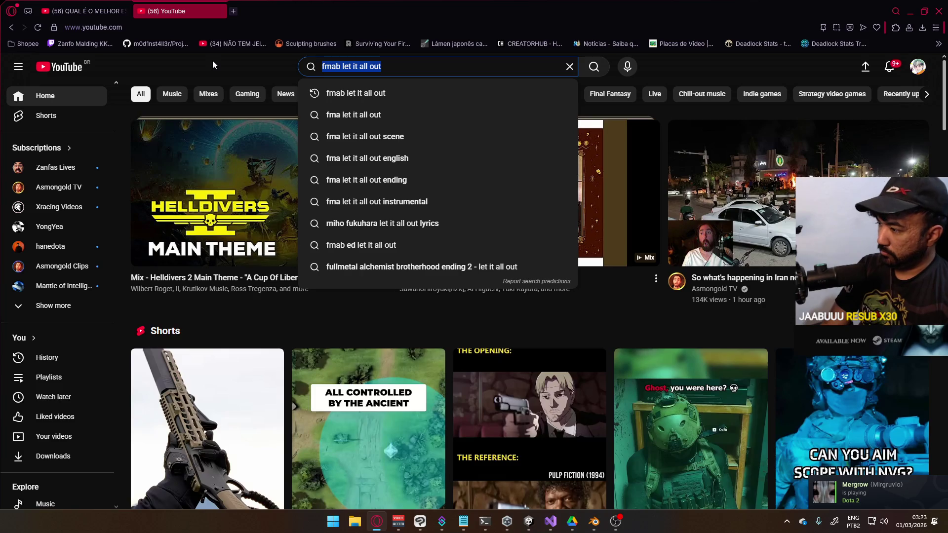
{"action": "type", "text": "rurouni kenshin"}
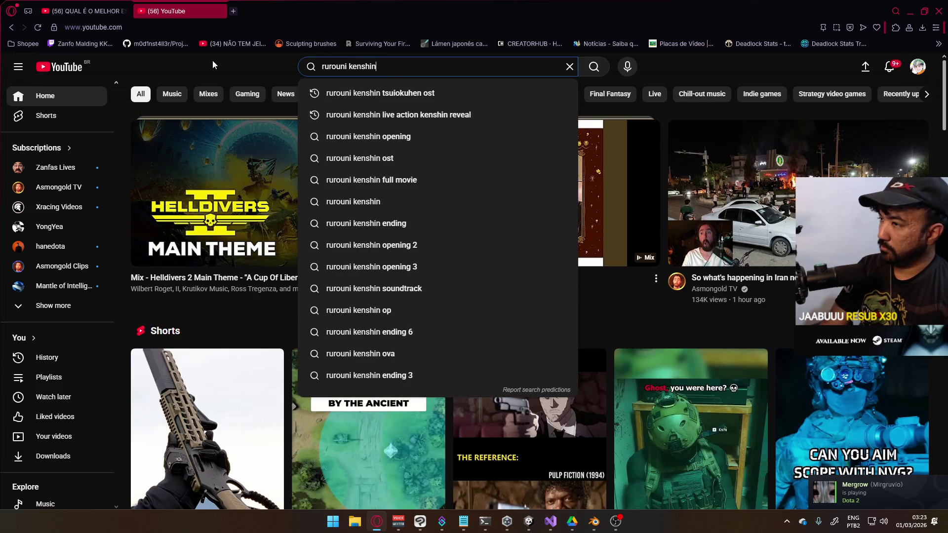
{"action": "key", "text": "Down"}
{"action": "key", "text": "Return"}
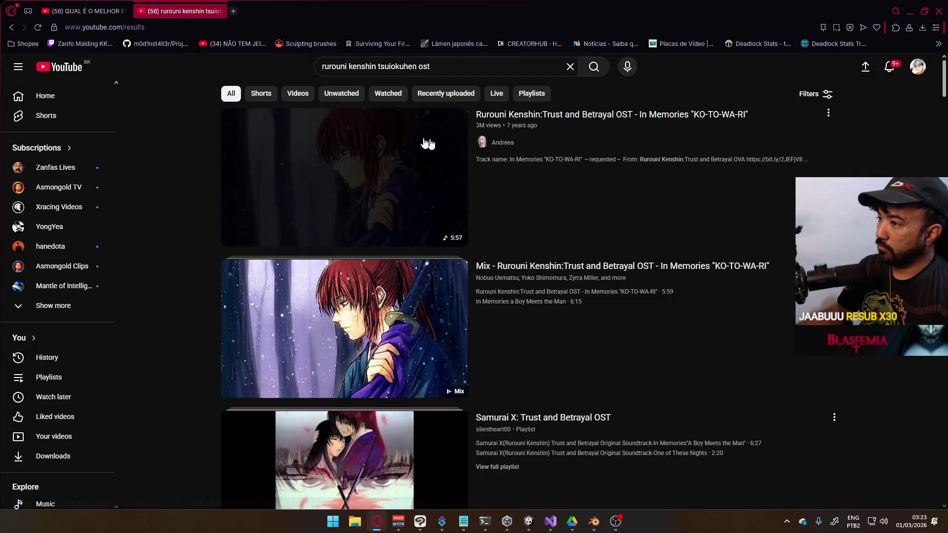
- Play the In Memories KO-TO-WA-RI OST video, minimize the browser and orbit the Blender rig
{"action": "left_click", "coordinate": [423, 144]}
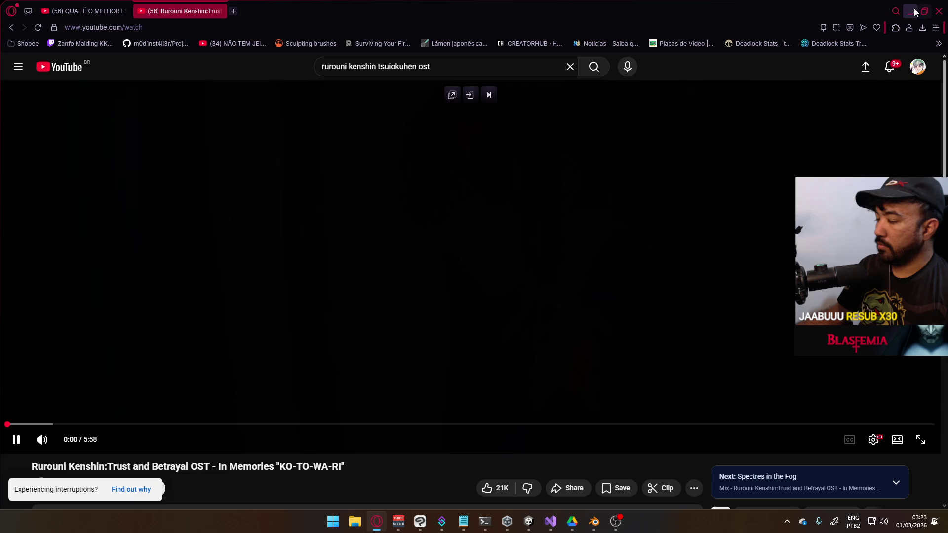
{"action": "left_click", "coordinate": [910, 10]}
{"action": "mouse_move", "coordinate": [443, 155]}
{"action": "middle_mouse_down"}
{"action": "mouse_move", "coordinate": [376, 213]}
{"action": "mouse_move", "coordinate": [459, 280]}
{"action": "mouse_move", "coordinate": [499, 237]}
{"action": "middle_mouse_up"}
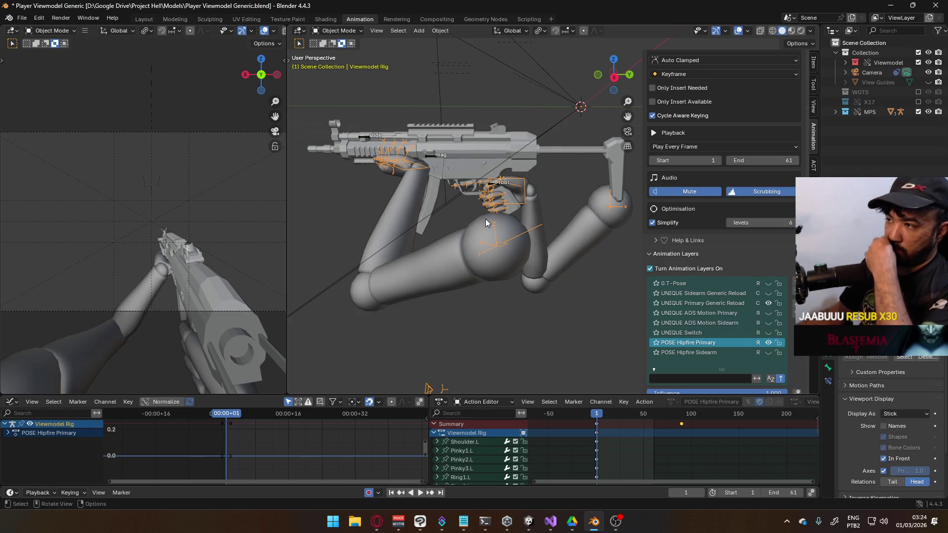
- Make the MP5 Rig active and select its CORE Move Cycle Primary layer
{"action": "left_click", "coordinate": [433, 156]}
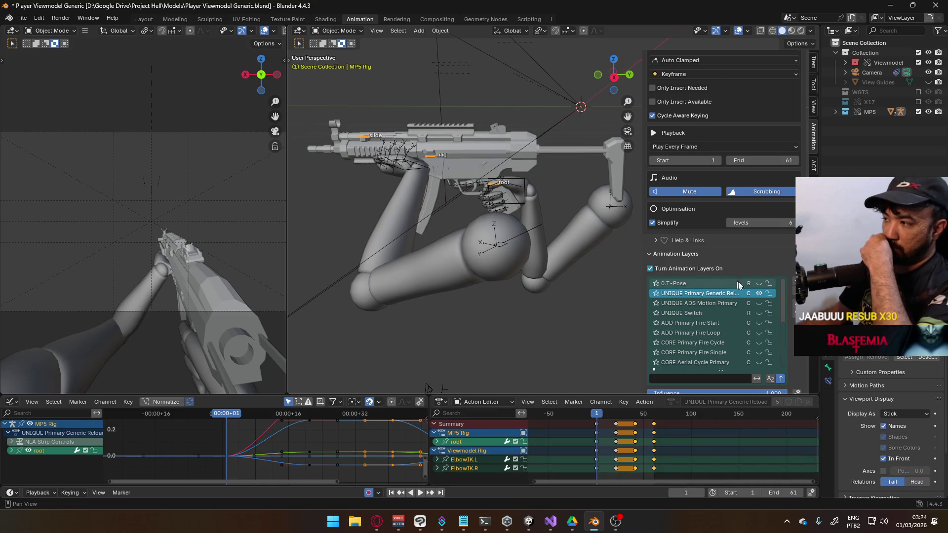
{"action": "scroll", "coordinate": [756, 307], "scroll_direction": "down", "scroll_amount": 10}
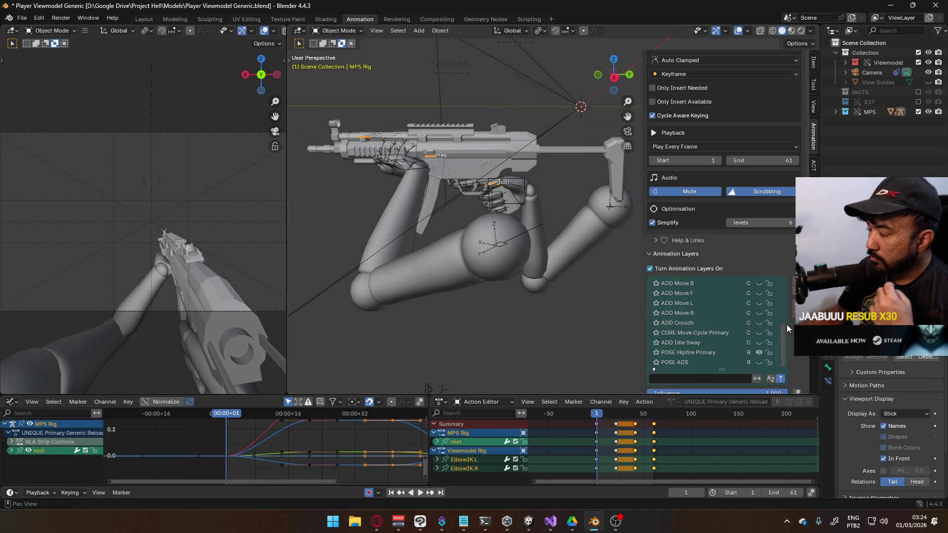
{"action": "left_click", "coordinate": [684, 333]}
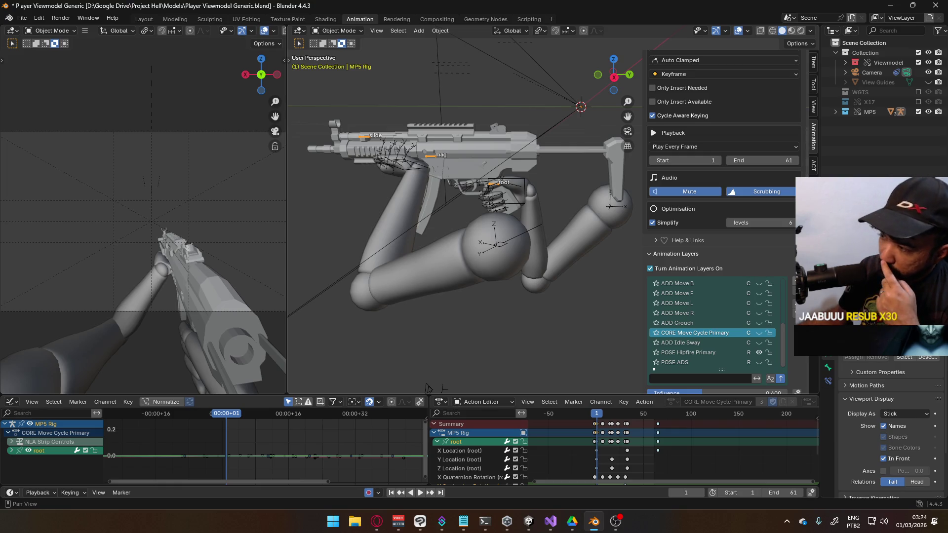
- Add a new animation layer named 'CORE Sprint Cycle Primary' and make it active
{"action": "left_click", "coordinate": [790, 284]}
{"action": "double_click", "coordinate": [697, 333]}
{"action": "type", "text": "CORE Sprin"}
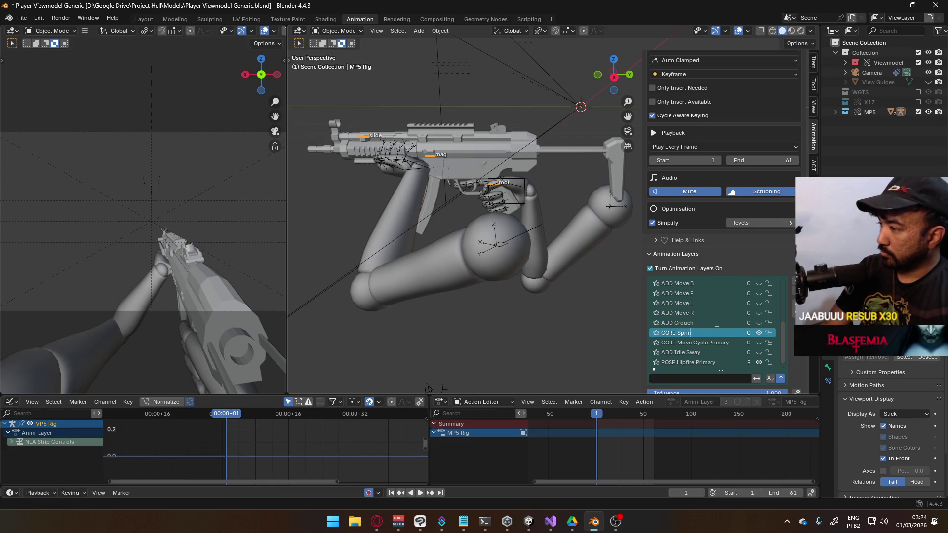
{"action": "type", "text": "ary"}
{"action": "key", "text": "Return"}
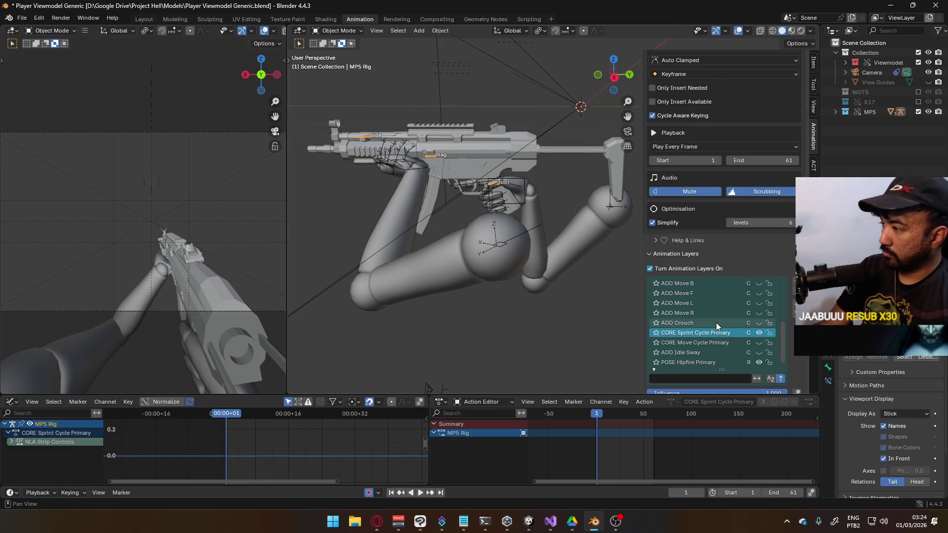
{"action": "left_click", "coordinate": [708, 342]}
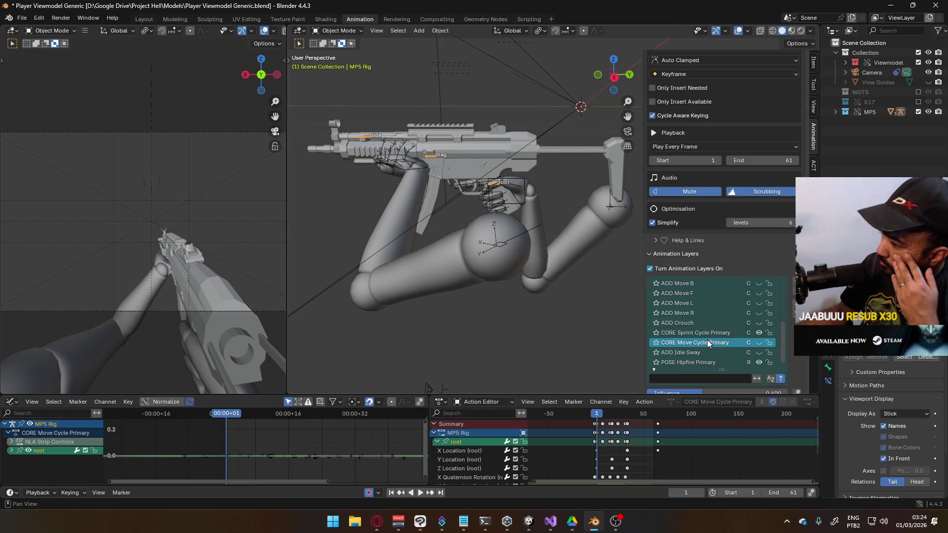
{"action": "left_click", "coordinate": [712, 333]}
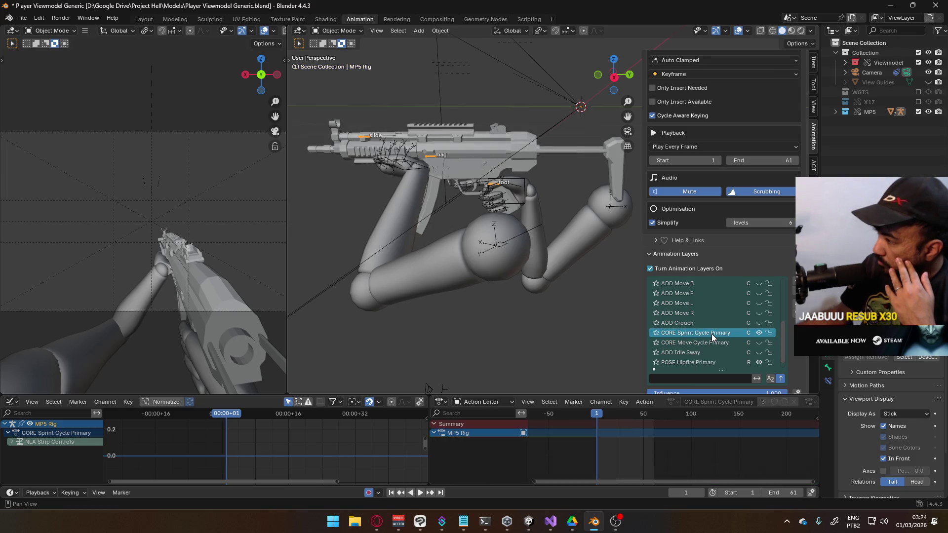
- Put the MP5 rig in Pose Mode and view it in Right Orthographic
{"action": "left_click", "coordinate": [337, 31]}
{"action": "left_click", "coordinate": [342, 65]}
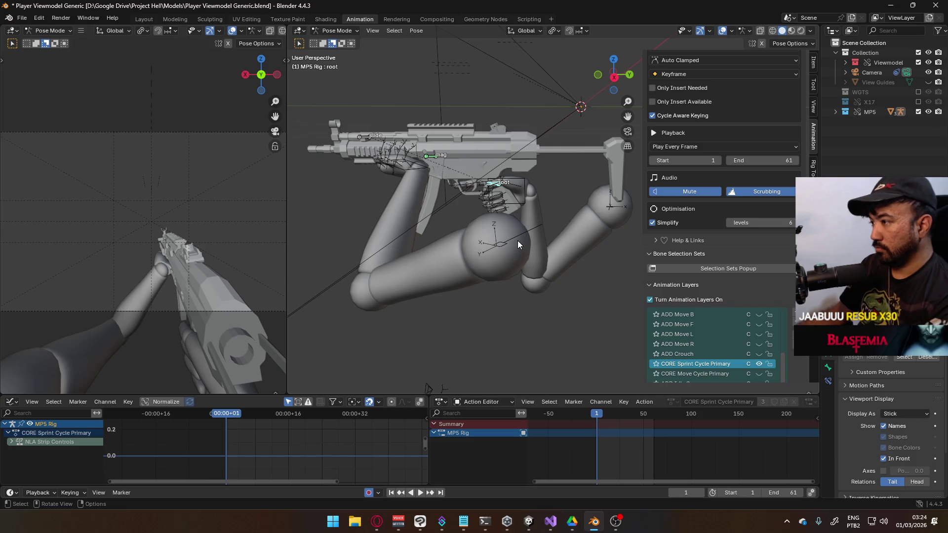
{"action": "key", "text": "KP_3"}
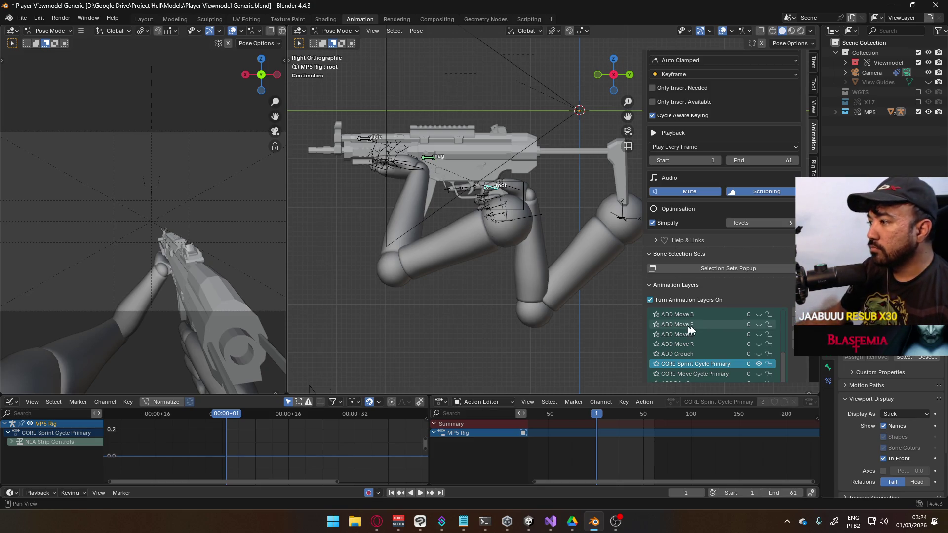
- Make POSE Hipfire Primary the active animation layer and bring up its options
{"action": "scroll", "coordinate": [713, 358], "scroll_direction": "down", "scroll_amount": 1}
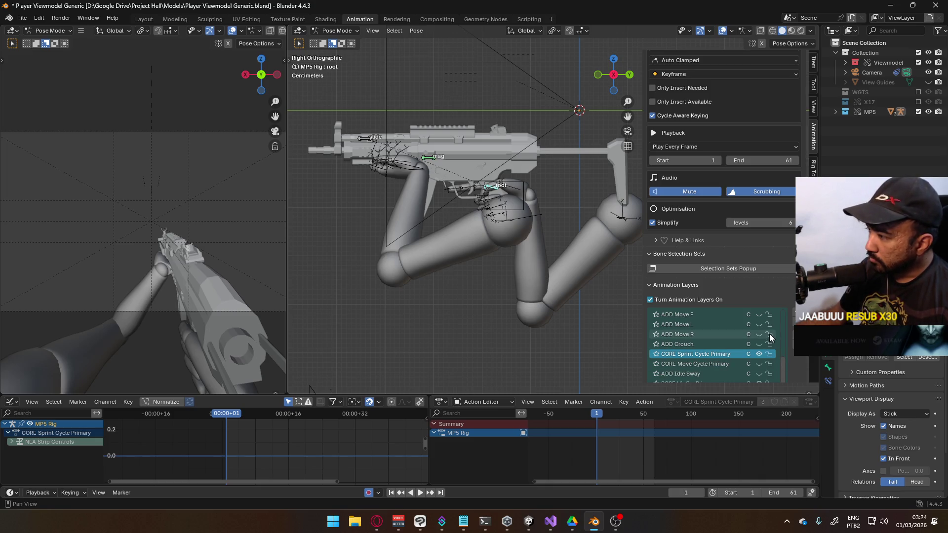
{"action": "scroll", "coordinate": [756, 292], "scroll_direction": "down", "scroll_amount": 1}
{"action": "scroll", "coordinate": [757, 292], "scroll_direction": "down", "scroll_amount": 2}
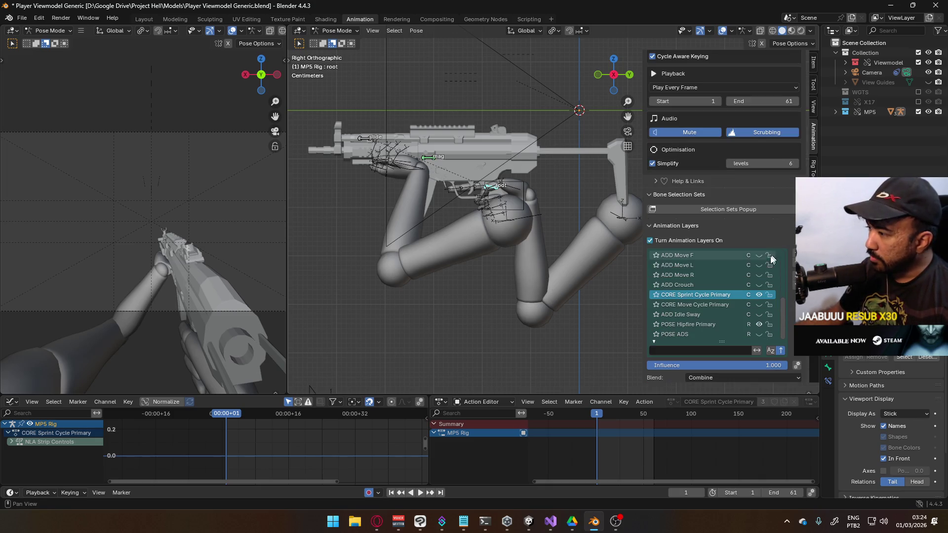
{"action": "left_click", "coordinate": [709, 326]}
{"action": "right_click", "coordinate": [706, 329]}
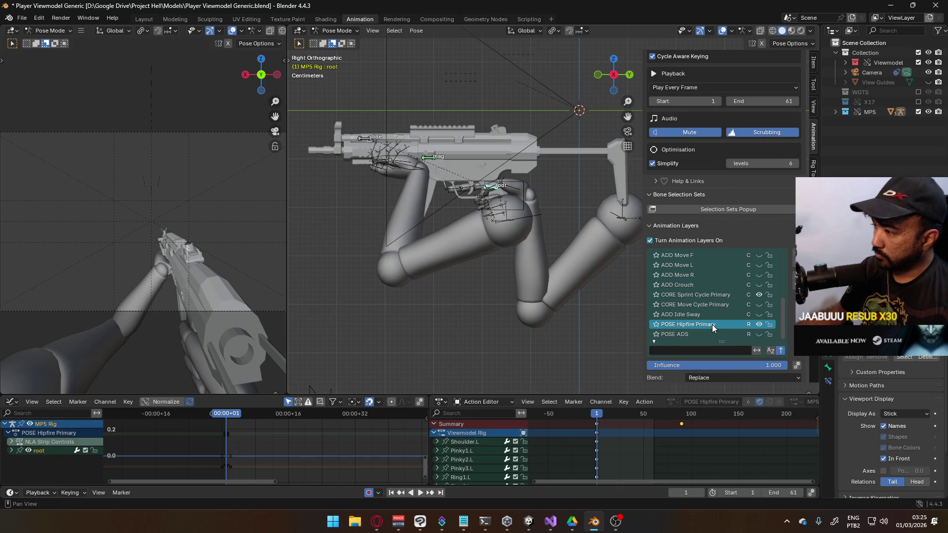
{"action": "right_click", "coordinate": [691, 324]}
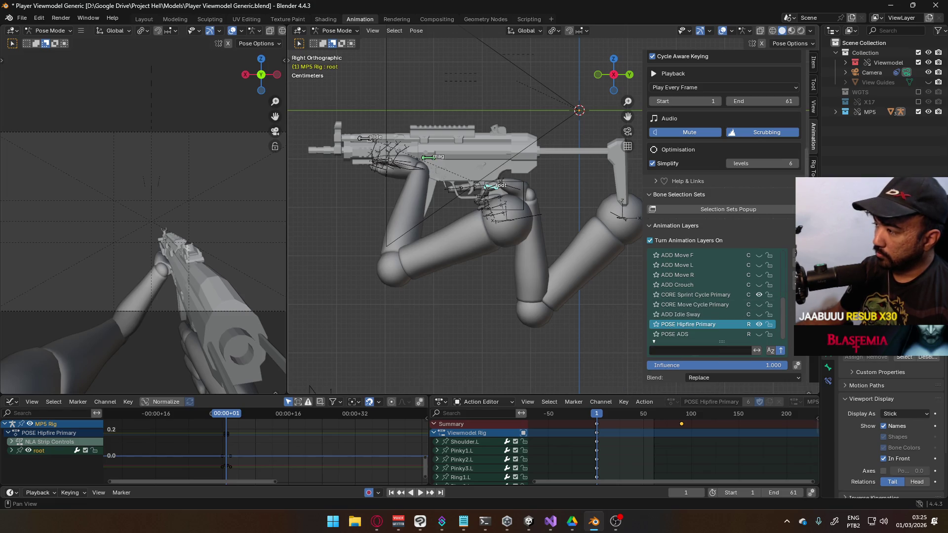
{"action": "scroll", "coordinate": [765, 354], "scroll_direction": "down", "scroll_amount": 3}
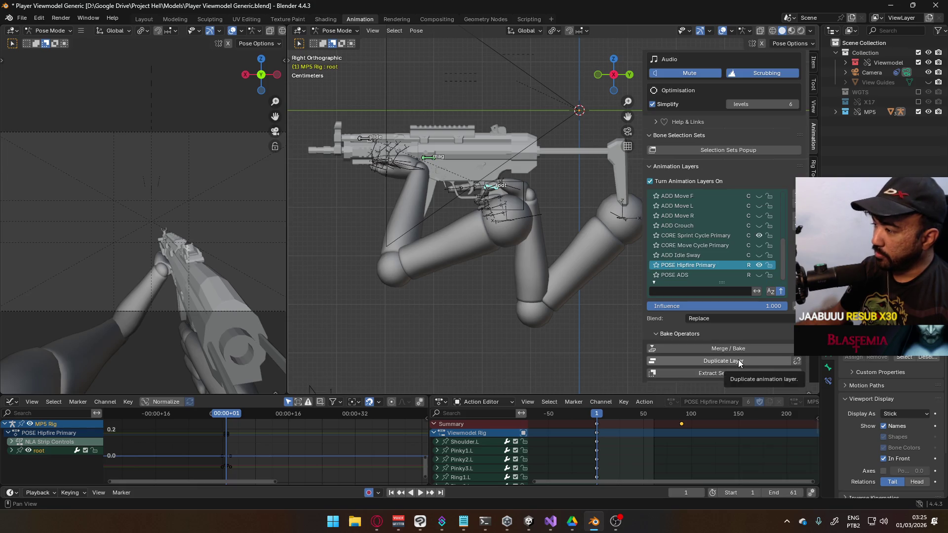
- Duplicate the POSE Hipfire Primary layer and rename the copy 'POSE Sprint Primary'
{"action": "left_click", "coordinate": [739, 360]}
{"action": "double_click", "coordinate": [696, 265]}
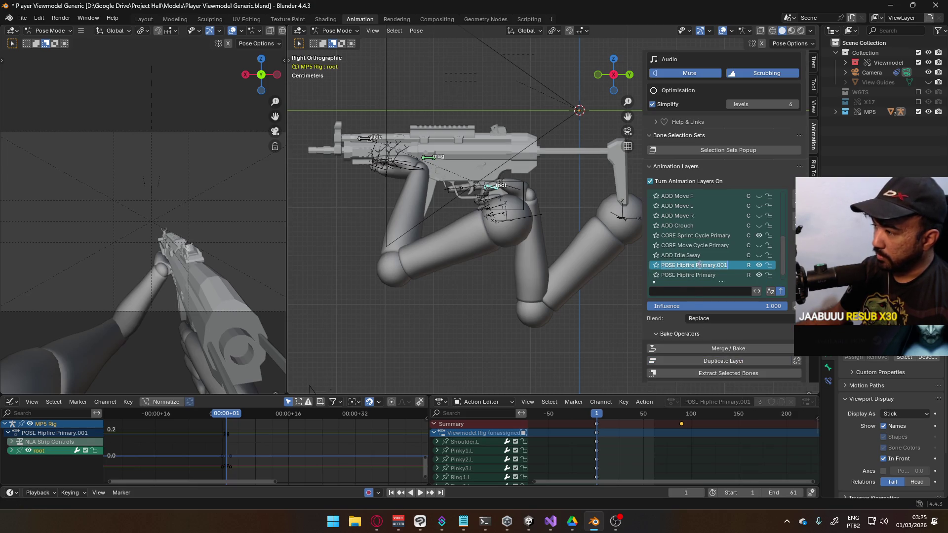
{"action": "left_click", "coordinate": [732, 268]}
{"action": "left_click_drag", "start_coordinate": [733, 268], "coordinate": [707, 269]}
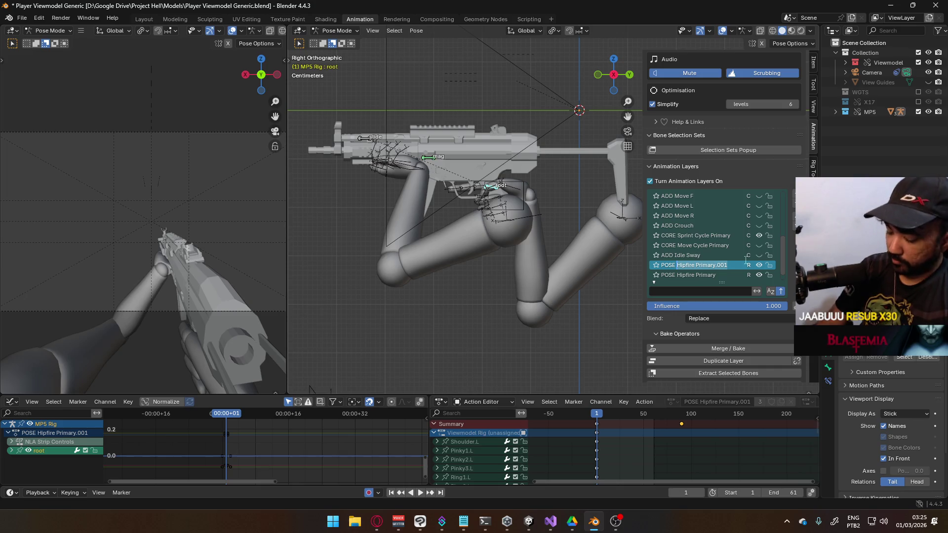
{"action": "type", "text": "Sprint"}
{"action": "key", "text": "Return"}
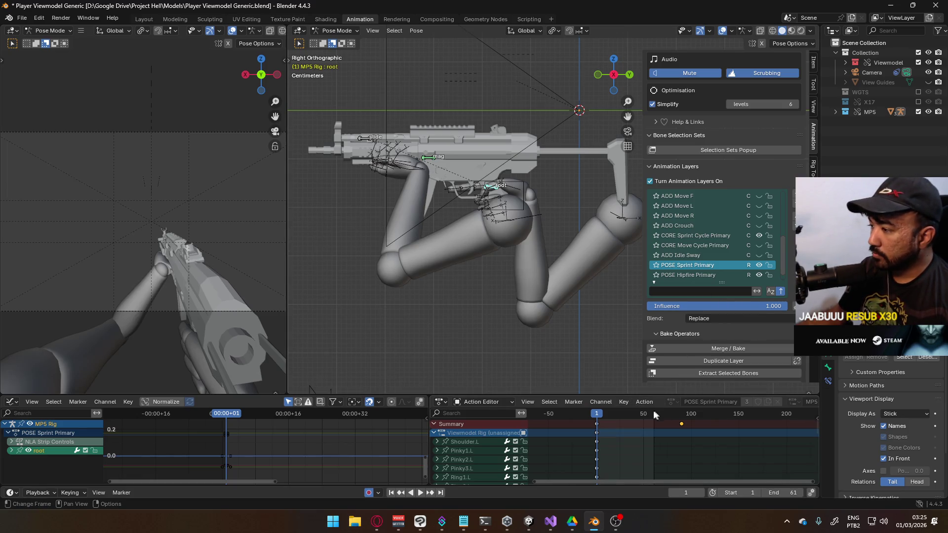
- Set POSE Sprint Primary as the active layer and switch the rig to Object Mode
{"action": "left_click", "coordinate": [712, 271]}
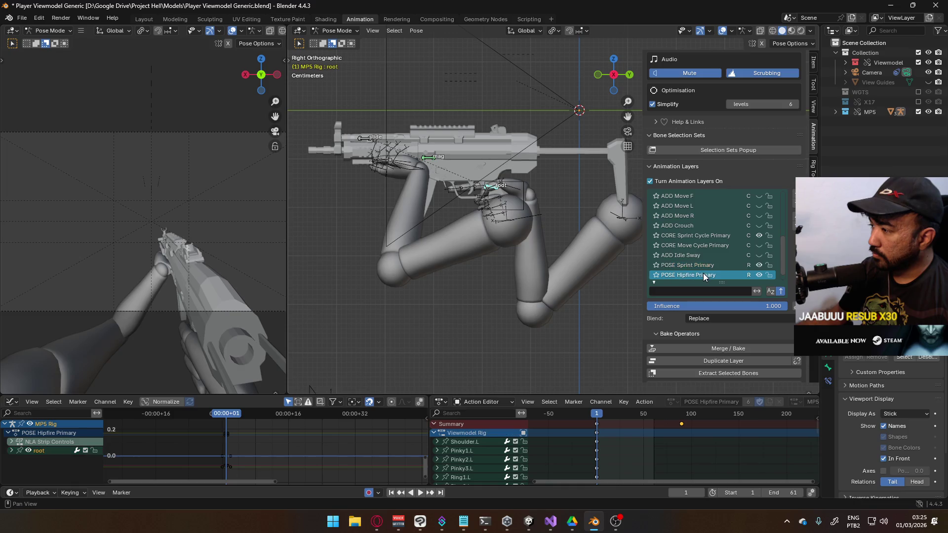
{"action": "left_click", "coordinate": [698, 262]}
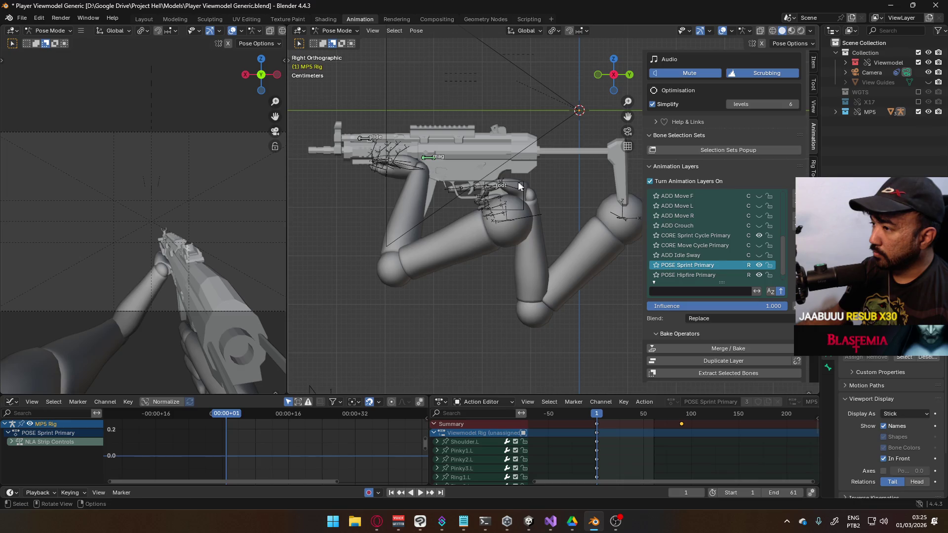
{"action": "left_click", "coordinate": [337, 31]}
{"action": "left_click", "coordinate": [336, 40]}
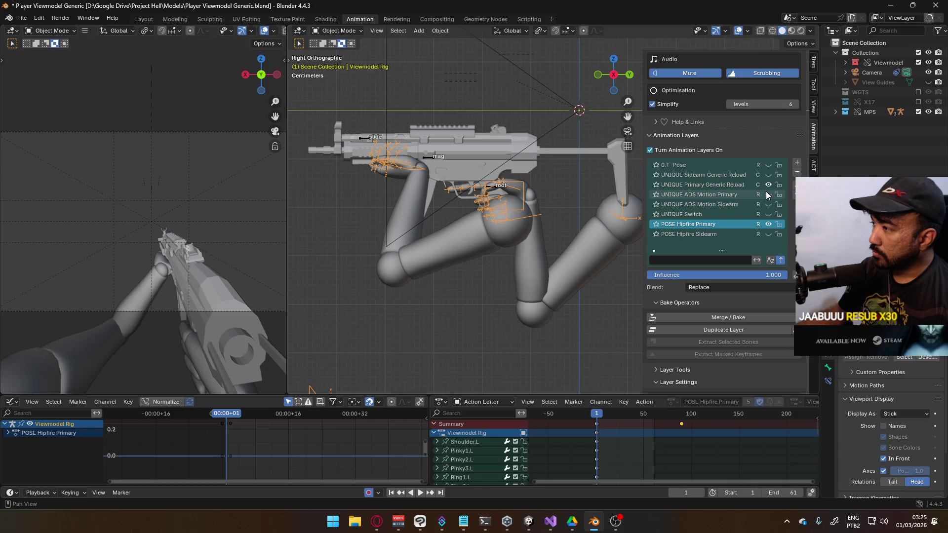
- Save the blend file with Ctrl+S and make the MP5 rig the active object
{"action": "left_click", "coordinate": [767, 188]}
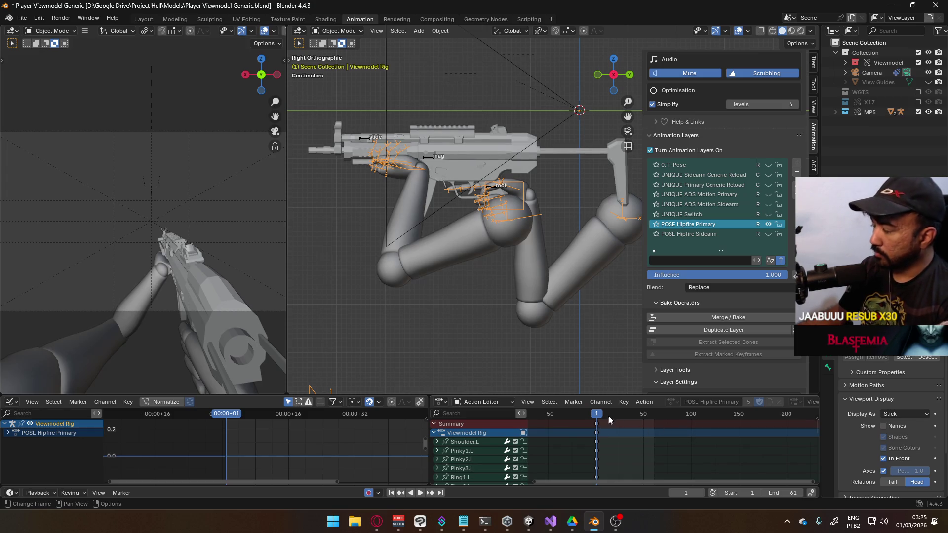
{"action": "key", "text": "ctrl+s"}
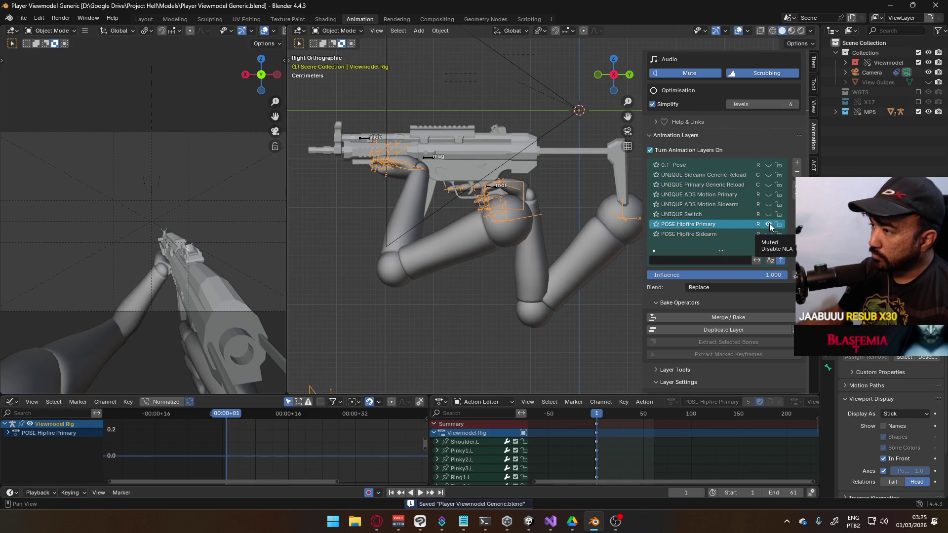
{"action": "left_click", "coordinate": [427, 159]}
{"action": "scroll", "coordinate": [747, 242], "scroll_direction": "down", "scroll_amount": 2}
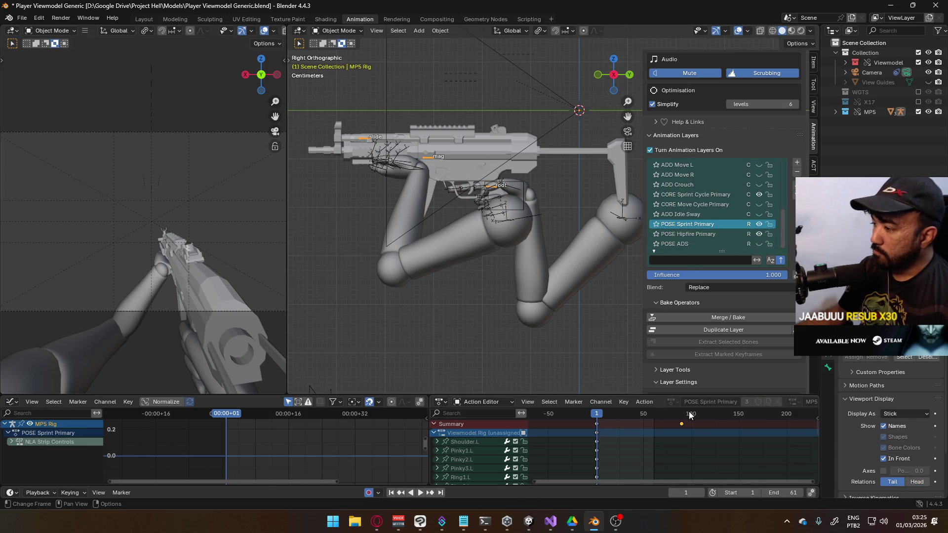
- Pick the animation layer, enter Pose Mode and select the rig's root bone
{"action": "left_click", "coordinate": [707, 235]}
{"action": "left_click", "coordinate": [711, 225]}
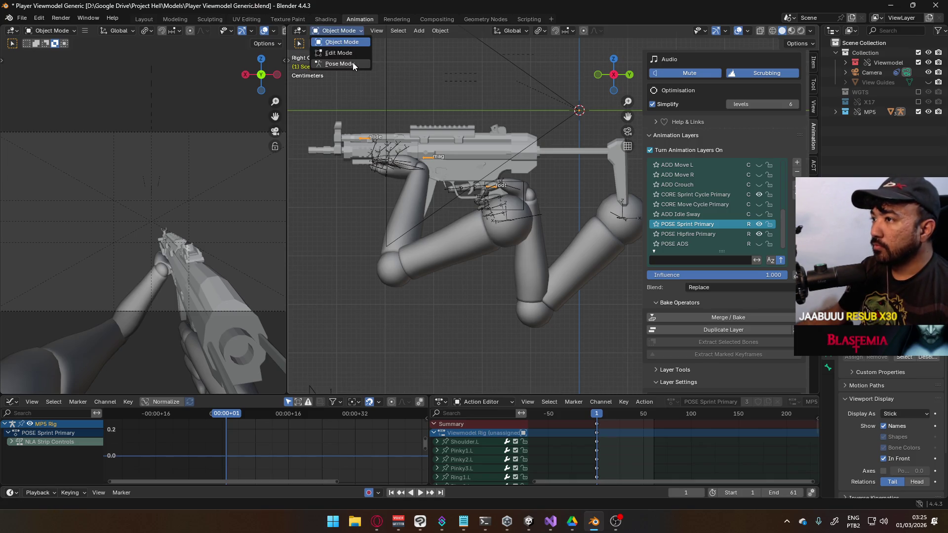
{"action": "left_click", "coordinate": [340, 64]}
{"action": "left_click", "coordinate": [494, 191]}
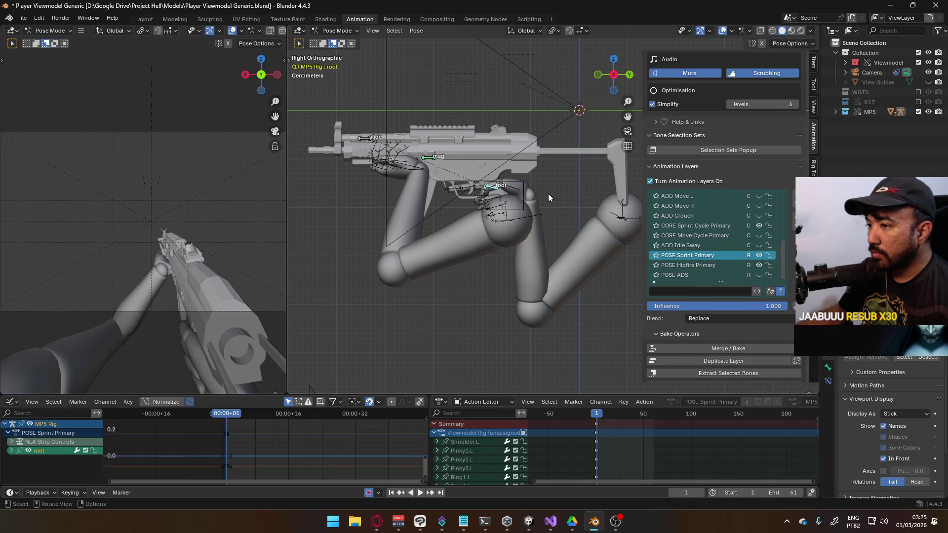
- Undo an oversized Z rotation, then tilt the root bone 10.7° on local X
{"action": "key", "text": "r"}
{"action": "key", "text": "z"}
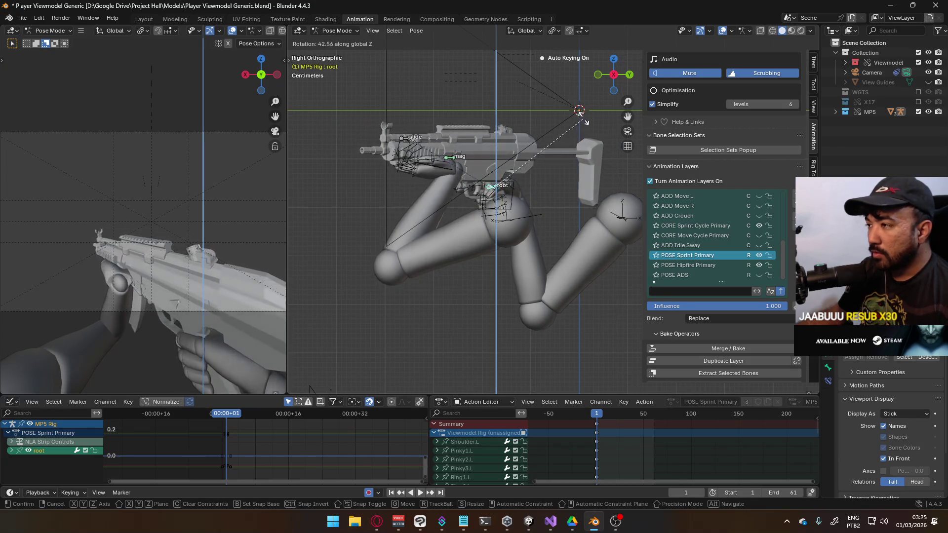
{"action": "left_click", "coordinate": [528, 124]}
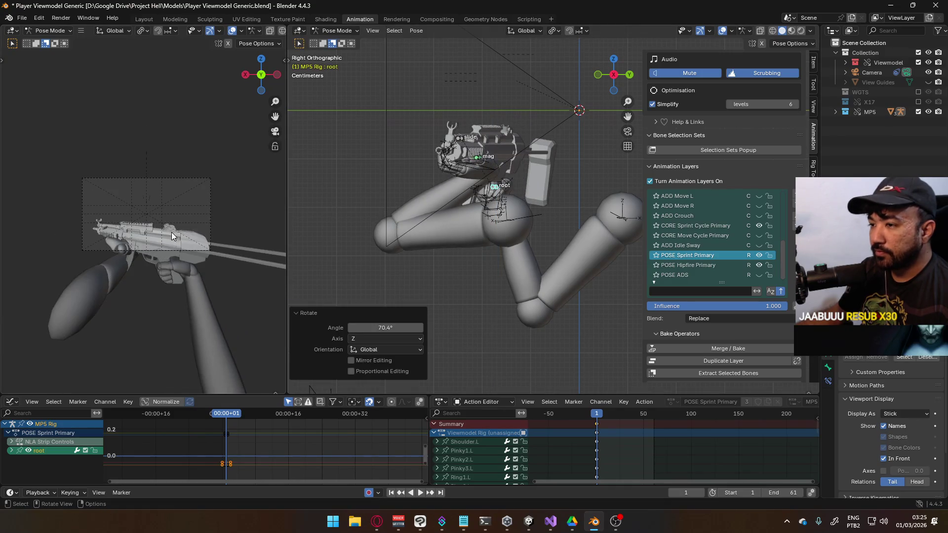
{"action": "key", "text": "ctrl+z"}
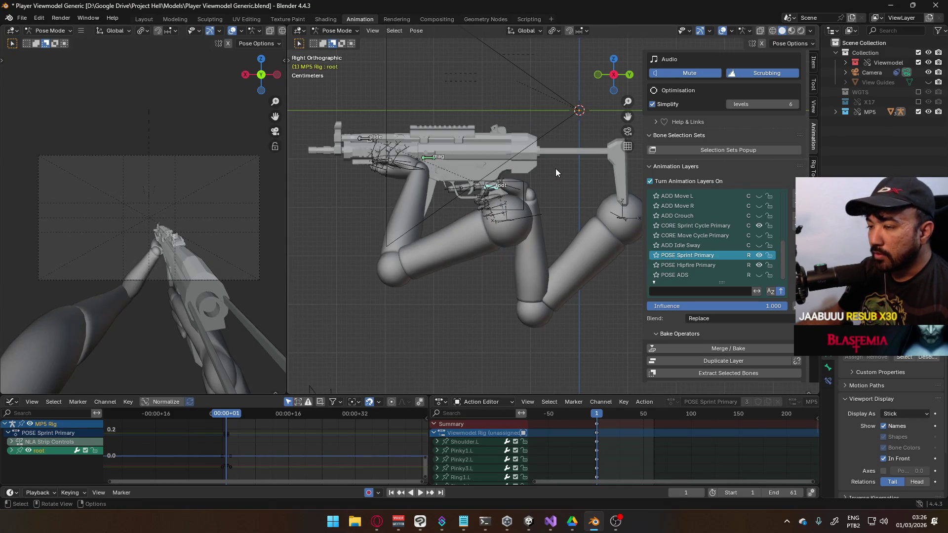
{"action": "key", "text": "r"}
{"action": "key", "text": "x"}
{"action": "key", "text": "x"}
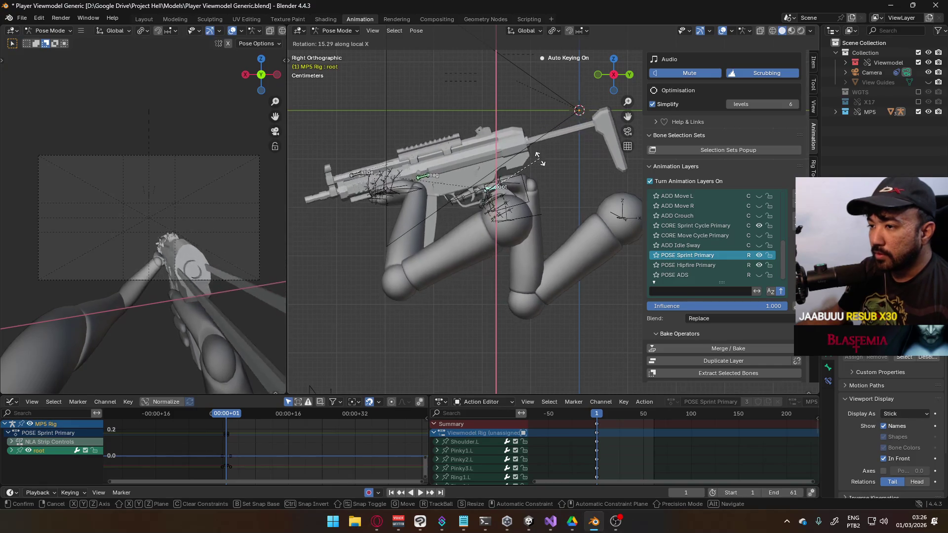
{"action": "left_click", "coordinate": [543, 161]}
- Lower the root bone about 4 cm, turn it 18.1° around Z, and tilt it 4.07° more on X
{"action": "key", "text": "g"}
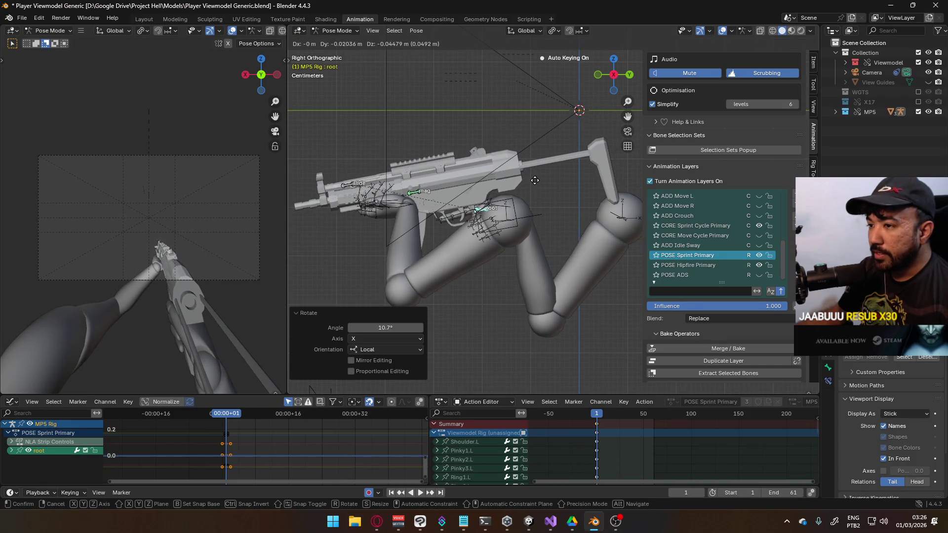
{"action": "key", "text": "z"}
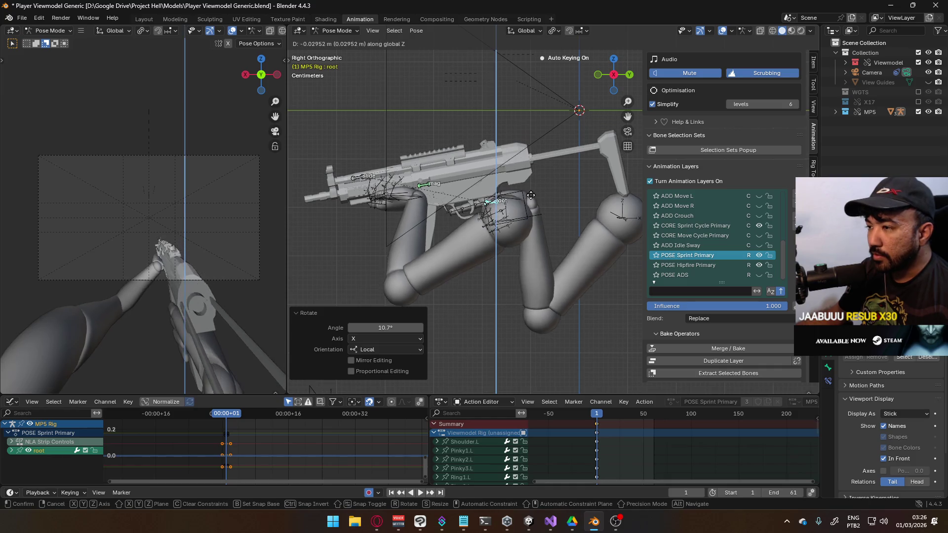
{"action": "left_click", "coordinate": [530, 200]}
{"action": "key", "text": "r"}
{"action": "key", "text": "z"}
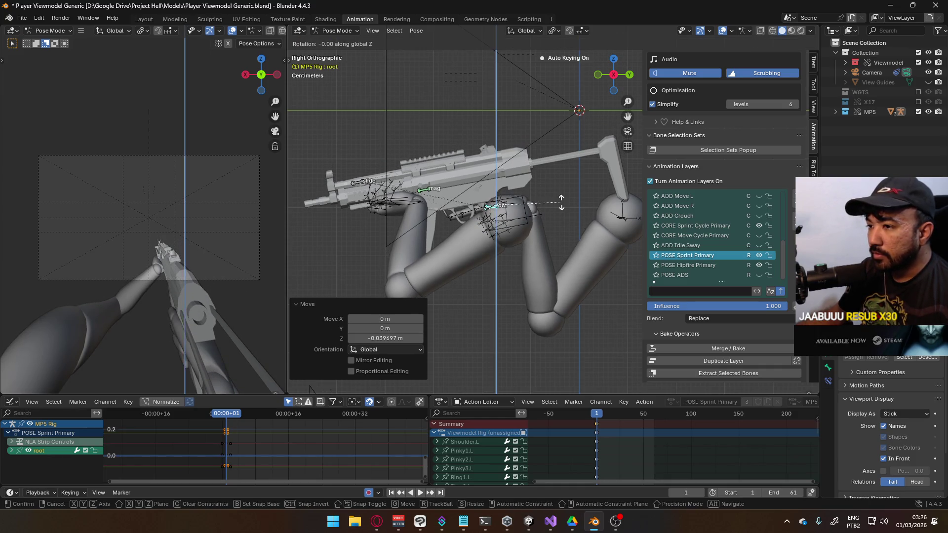
{"action": "left_click", "coordinate": [555, 181]}
{"action": "key", "text": "r"}
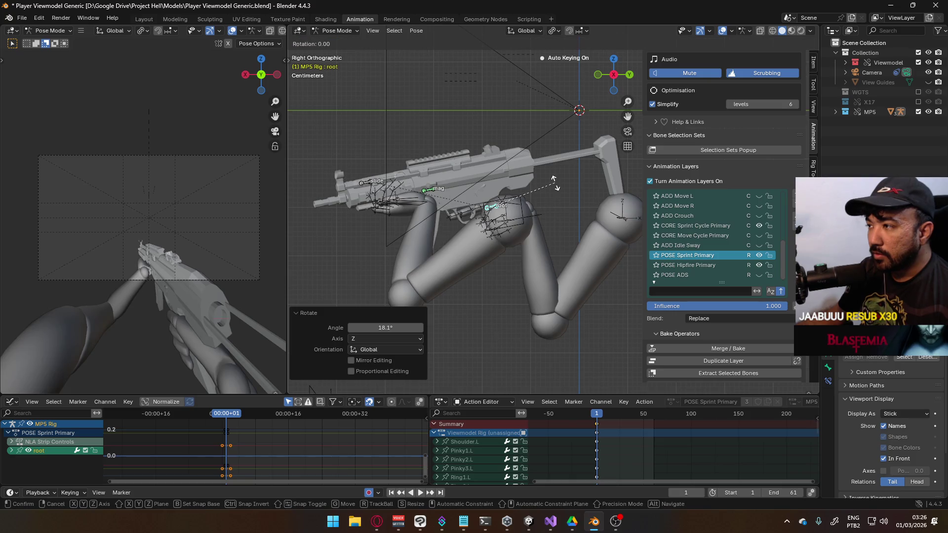
{"action": "key", "text": "x"}
{"action": "key", "text": "x"}
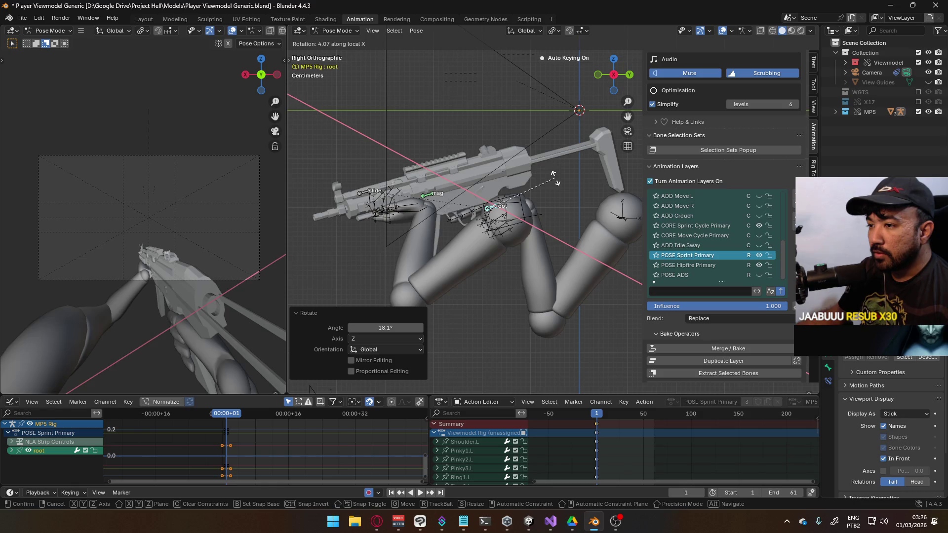
{"action": "left_click", "coordinate": [555, 181]}
{"action": "scroll", "coordinate": [481, 216], "scroll_direction": "up", "scroll_amount": 1}
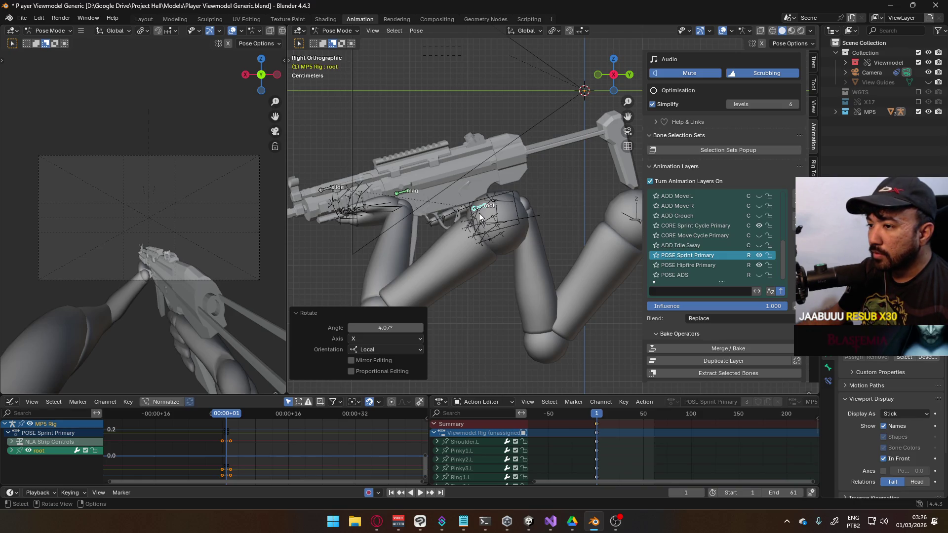
- Rotate the root bone 7.65° on Z and 7.5° on local X, then shift it slightly down
{"action": "scroll", "coordinate": [481, 210], "scroll_direction": "up", "scroll_amount": 3}
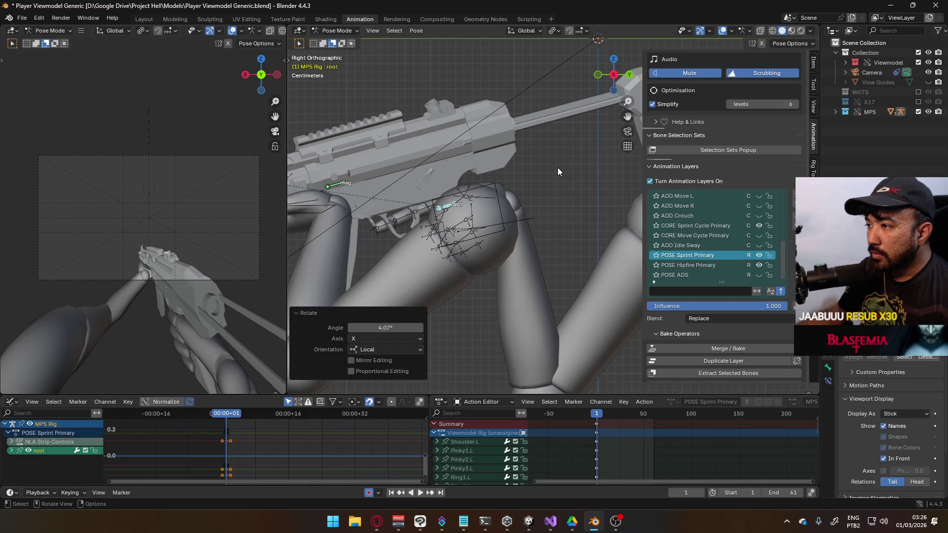
{"action": "key", "text": "r"}
{"action": "key", "text": "z"}
{"action": "key", "text": "z"}
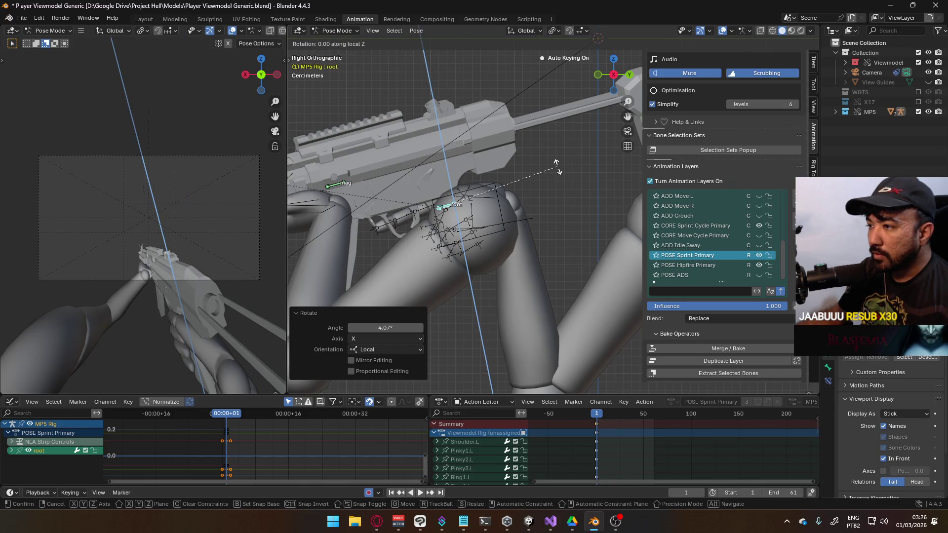
{"action": "left_click", "coordinate": [543, 184]}
{"action": "key", "text": "r"}
{"action": "key", "text": "x"}
{"action": "key", "text": "x"}
{"action": "type", "text": "7.5"}
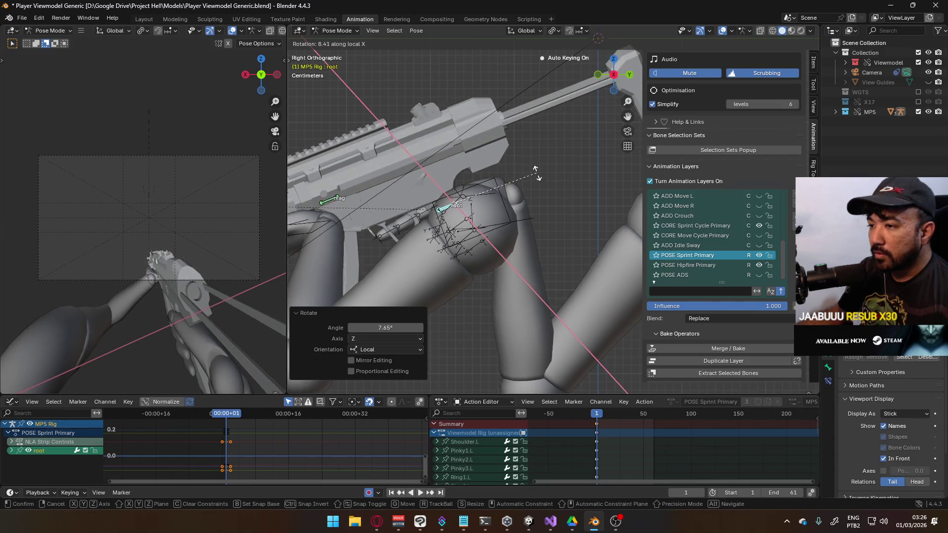
{"action": "key", "text": "Return"}
{"action": "key", "text": "g"}
{"action": "key", "text": "z"}
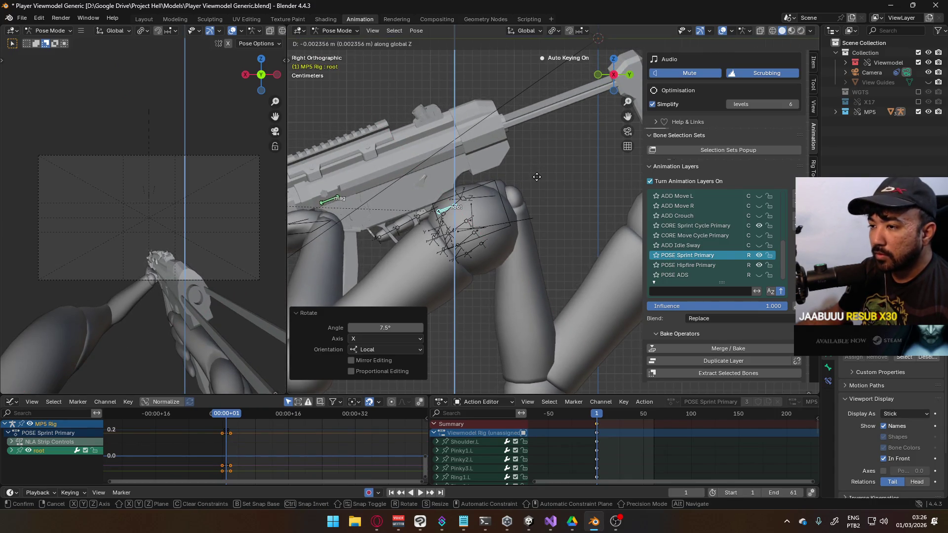
{"action": "left_click", "coordinate": [538, 177]}
- Shift the root sideways along X and toggle the POSE Sprint Primary layer to compare
{"action": "scroll", "coordinate": [523, 186], "scroll_direction": "up", "scroll_amount": 2}
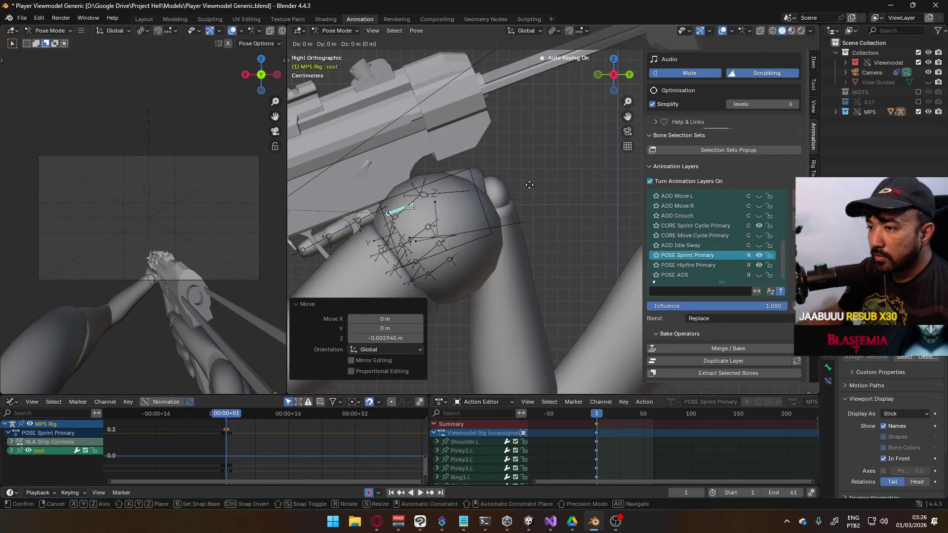
{"action": "key", "text": "g"}
{"action": "key", "text": "x"}
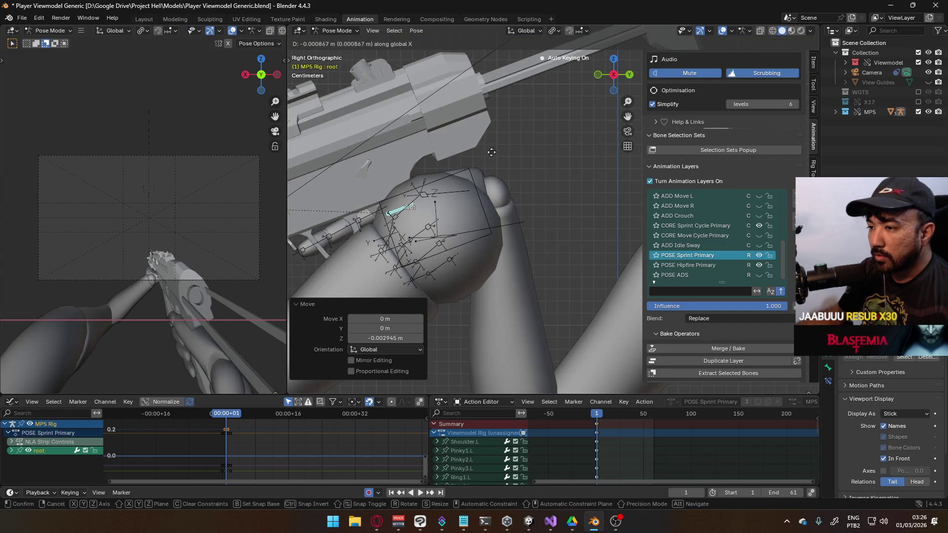
{"action": "left_click", "coordinate": [566, 364]}
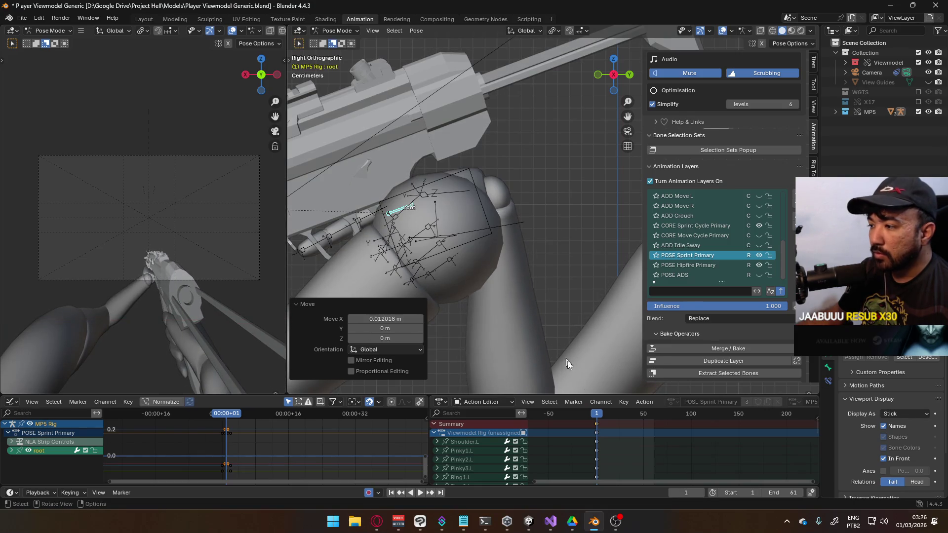
{"action": "left_click", "coordinate": [759, 255]}
{"action": "left_click", "coordinate": [759, 254]}
{"action": "left_click", "coordinate": [759, 255]}
{"action": "left_click", "coordinate": [759, 254]}
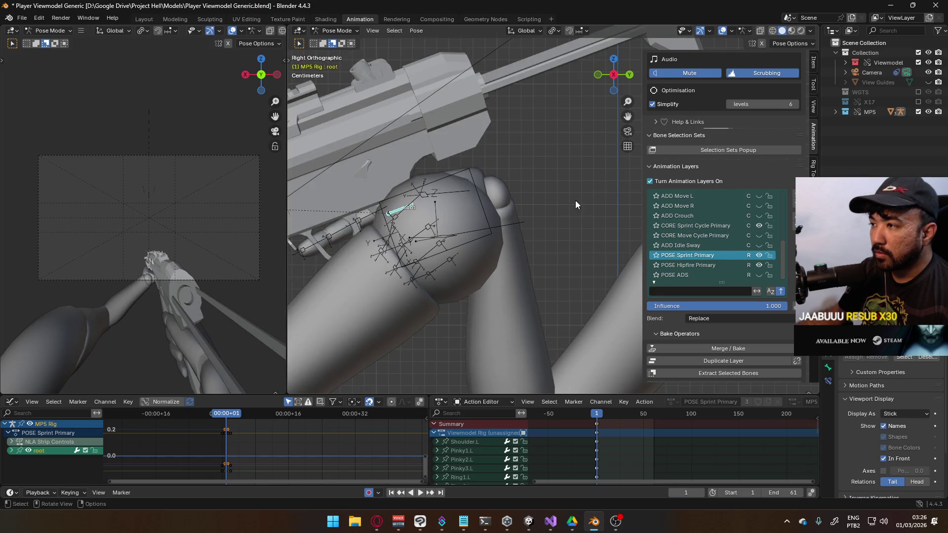
- Shift the root along X, turn it 11.7° around Z, then move it 0.01238 m on X
{"action": "key", "text": "g"}
{"action": "key", "text": "x"}
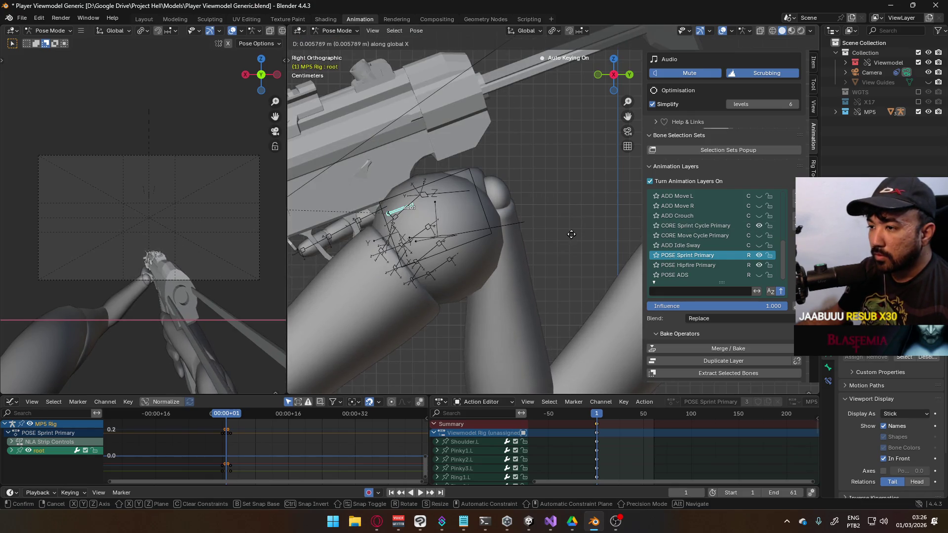
{"action": "left_click", "coordinate": [567, 235]}
{"action": "key", "text": "r"}
{"action": "key", "text": "z"}
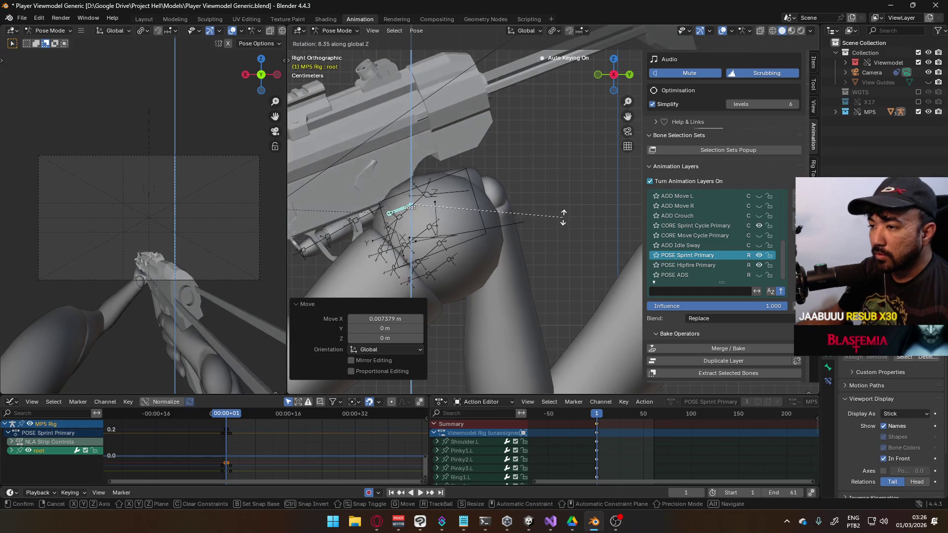
{"action": "left_click", "coordinate": [565, 209]}
{"action": "key", "text": "g"}
{"action": "key", "text": "x"}
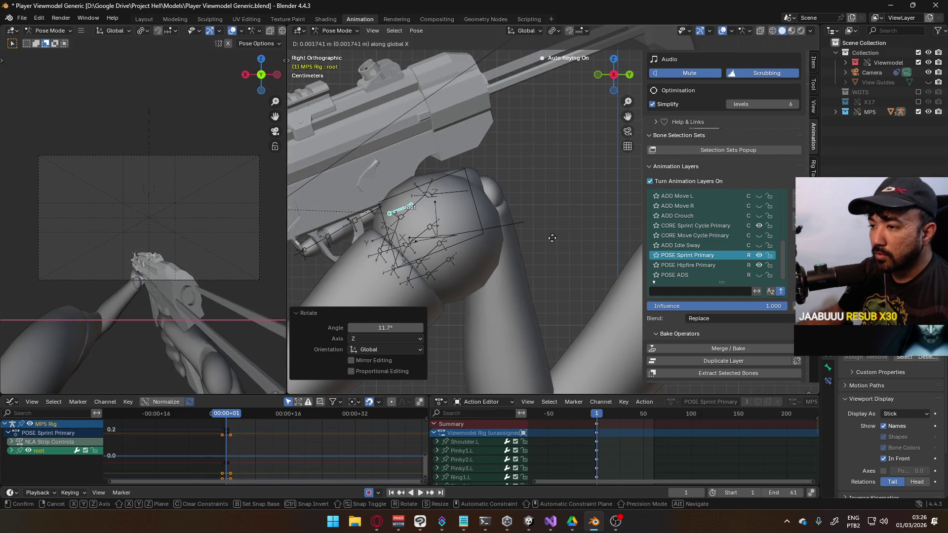
{"action": "left_click", "coordinate": [516, 277]}
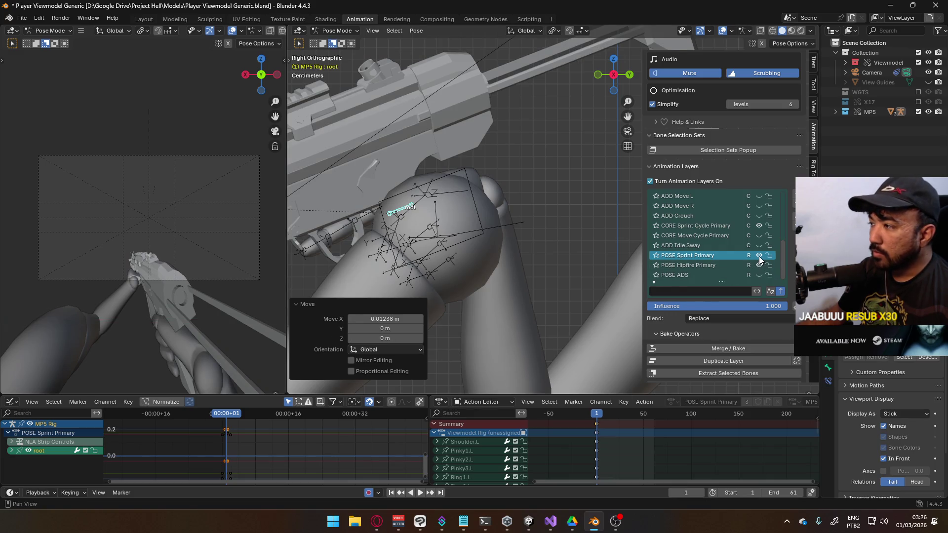
- Flip the POSE Sprint Primary layer on and off to compare, then bring the browser forward
{"action": "left_click", "coordinate": [760, 256]}
{"action": "left_click", "coordinate": [759, 256]}
{"action": "left_click", "coordinate": [760, 255]}
{"action": "left_click", "coordinate": [759, 255]}
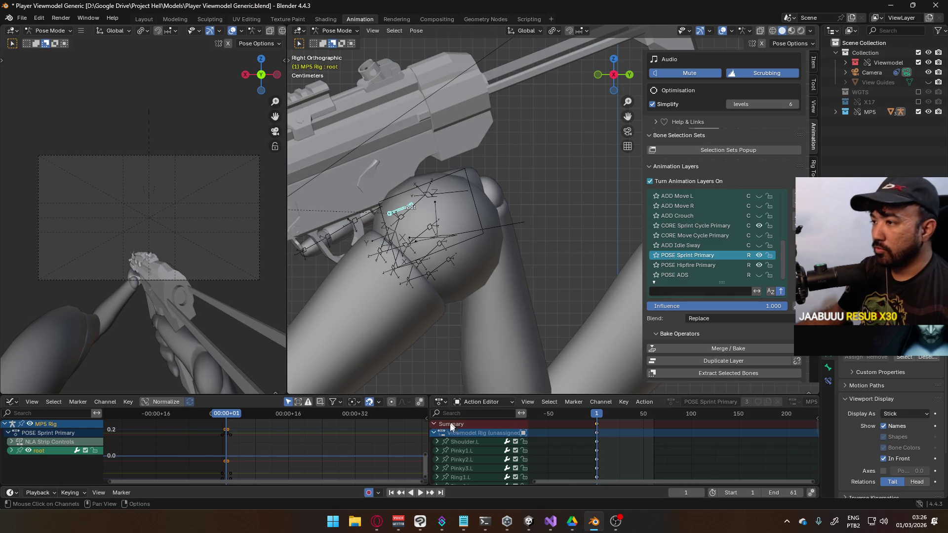
{"action": "left_click", "coordinate": [377, 522]}
- Pause the playing video and open YouTube in a new tab
{"action": "left_click", "coordinate": [255, 153]}
{"action": "middle_click", "coordinate": [70, 71]}
{"action": "left_click", "coordinate": [257, 7]}
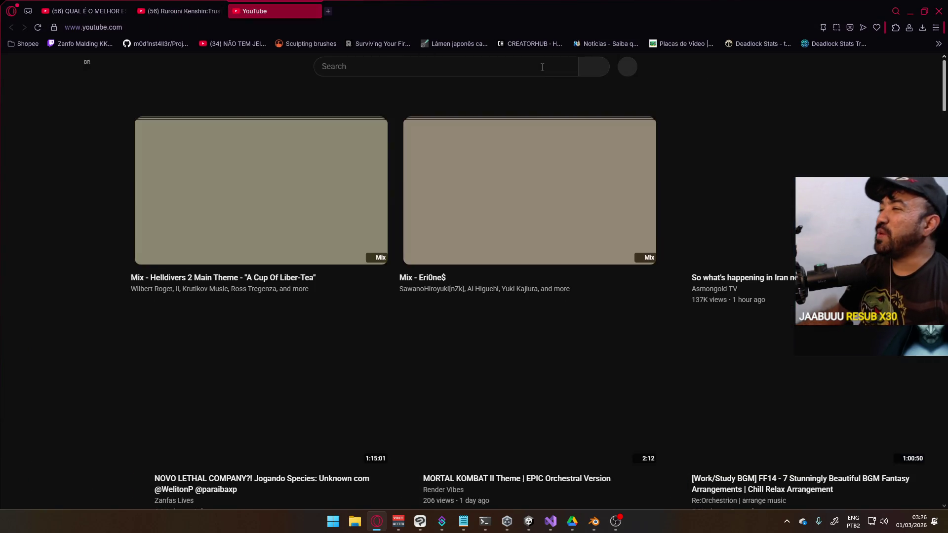
- Search YouTube for 'insurgency sandstorm gameplay' and open 'Insurgency Sandstorm Is Actually Amazing!'
{"action": "left_click", "coordinate": [543, 70]}
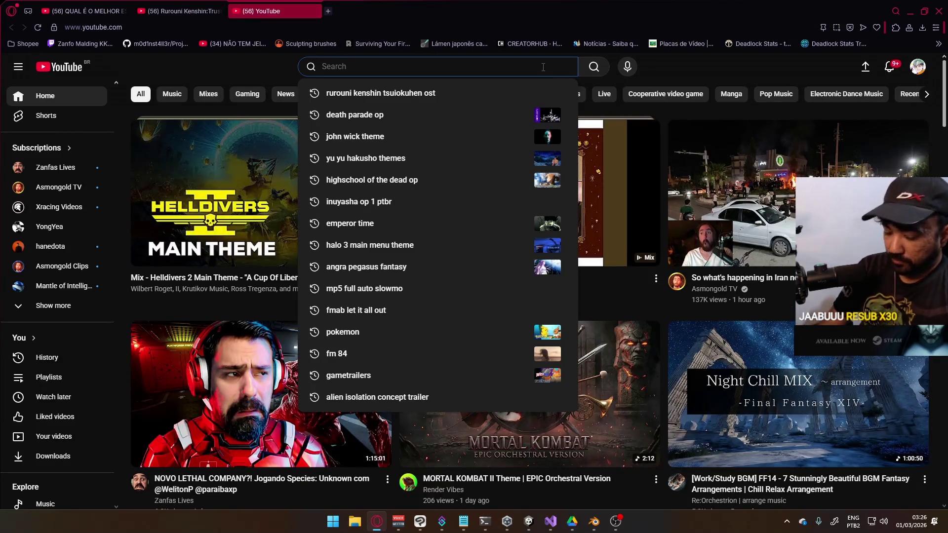
{"action": "type", "text": "insurgenyc sn"}
{"action": "key", "text": "BackSpace"}
{"action": "type", "text": "andstorm"}
{"action": "key", "text": "Down"}
{"action": "key", "text": "Down"}
{"action": "key", "text": "Return"}
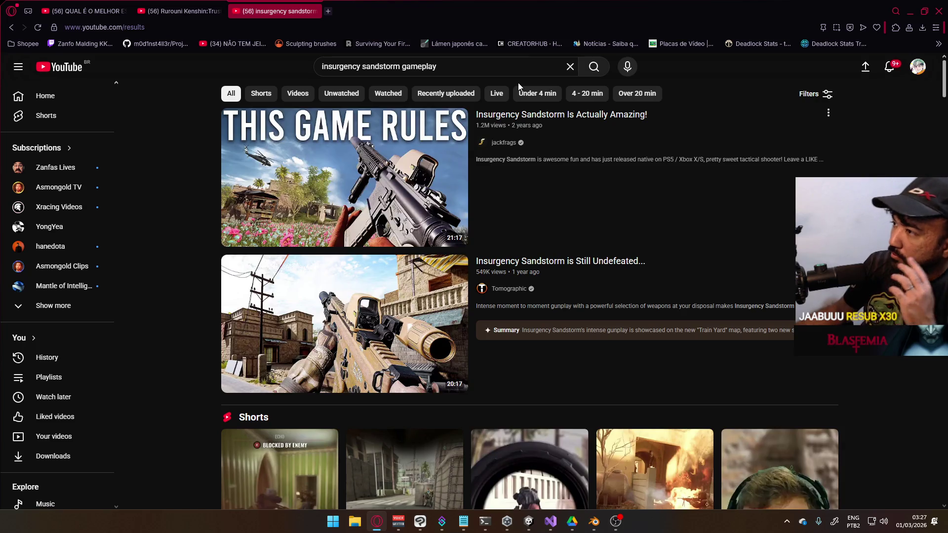
{"action": "left_click", "coordinate": [573, 193]}
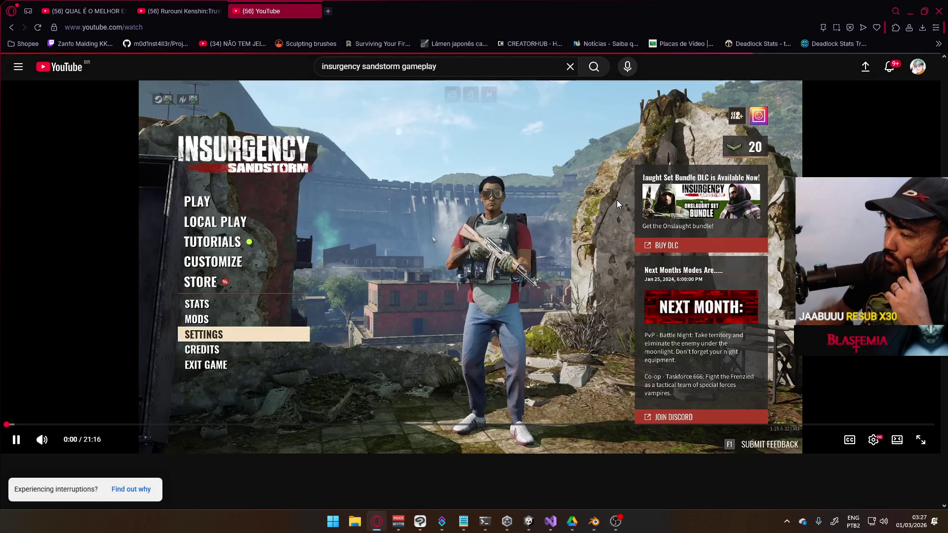
- Skip ahead to the gameplay, pause at 2:55, close the video tab and return to Blender
{"action": "left_click_drag", "start_coordinate": [27, 429], "coordinate": [114, 429]}
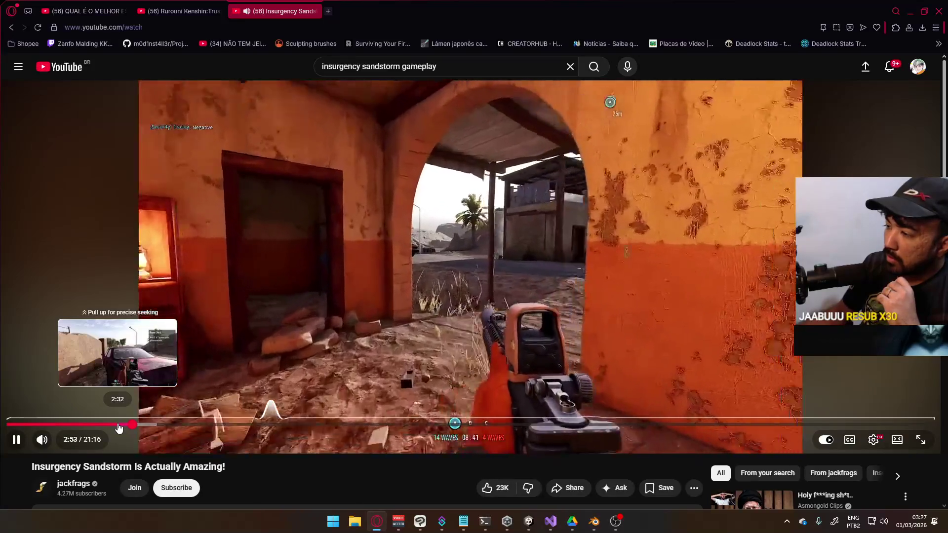
{"action": "left_click", "coordinate": [496, 314]}
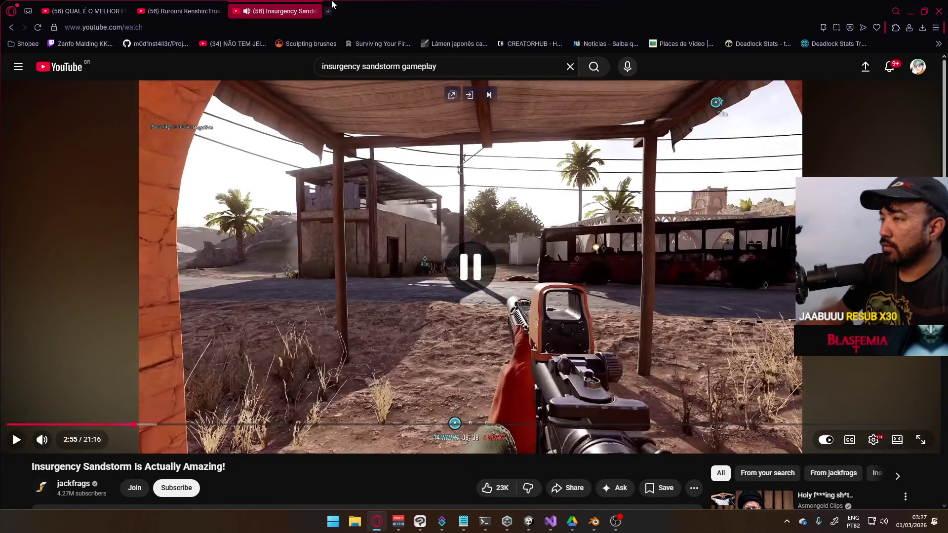
{"action": "left_click", "coordinate": [314, 11]}
{"action": "key", "text": "alt+Tab"}
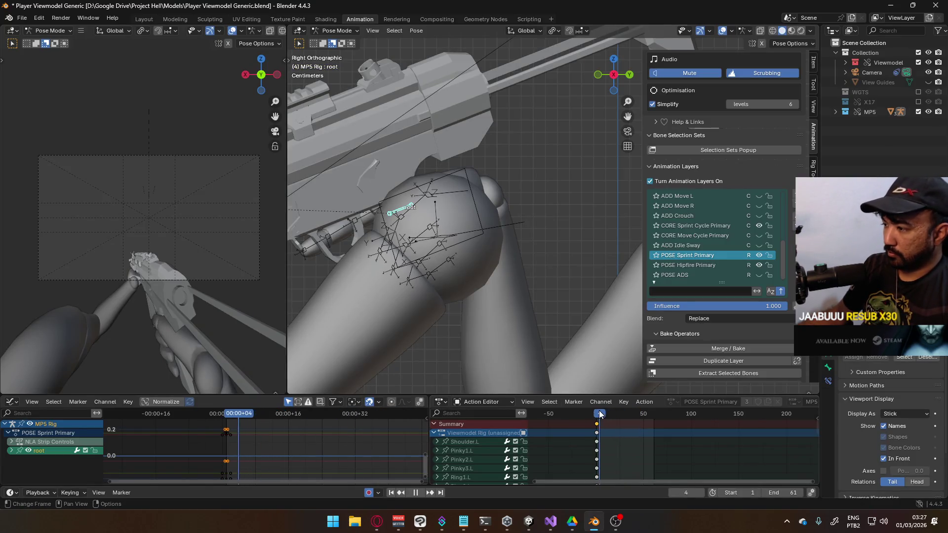
- Stop playback, reframe the whole MP5 in view, and make CORE Sprint Cycle Primary the active layer
{"action": "key", "text": "Escape"}
{"action": "scroll", "coordinate": [508, 260], "scroll_direction": "down", "scroll_amount": 2}
{"action": "mouse_move", "coordinate": [509, 259]}
{"action": "middle_mouse_down", "text": "shift"}
{"action": "mouse_move", "coordinate": [490, 194]}
{"action": "mouse_move", "coordinate": [502, 232]}
{"action": "mouse_move", "coordinate": [454, 229]}
{"action": "mouse_move", "coordinate": [454, 261]}
{"action": "middle_mouse_up", "text": "shift"}
{"action": "scroll", "coordinate": [465, 277], "scroll_direction": "up", "scroll_amount": 2}
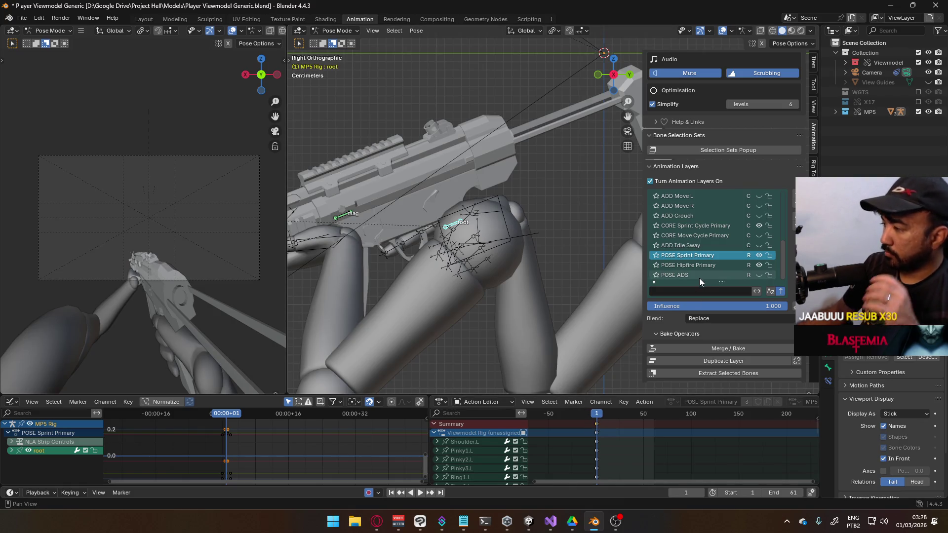
{"action": "left_click", "coordinate": [704, 226]}
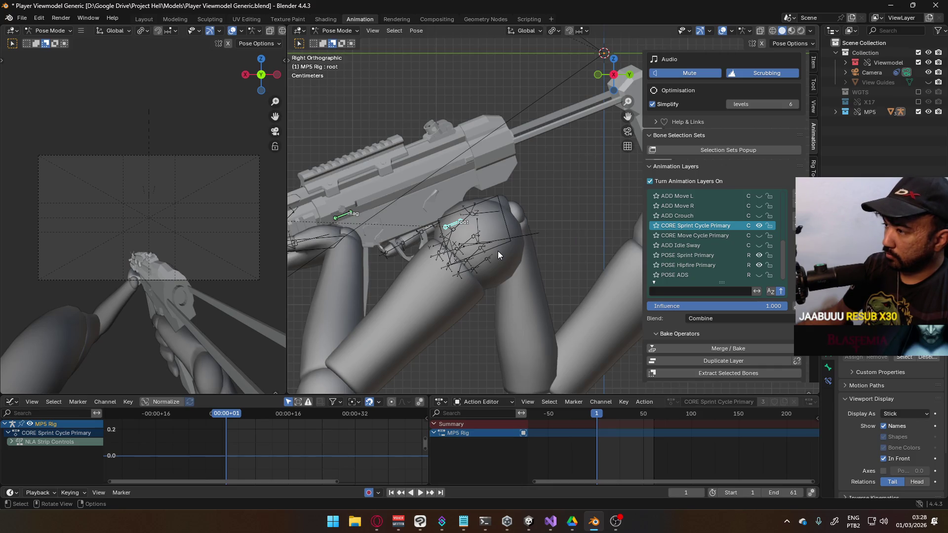
- Key the root bone, then rotate it 11.3° around global Z at frame 10
{"action": "key", "text": "i"}
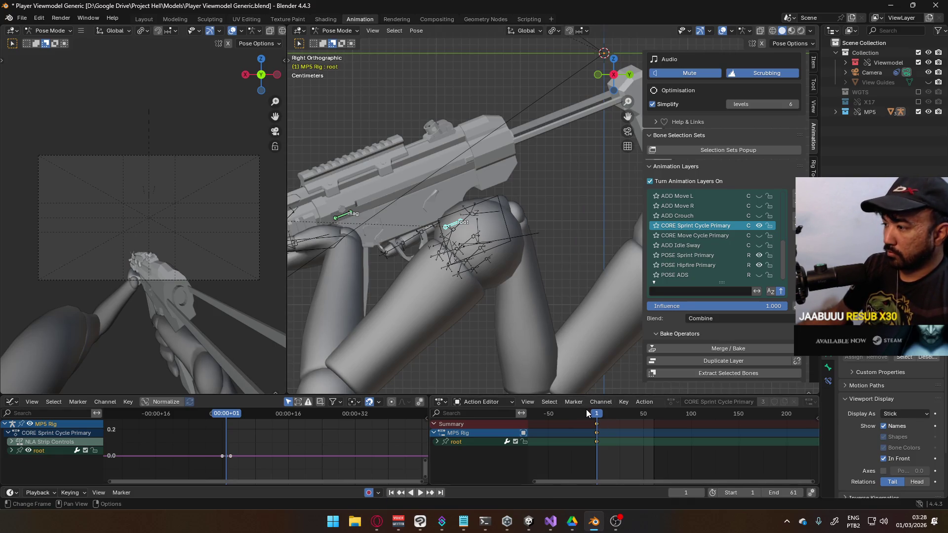
{"action": "scroll", "coordinate": [540, 344], "scroll_direction": "up", "scroll_amount": 1}
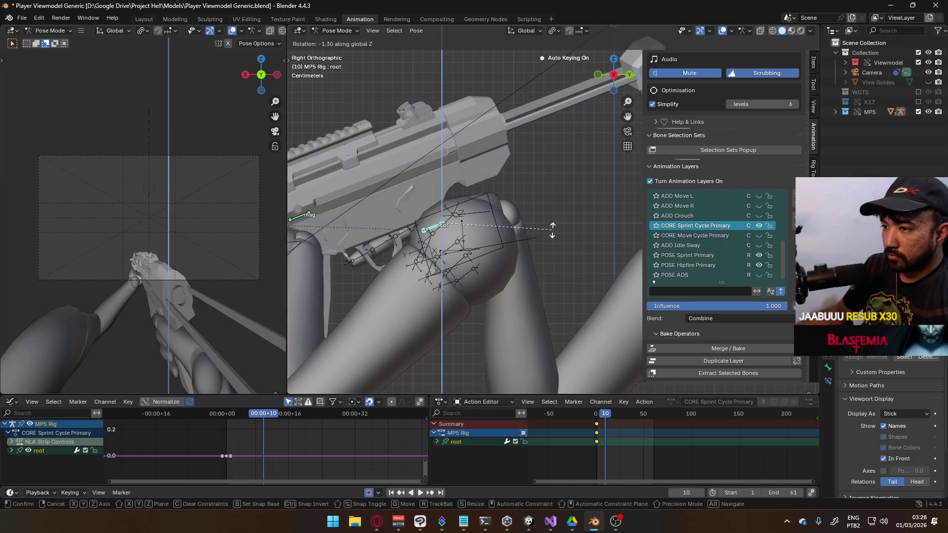
{"action": "key", "text": "r"}
{"action": "key", "text": "z"}
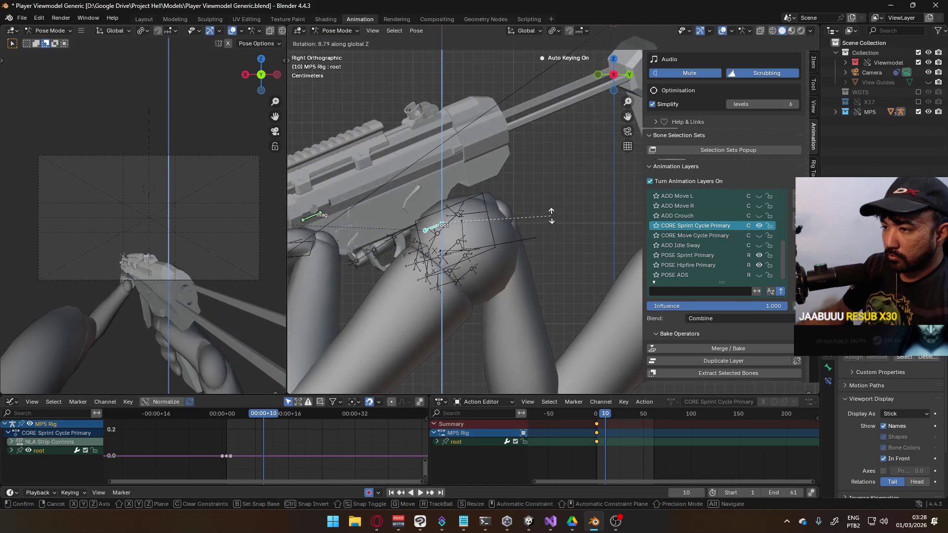
{"action": "left_click", "coordinate": [553, 212]}
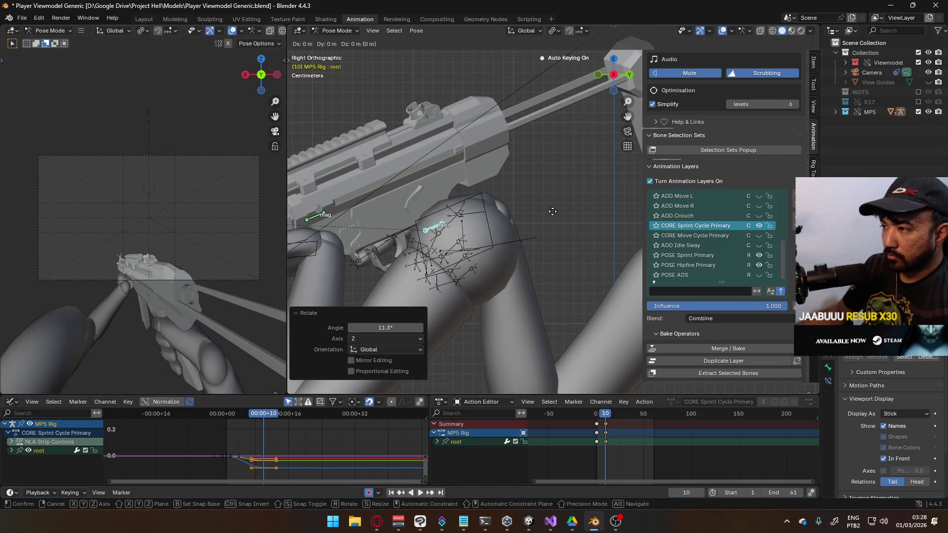
- Shift the root bone 0.0054 m along global Y and slightly along X, then play back
{"action": "key", "text": "g"}
{"action": "key", "text": "y"}
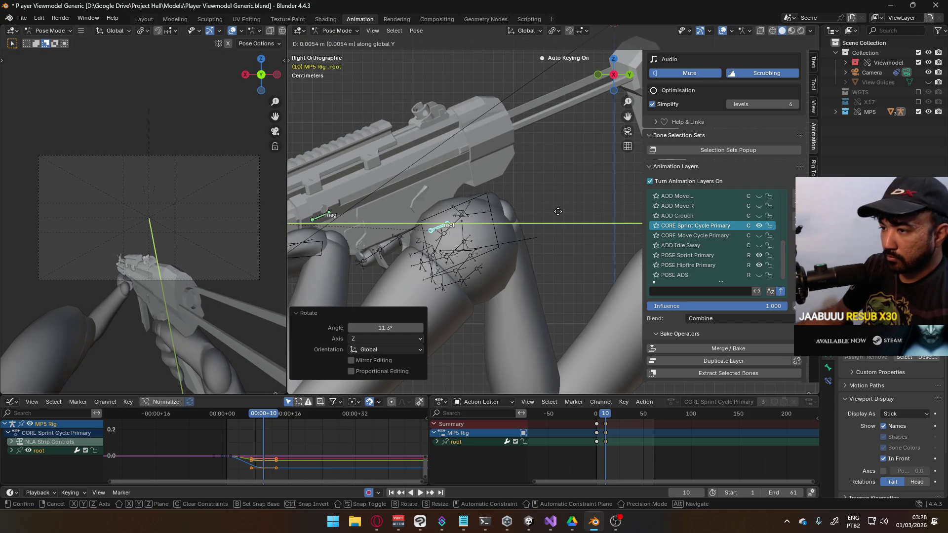
{"action": "left_click", "coordinate": [555, 208]}
{"action": "key", "text": "g"}
{"action": "key", "text": "x"}
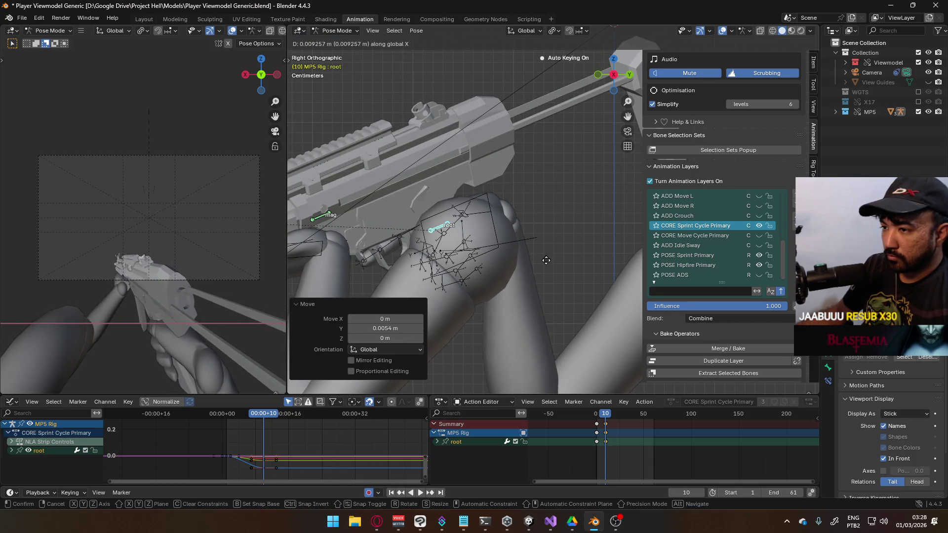
{"action": "left_click", "coordinate": [547, 260]}
{"action": "key", "text": "space"}
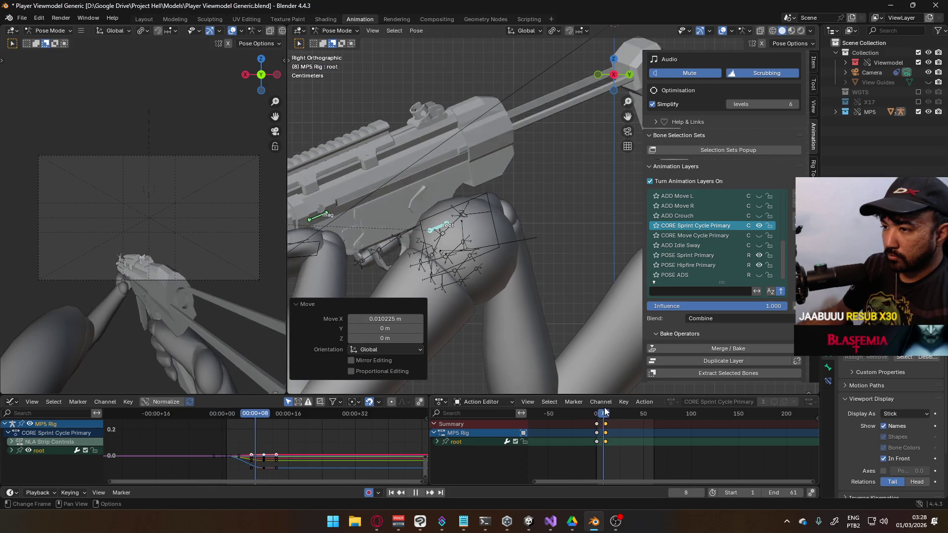
- Slide the selected root keys later in time to frame 20 and preview the cycle
{"action": "key", "text": "g"}
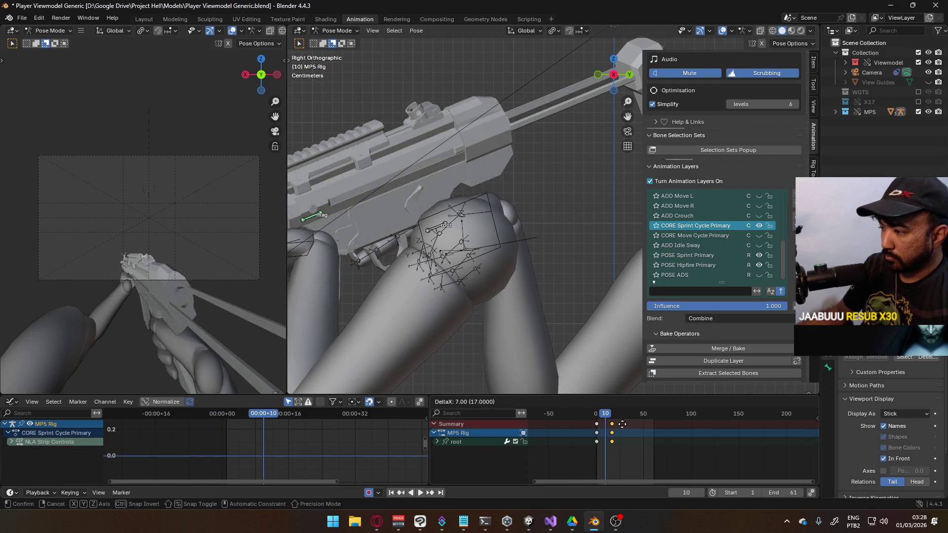
{"action": "left_click", "coordinate": [609, 418]}
{"action": "key", "text": "g"}
{"action": "left_click", "coordinate": [612, 425]}
{"action": "scroll", "coordinate": [633, 430], "scroll_direction": "up", "scroll_amount": 2}
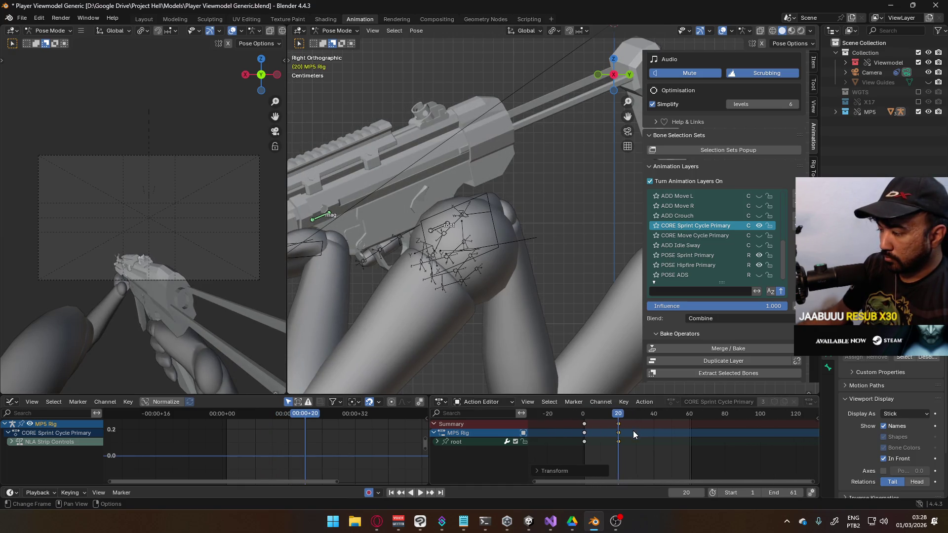
{"action": "key", "text": "g"}
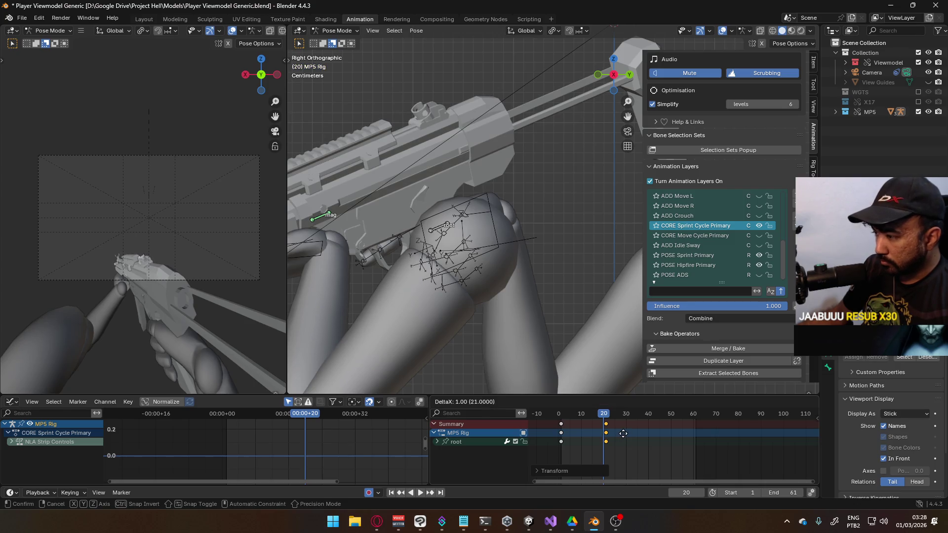
{"action": "left_click", "coordinate": [623, 434]}
{"action": "key", "text": "space"}
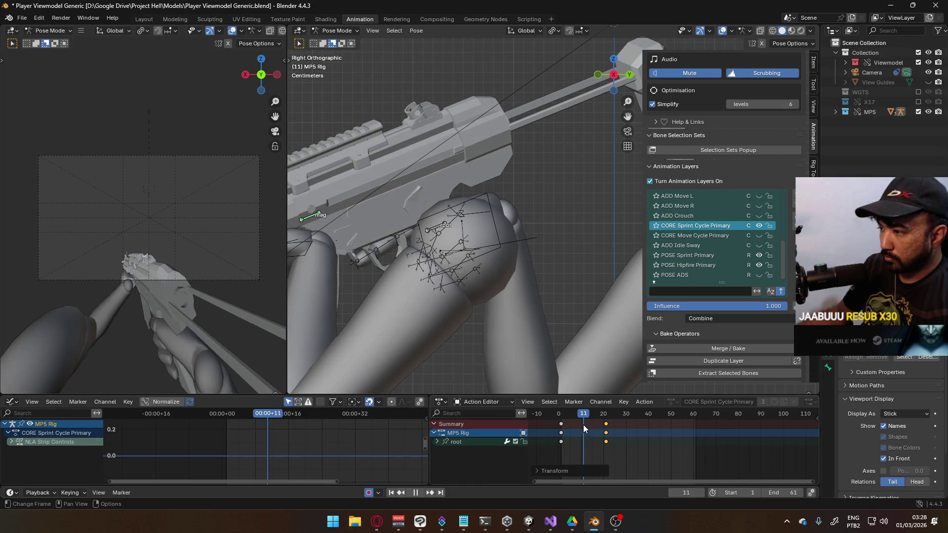
- Paste the copied frame-1 root keys at frame 41 and play the loop up to frame 11
{"action": "mouse_move", "coordinate": [567, 433]}
{"action": "left_mouse_down"}
{"action": "mouse_move", "coordinate": [653, 426]}
{"action": "mouse_move", "coordinate": [566, 423]}
{"action": "mouse_move", "coordinate": [583, 419]}
{"action": "left_mouse_up"}
{"action": "key", "text": "ctrl+v"}
{"action": "key", "text": "space"}
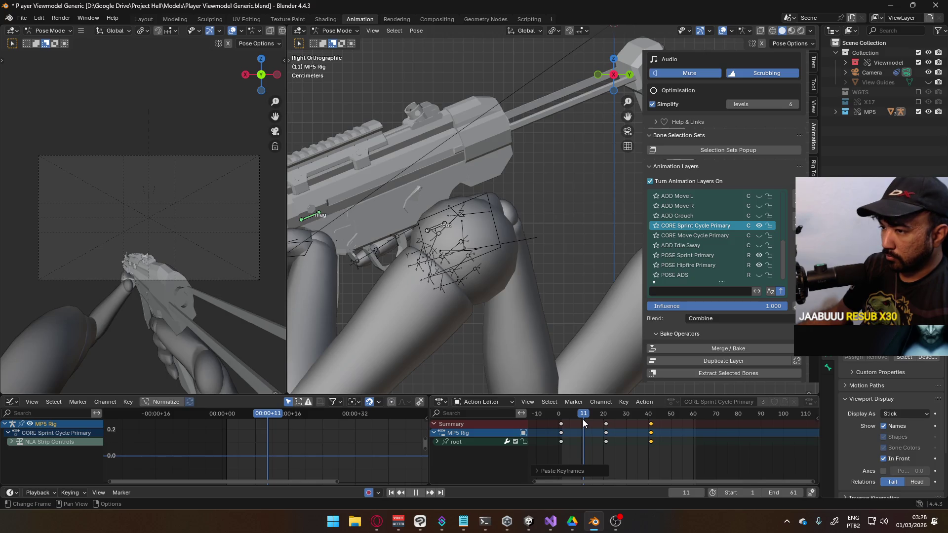
{"action": "key", "text": "space"}
- At frame 11, raise the root bone 0.0108 m along Z
{"action": "left_click", "coordinate": [430, 236]}
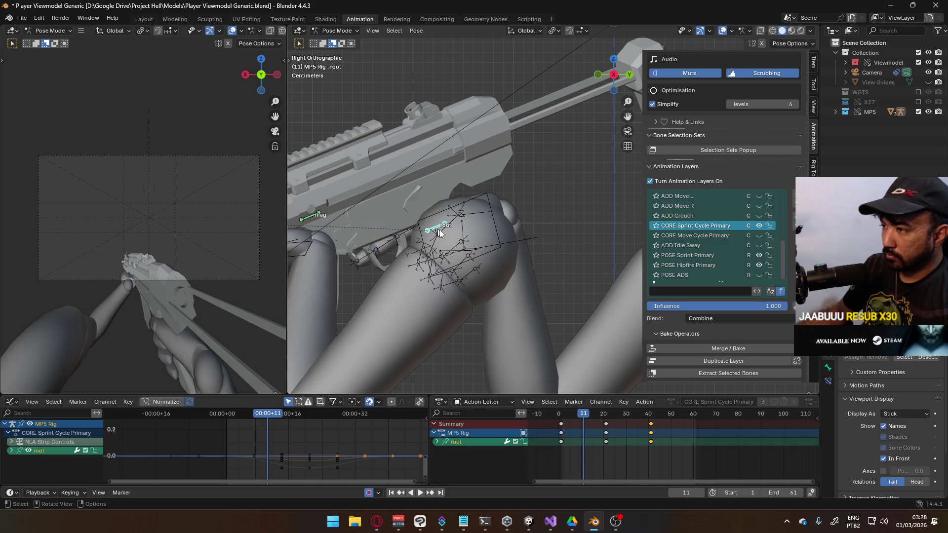
{"action": "key", "text": "g"}
{"action": "key", "text": "z"}
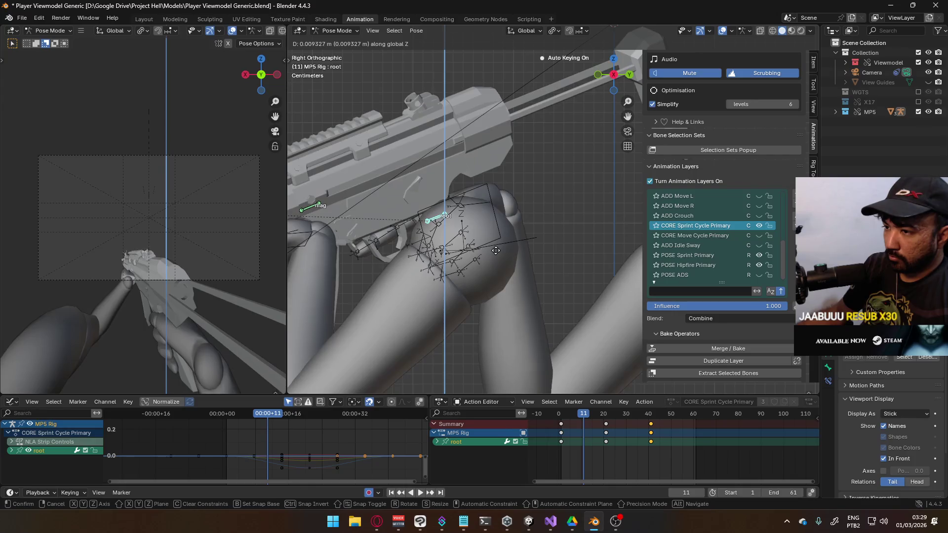
{"action": "left_click", "coordinate": [553, 222]}
- At frame 11, tilt the root bone on local X and set its height to 0.005891 m
{"action": "key", "text": "r"}
{"action": "key", "text": "x"}
{"action": "key", "text": "x"}
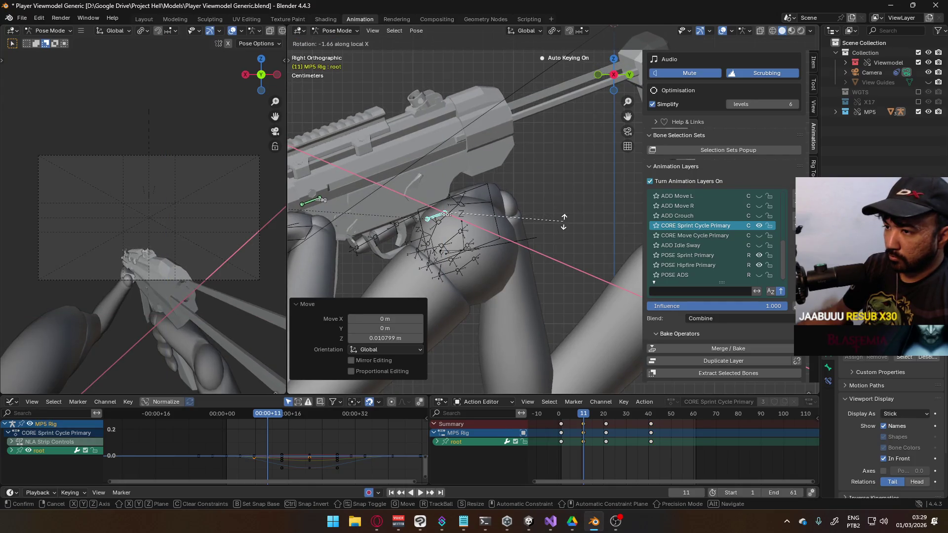
{"action": "left_click", "coordinate": [562, 218]}
{"action": "key", "text": "g"}
{"action": "key", "text": "z"}
{"action": "left_click", "coordinate": [562, 218]}
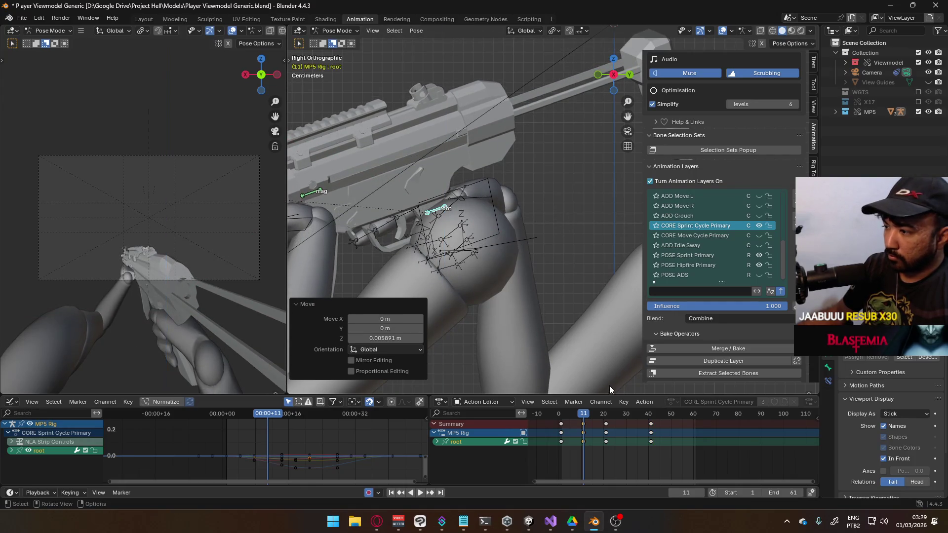
{"action": "key", "text": "space"}
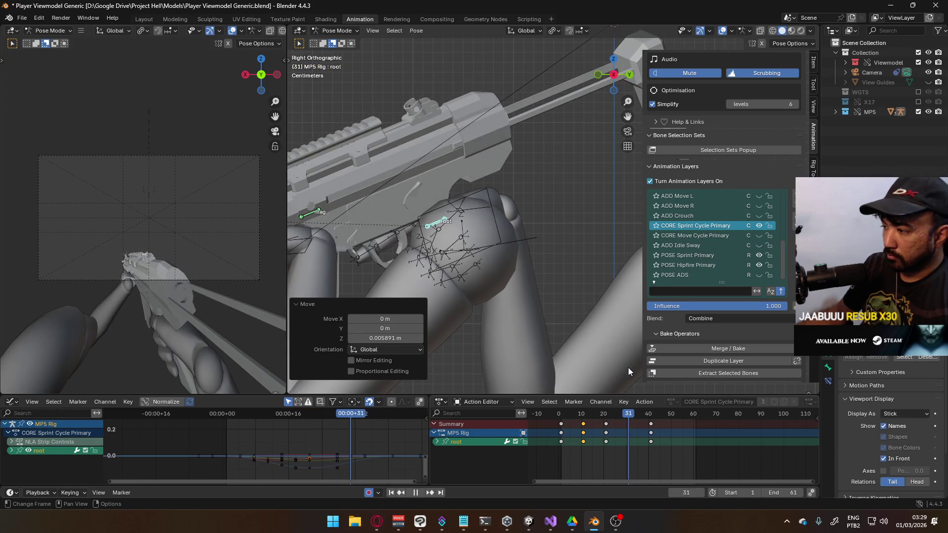
{"action": "key", "text": "space"}
- At frame 31, raise the root bone about 0.0066 m and tilt it -4.88° on local X
{"action": "key", "text": "g"}
{"action": "key", "text": "z"}
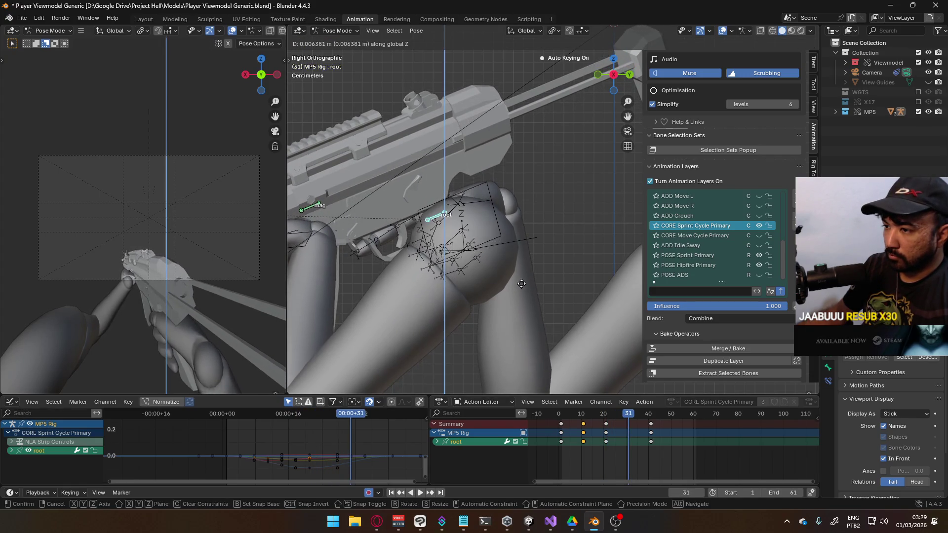
{"action": "left_click", "coordinate": [521, 279]}
{"action": "key", "text": "r"}
{"action": "key", "text": "x"}
{"action": "key", "text": "x"}
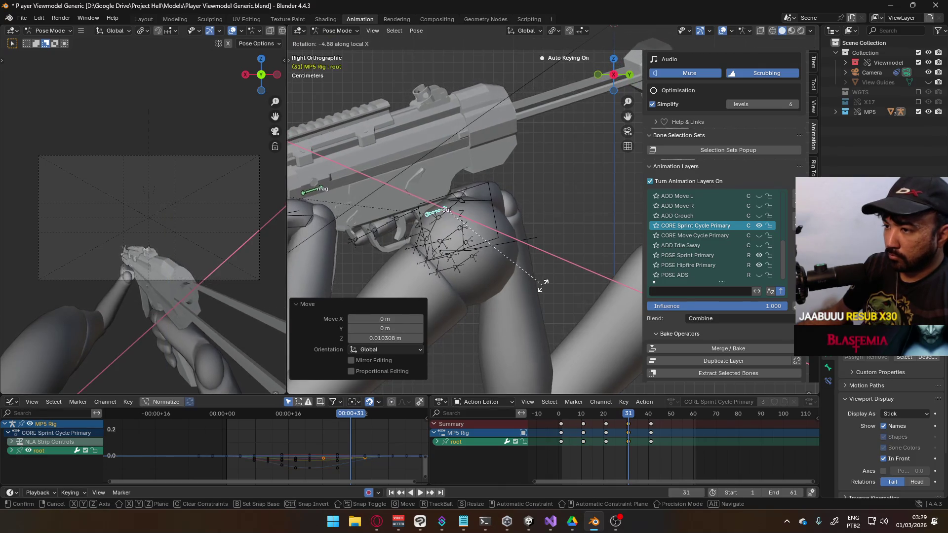
{"action": "left_click", "coordinate": [542, 285]}
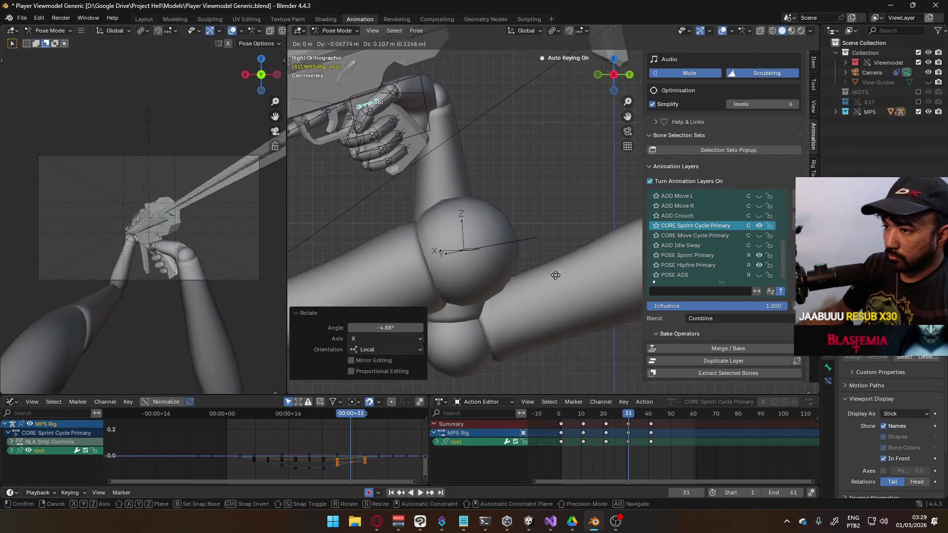
{"action": "key", "text": "g"}
{"action": "key", "text": "z"}
{"action": "left_click", "coordinate": [563, 278]}
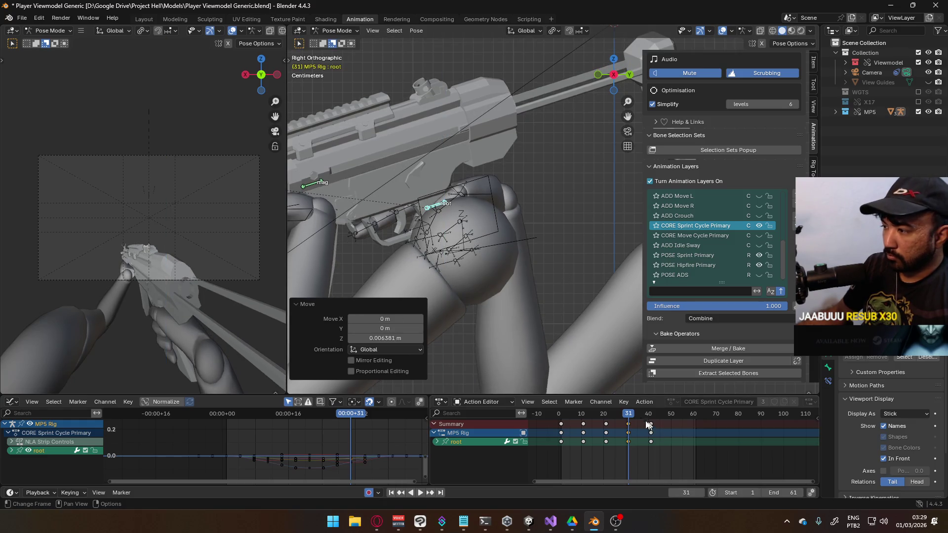
{"action": "left_click", "coordinate": [617, 413]}
{"action": "key", "text": "space"}
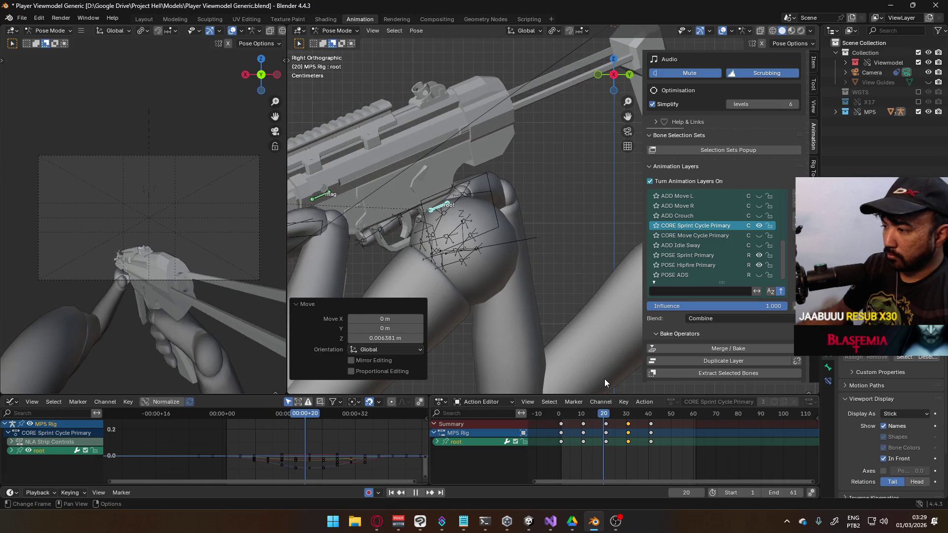
{"action": "key", "text": "space"}
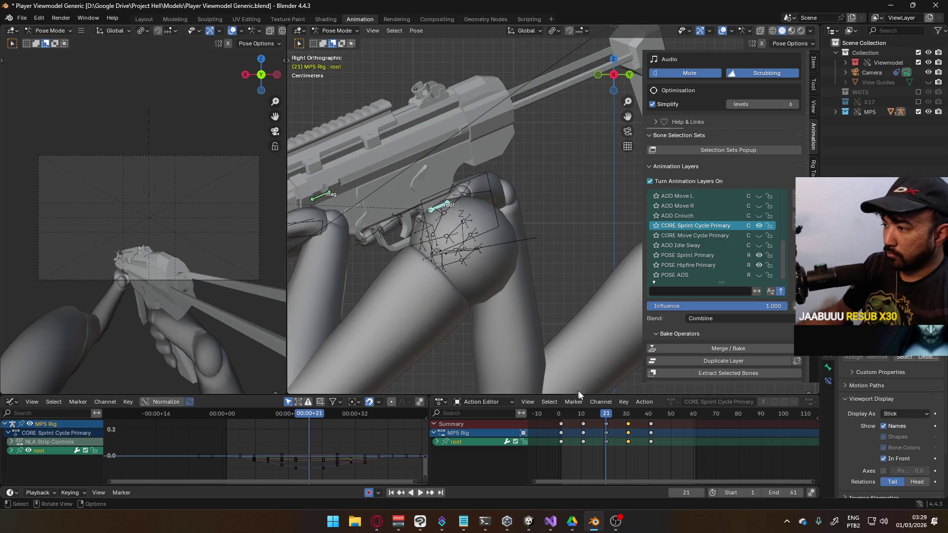
- At frame 21, lower the root bone 0.0152 m, then review and return to frame 1
{"action": "key", "text": "g"}
{"action": "key", "text": "z"}
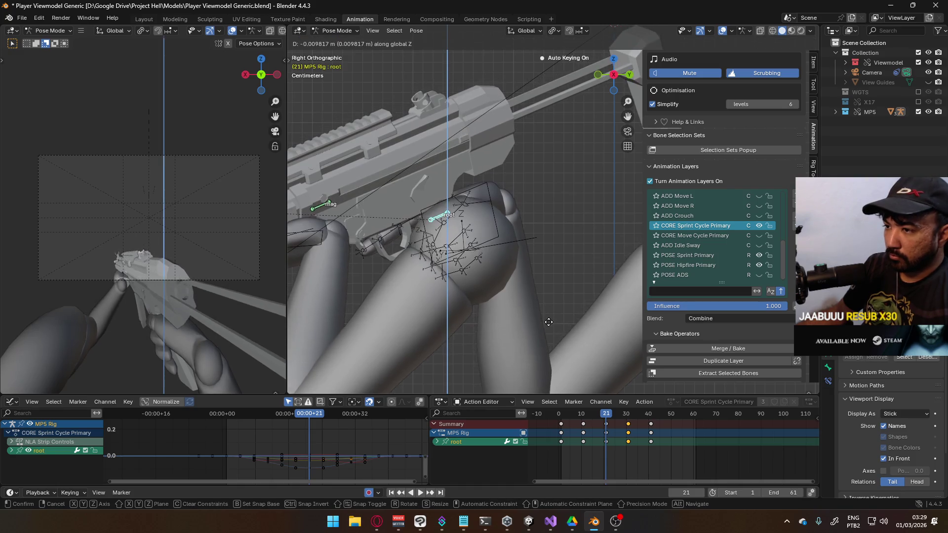
{"action": "left_click", "coordinate": [549, 328]}
{"action": "key", "text": "space"}
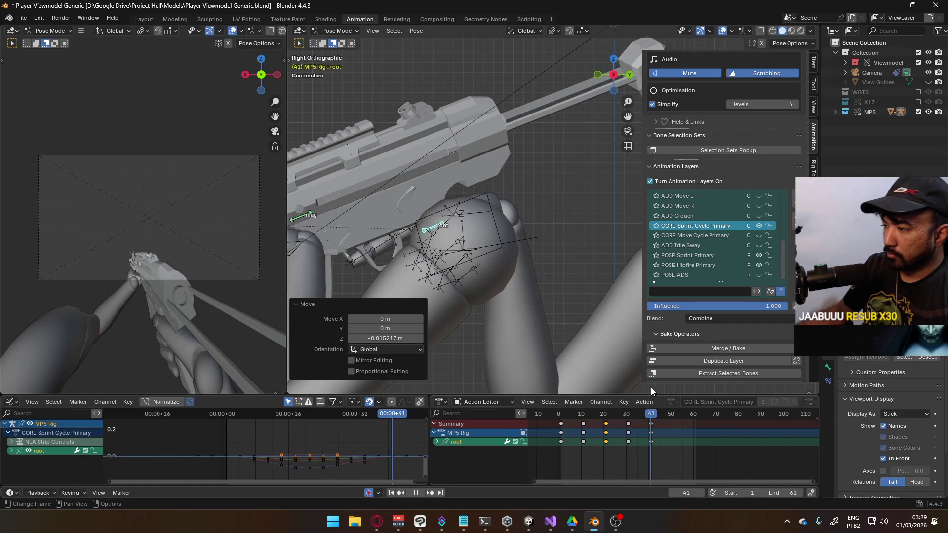
{"action": "key", "text": "shift+Left"}
{"action": "key", "text": "space"}
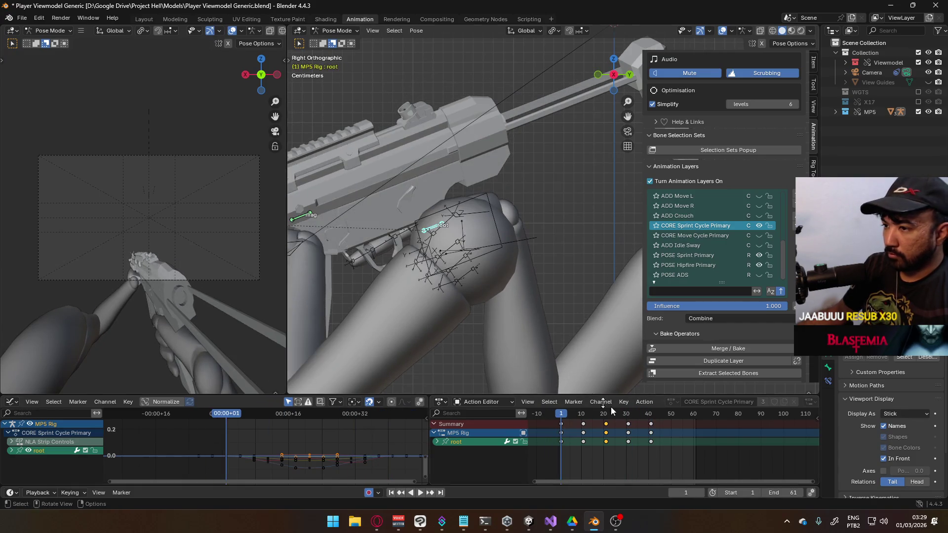
- Set the playback end to frame 41 and delete the root's W Quaternion Rotation channel
{"action": "left_click_drag", "start_coordinate": [788, 490], "coordinate": [770, 490]}
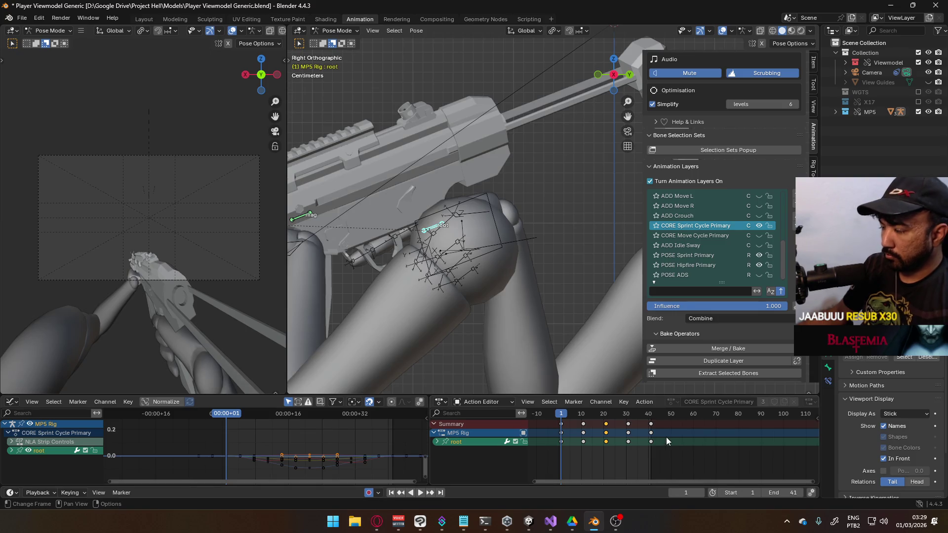
{"action": "left_click", "coordinate": [437, 441]}
{"action": "scroll", "coordinate": [474, 450], "scroll_direction": "down", "scroll_amount": 3}
{"action": "scroll", "coordinate": [474, 449], "scroll_direction": "up", "scroll_amount": 2}
{"action": "left_click", "coordinate": [485, 459]}
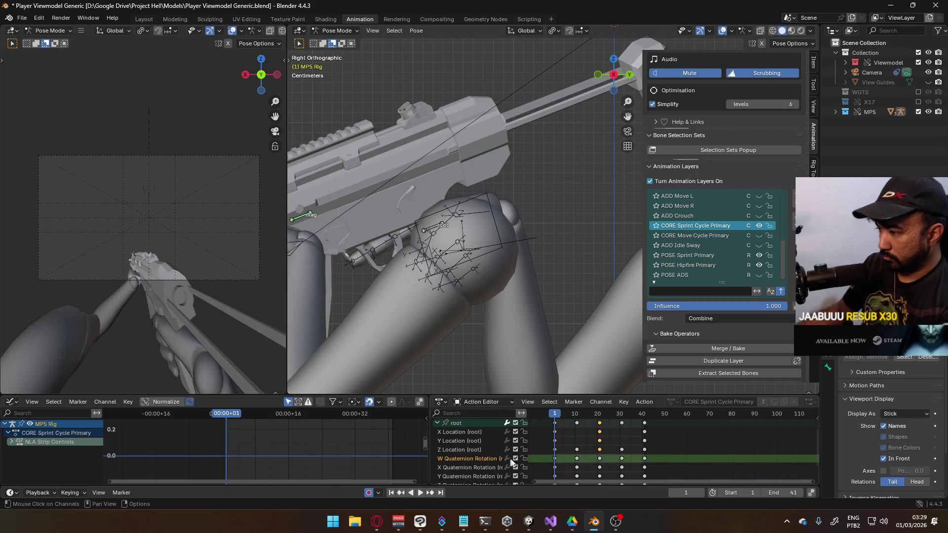
{"action": "key", "text": "x"}
- Select the root X, Y and Z Location channels and change their extrapolation mode
{"action": "left_click_drag", "start_coordinate": [662, 453], "coordinate": [562, 425]}
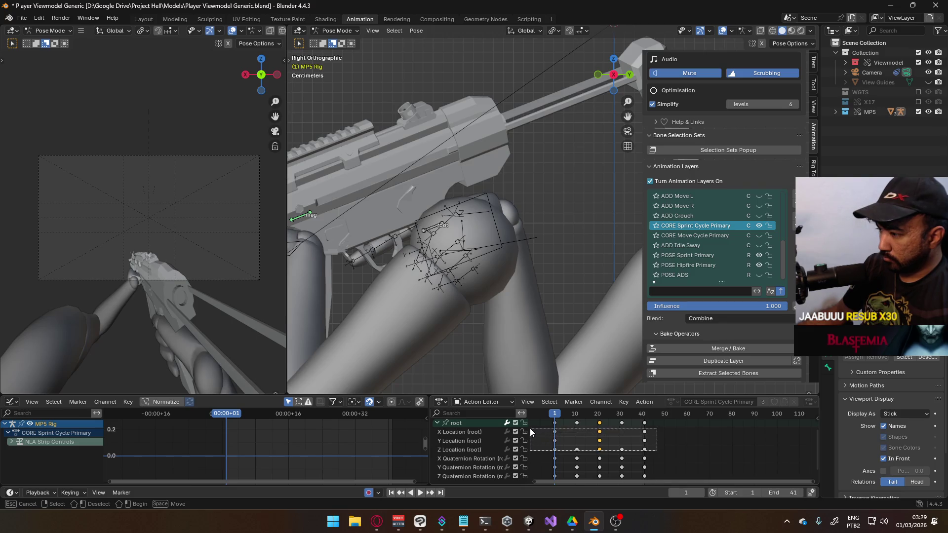
{"action": "left_click", "coordinate": [474, 433]}
{"action": "left_click", "coordinate": [465, 450], "text": "shift"}
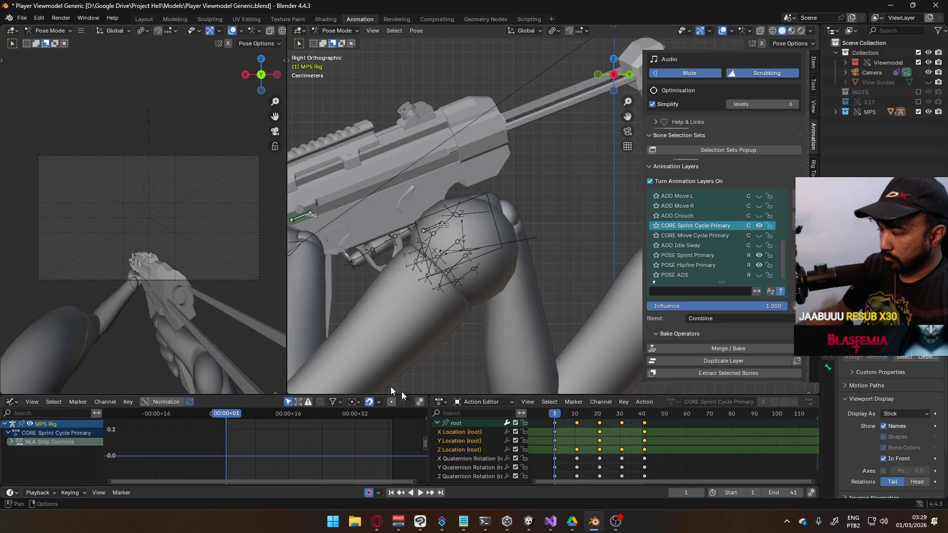
{"action": "middle_click_drag", "start_coordinate": [340, 231], "coordinate": [470, 229], "text": "shift"}
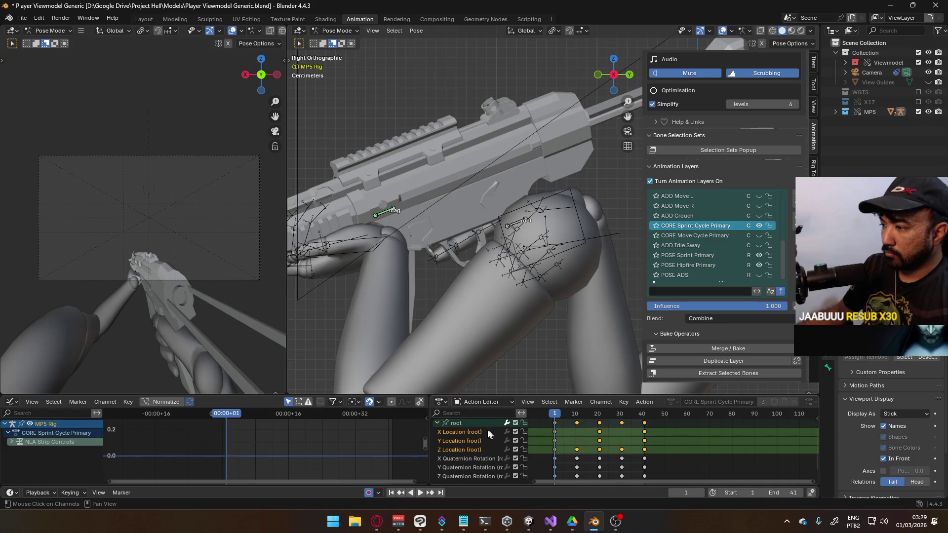
{"action": "left_click", "coordinate": [481, 440]}
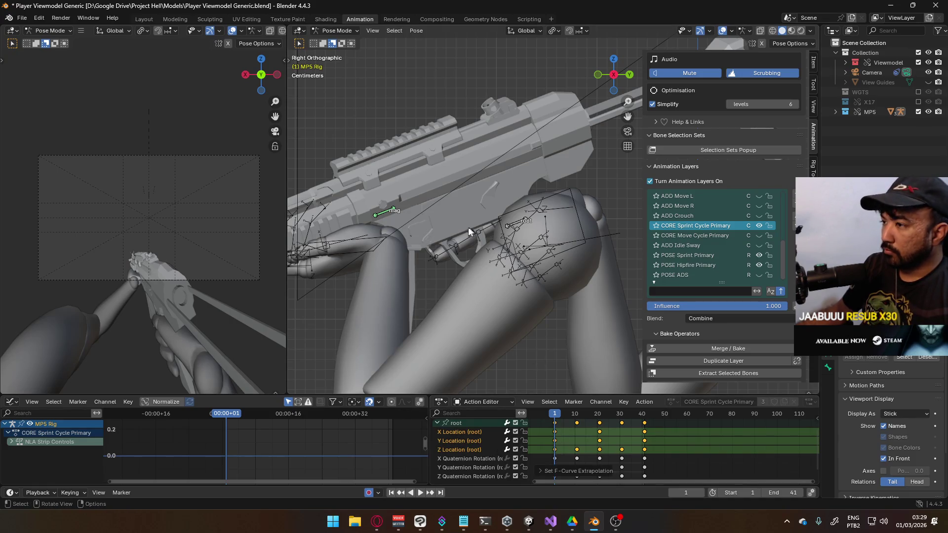
{"action": "left_click", "coordinate": [513, 227]}
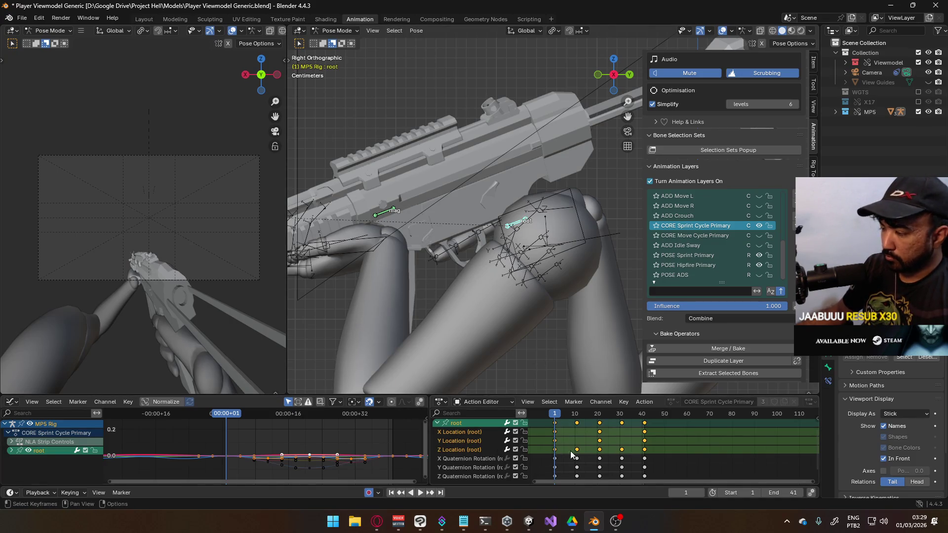
{"action": "left_click", "coordinate": [478, 435]}
- Frame the root curves in the Graph Editor and select the Y and Z Location keys
{"action": "key", "text": "Home"}
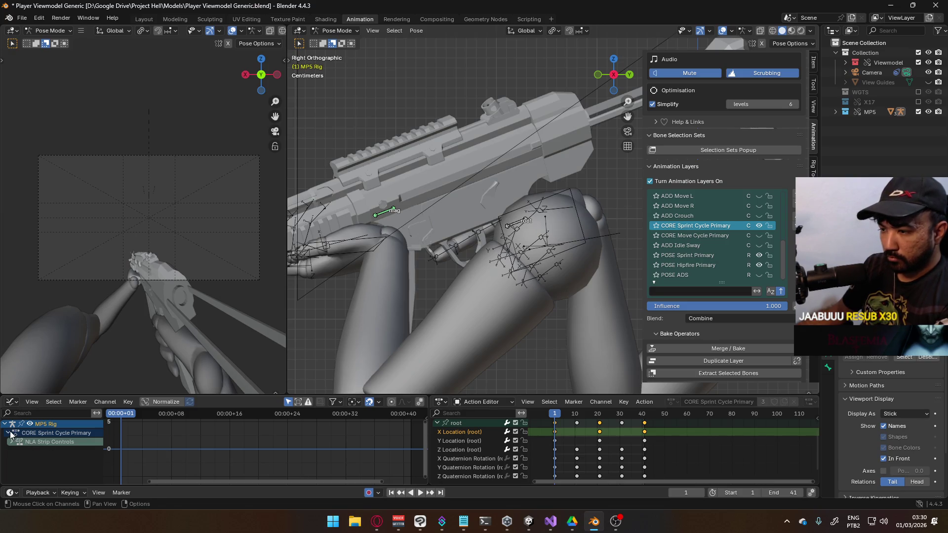
{"action": "scroll", "coordinate": [472, 441], "scroll_direction": "up", "scroll_amount": 1}
{"action": "left_click", "coordinate": [457, 431]}
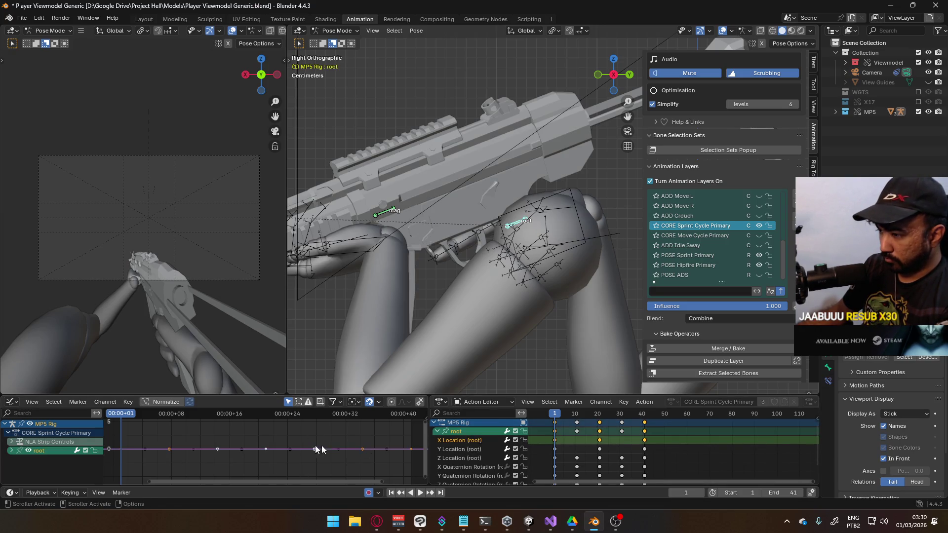
{"action": "key", "text": "Home"}
{"action": "scroll", "coordinate": [307, 442], "scroll_direction": "down", "scroll_amount": 2}
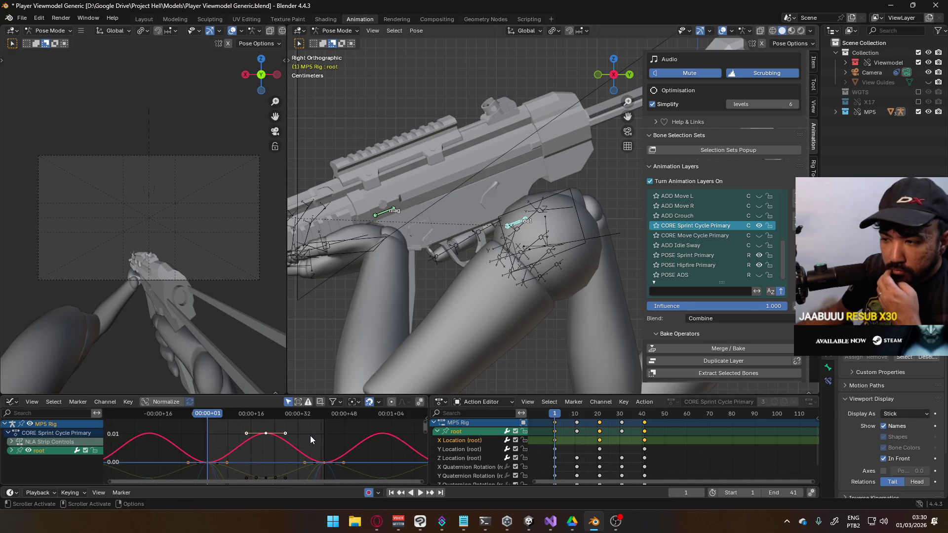
{"action": "left_click", "coordinate": [475, 450], "text": "ctrl"}
{"action": "left_click", "coordinate": [472, 458], "text": "ctrl"}
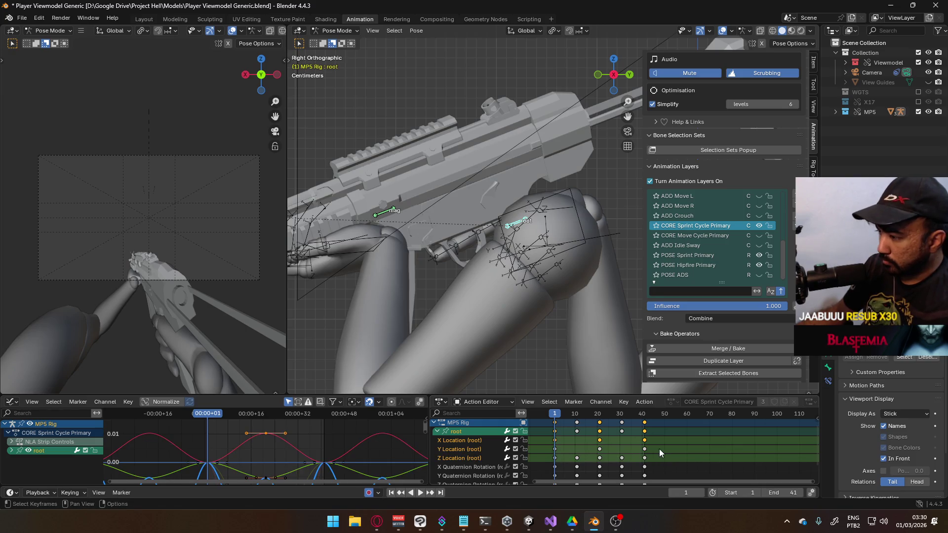
{"action": "left_click_drag", "start_coordinate": [662, 446], "coordinate": [540, 457]}
{"action": "mouse_move", "coordinate": [313, 458]}
{"action": "middle_mouse_down"}
{"action": "mouse_move", "coordinate": [320, 432]}
{"action": "mouse_move", "coordinate": [332, 431]}
{"action": "middle_mouse_up"}
- Review the cycle playback, then at frame 1 begin moving the root bone along global Y
{"action": "left_click", "coordinate": [549, 401]}
{"action": "mouse_move", "coordinate": [571, 406]}
{"action": "key", "text": "Escape"}
{"action": "key", "text": "space"}
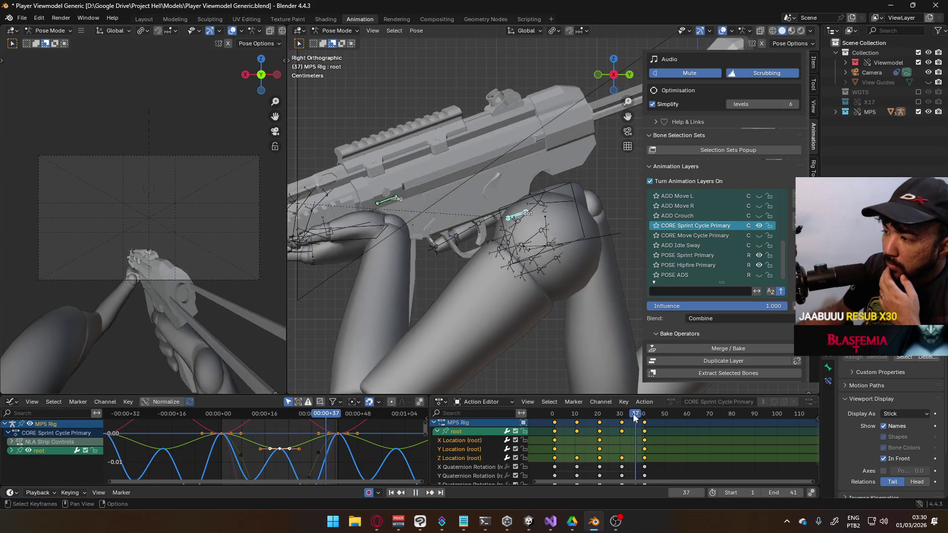
{"action": "left_click", "coordinate": [555, 417]}
{"action": "mouse_move", "coordinate": [556, 420]}
{"action": "left_mouse_down"}
{"action": "mouse_move", "coordinate": [686, 420]}
{"action": "mouse_move", "coordinate": [556, 419]}
{"action": "left_mouse_up"}
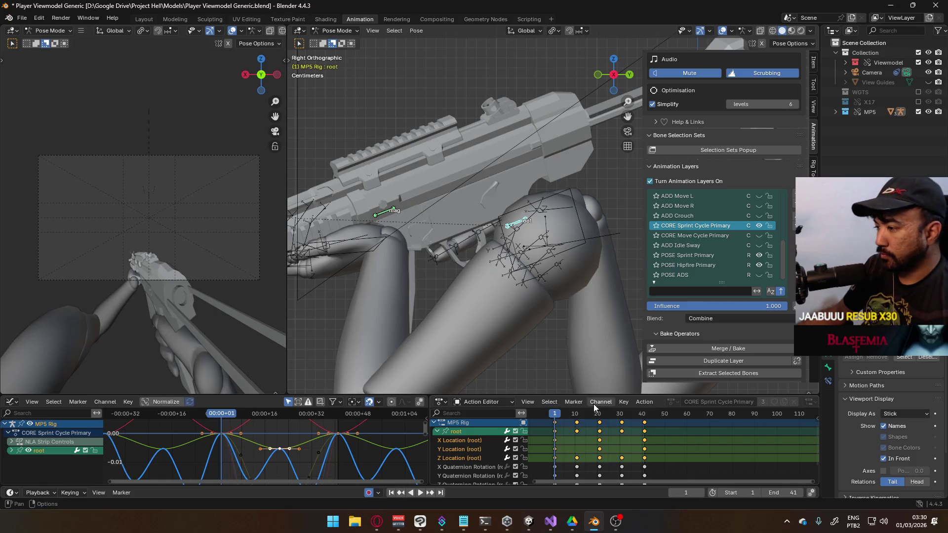
{"action": "key", "text": "g"}
{"action": "key", "text": "y"}
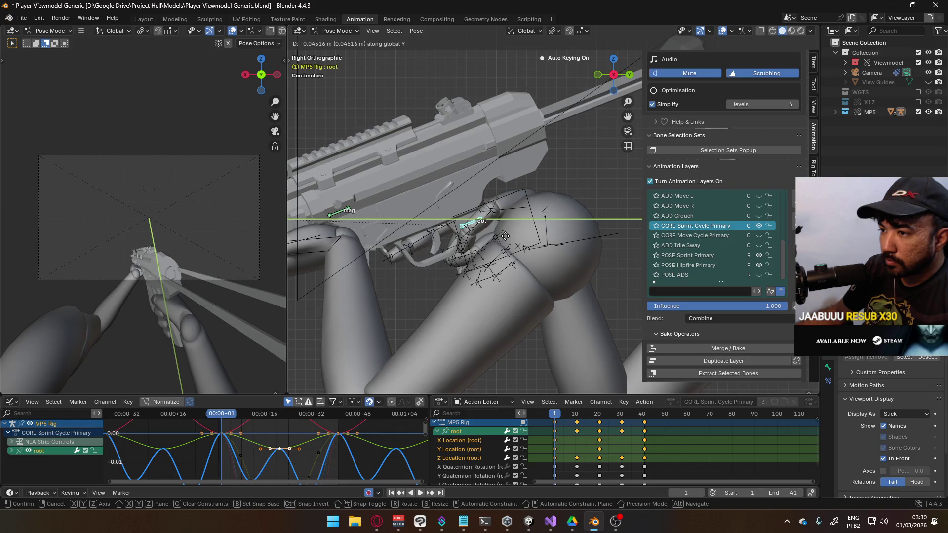
- Offset the root bone about -0.045 m along Y and lower it 0.0147 m along Z
{"action": "left_click", "coordinate": [506, 240]}
{"action": "key", "text": "g"}
{"action": "key", "text": "z"}
{"action": "left_click", "coordinate": [503, 251]}
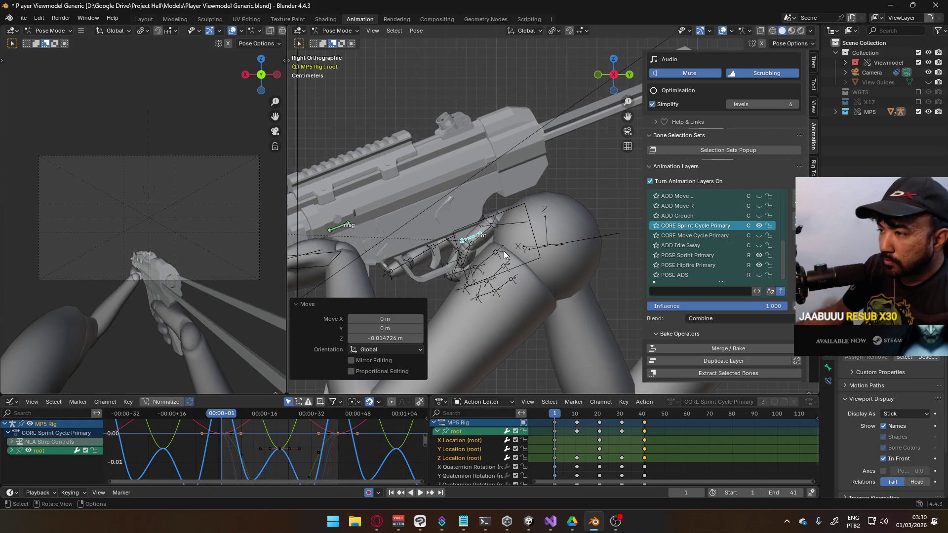
- Toggle CORE Sprint Cycle Primary's visibility to compare poses, then solo POSE Hipfire Primary
{"action": "left_click", "coordinate": [754, 227]}
{"action": "left_click", "coordinate": [754, 227]}
{"action": "left_click", "coordinate": [754, 227]}
{"action": "left_click", "coordinate": [755, 227]}
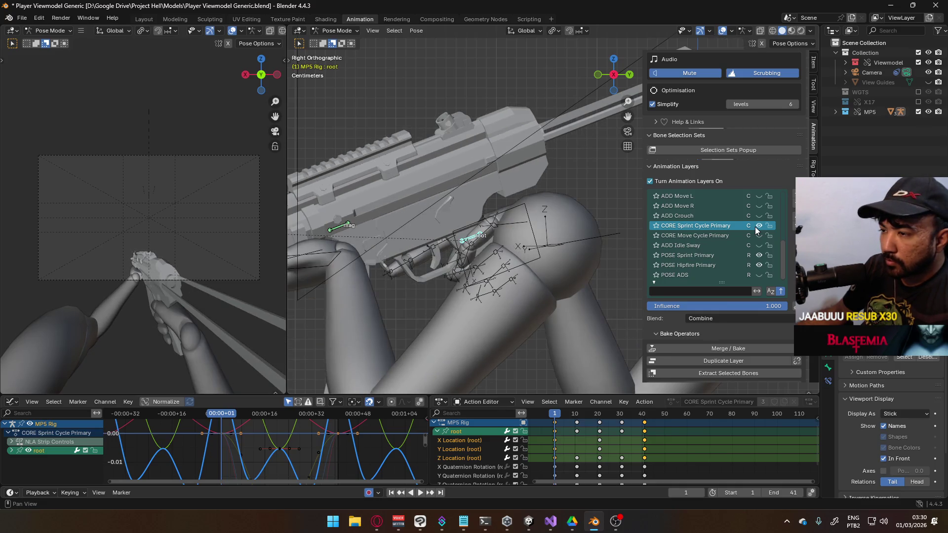
{"action": "left_click", "coordinate": [754, 226]}
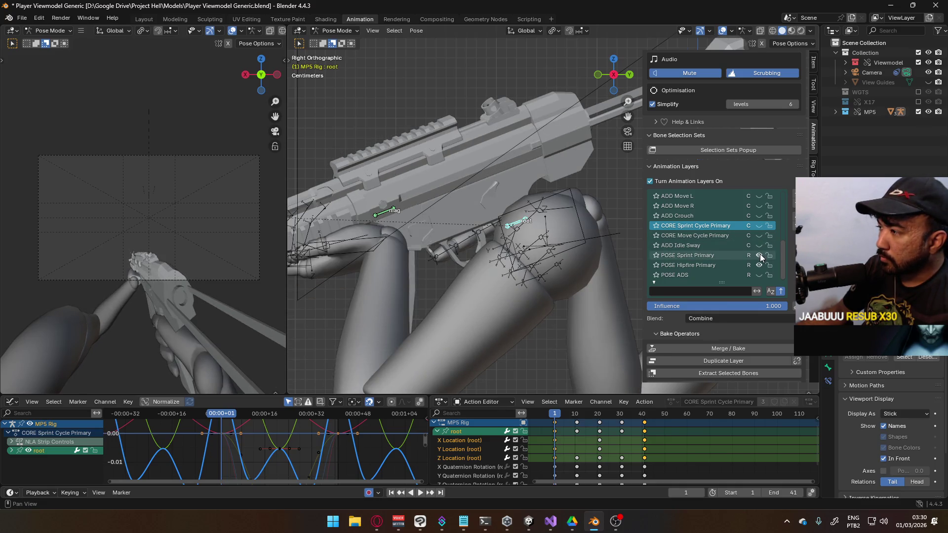
{"action": "left_click", "coordinate": [759, 226]}
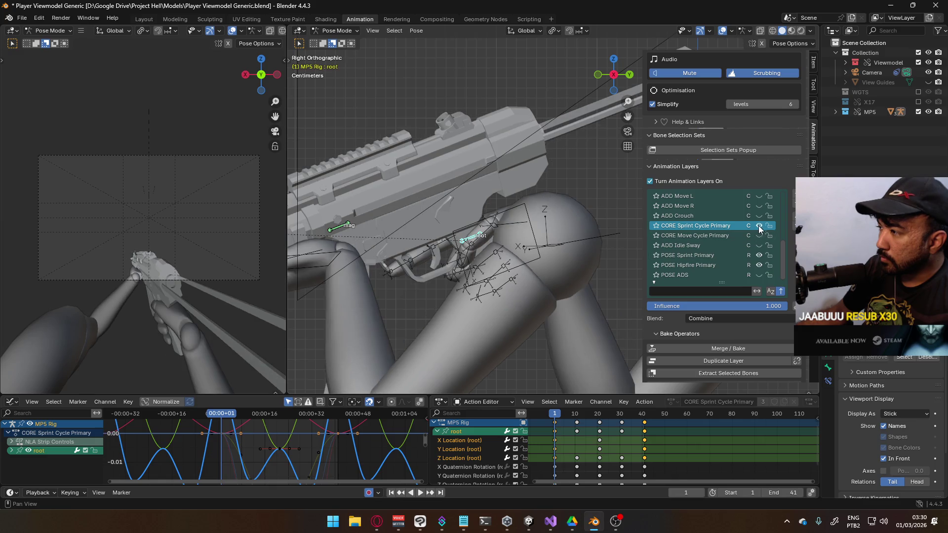
{"action": "left_click", "coordinate": [656, 265]}
{"action": "left_click", "coordinate": [656, 266]}
{"action": "left_click", "coordinate": [655, 265]}
{"action": "left_click", "coordinate": [656, 265]}
{"action": "left_click", "coordinate": [654, 266]}
{"action": "left_click", "coordinate": [654, 266]}
{"action": "left_click", "coordinate": [655, 266]}
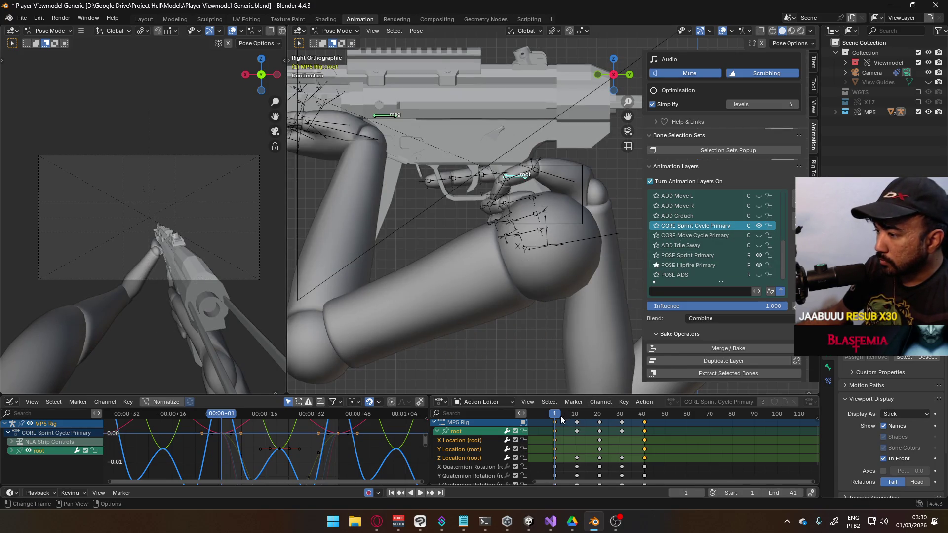
- Frame the root Y Location curve and all root curves in the Graph Editor, then play the cycle
{"action": "left_click", "coordinate": [487, 452]}
{"action": "key", "text": "Home"}
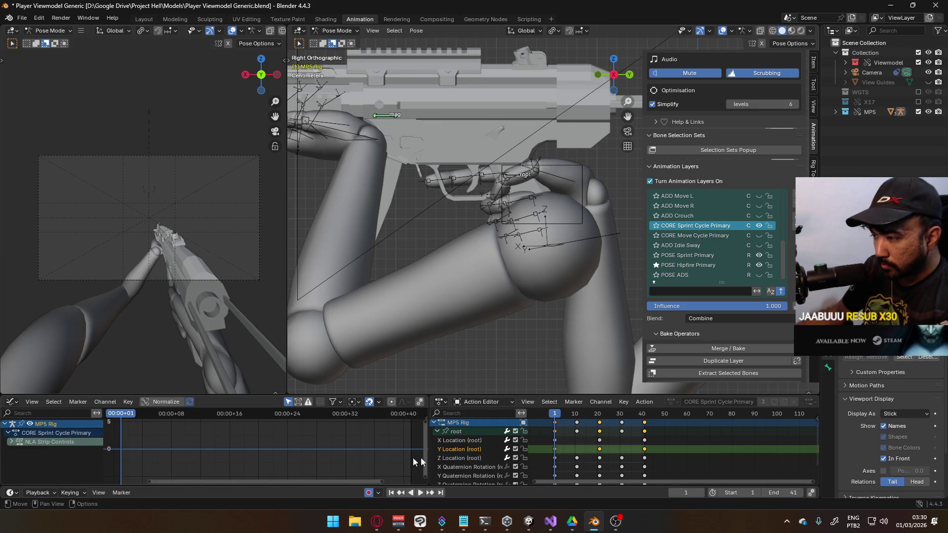
{"action": "left_click", "coordinate": [459, 433]}
{"action": "key", "text": "Home"}
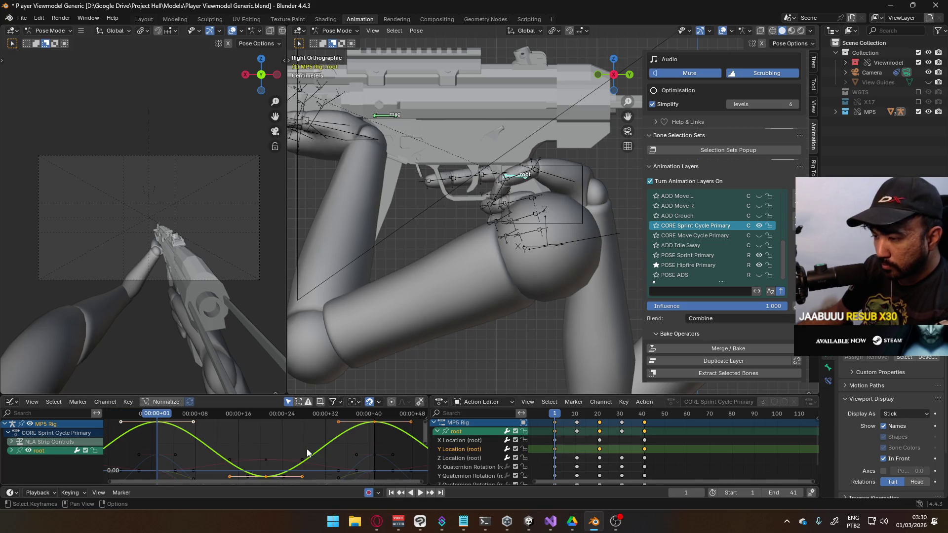
{"action": "scroll", "coordinate": [307, 453], "scroll_direction": "down", "scroll_amount": 5}
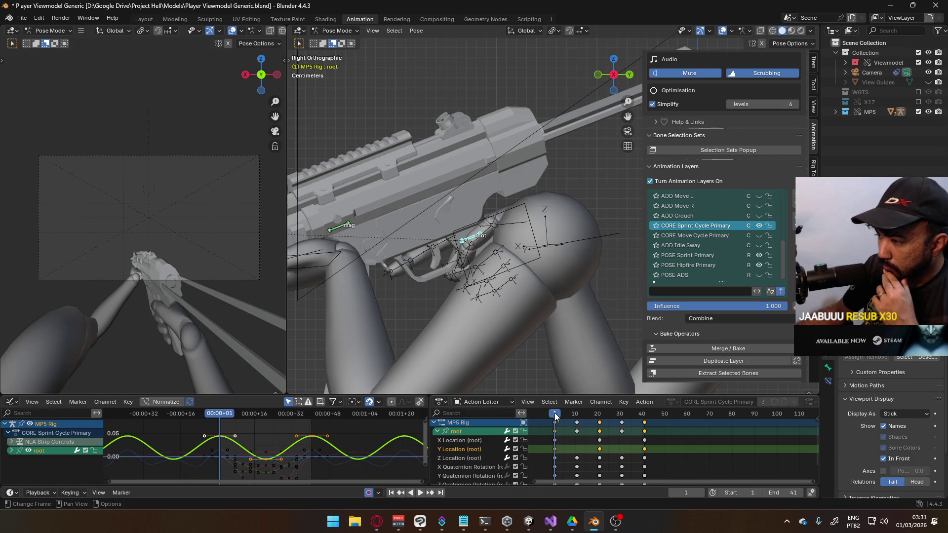
{"action": "key", "text": "space"}
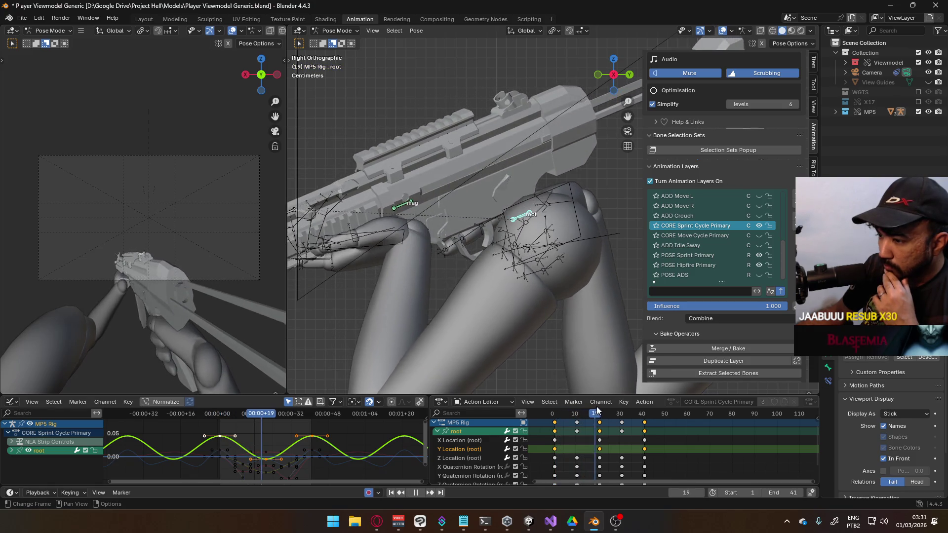
- Raise the frame 21 root Y Location key about 0.0368 and stop playback at frame 41
{"action": "left_click", "coordinate": [267, 460]}
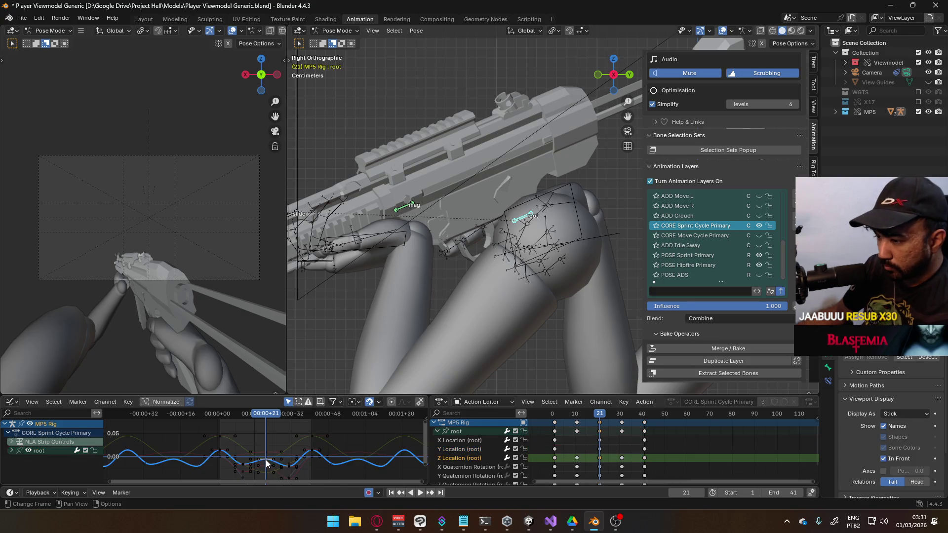
{"action": "key", "text": "g"}
{"action": "mouse_move", "coordinate": [266, 446]}
{"action": "left_mouse_down"}
{"action": "mouse_move", "coordinate": [263, 414]}
{"action": "mouse_move", "coordinate": [225, 417]}
{"action": "mouse_move", "coordinate": [305, 405]}
{"action": "mouse_move", "coordinate": [227, 406]}
{"action": "mouse_move", "coordinate": [312, 402]}
{"action": "left_mouse_up"}
{"action": "left_click", "coordinate": [266, 443]}
{"action": "left_click", "coordinate": [470, 457]}
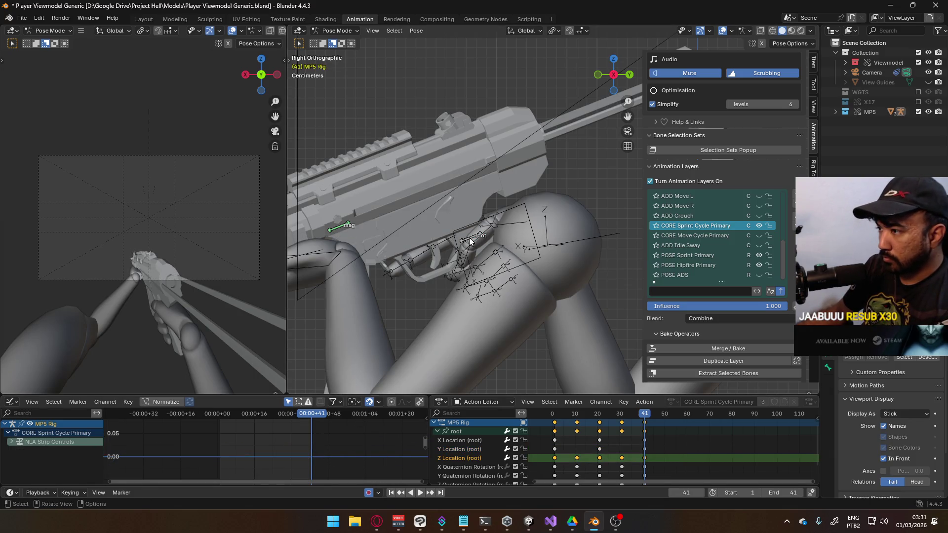
- Lift the root's frame-21 Z Location key higher for a fuller bounce, then select the frame-30 key
{"action": "left_click", "coordinate": [468, 428]}
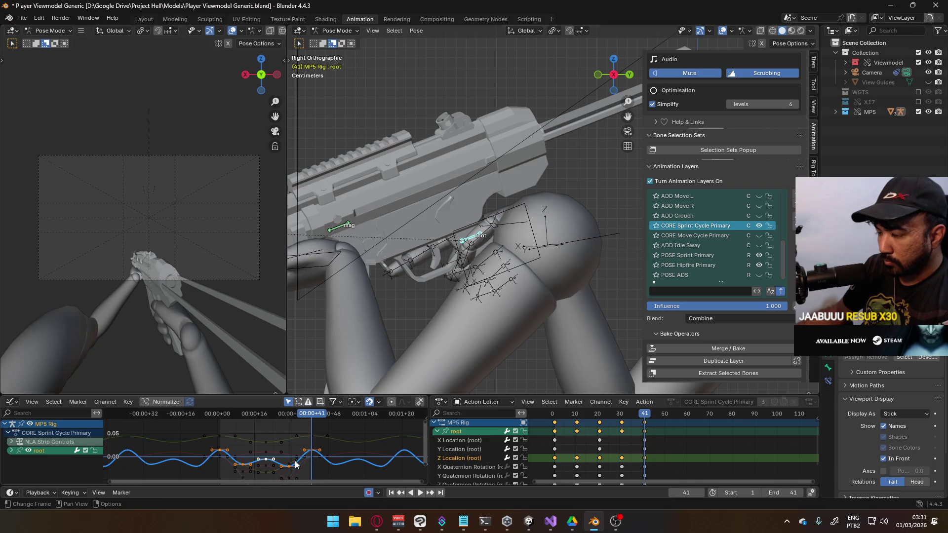
{"action": "key", "text": "Home"}
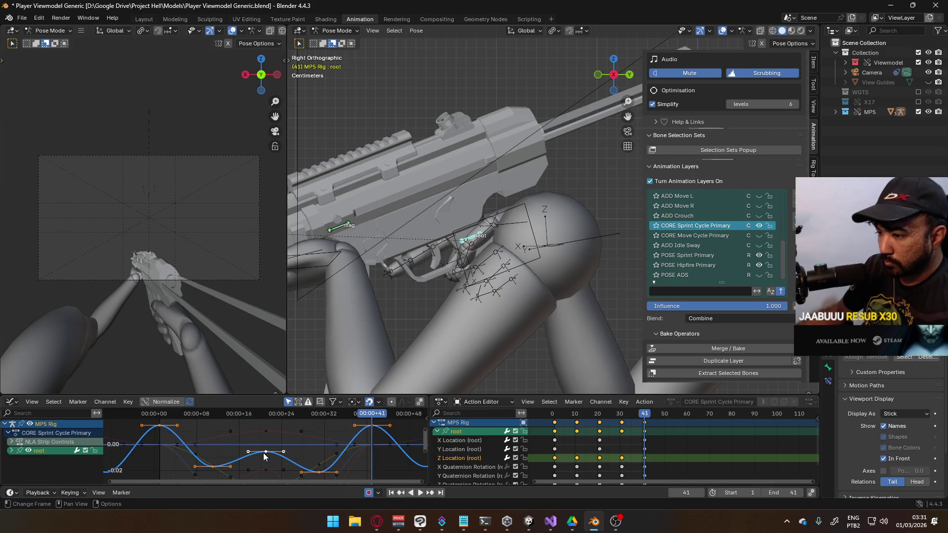
{"action": "left_click", "coordinate": [265, 452]}
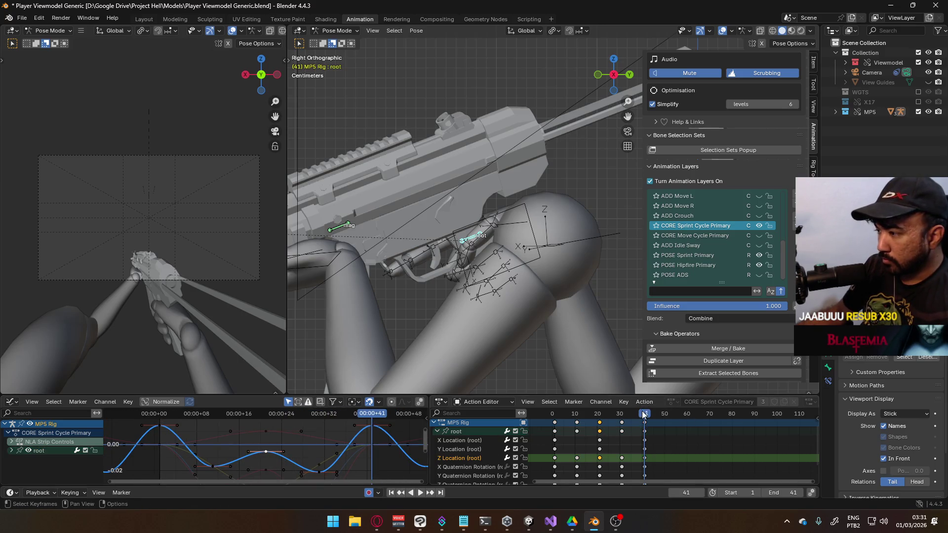
{"action": "key", "text": "space"}
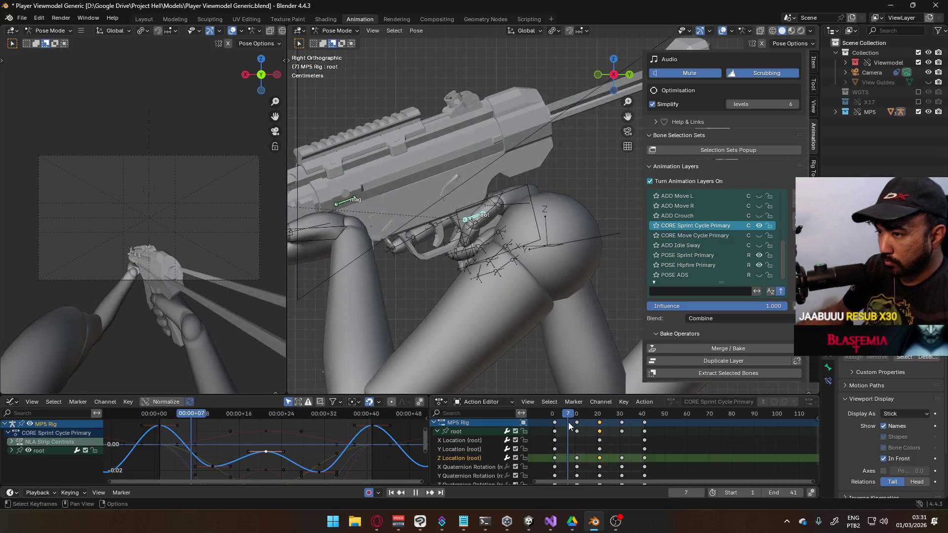
{"action": "key", "text": "space"}
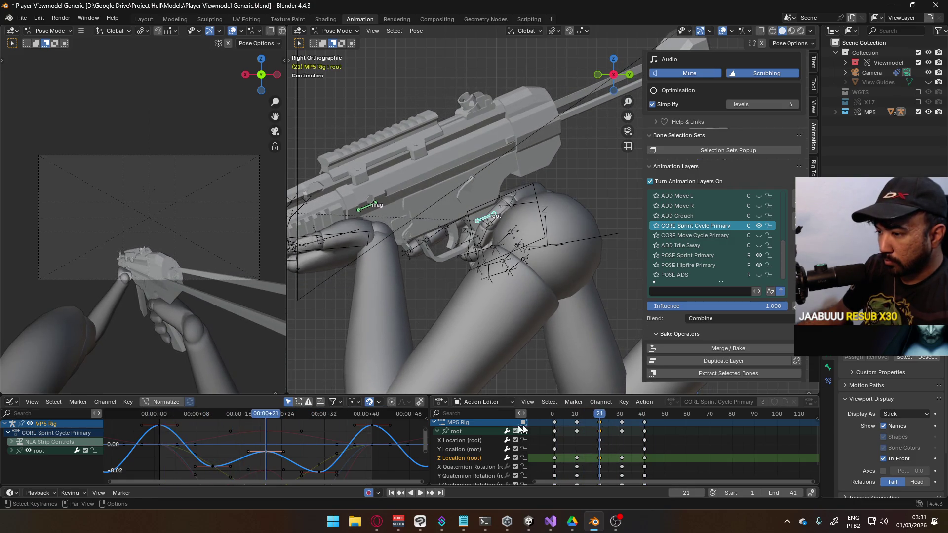
{"action": "left_click", "coordinate": [353, 439]}
{"action": "left_click", "coordinate": [256, 413]}
{"action": "mouse_move", "coordinate": [257, 413]}
{"action": "left_mouse_down"}
{"action": "mouse_move", "coordinate": [180, 427]}
{"action": "mouse_move", "coordinate": [253, 424]}
{"action": "mouse_move", "coordinate": [213, 424]}
{"action": "left_mouse_up"}
{"action": "left_click", "coordinate": [599, 459]}
{"action": "left_click", "coordinate": [622, 458]}
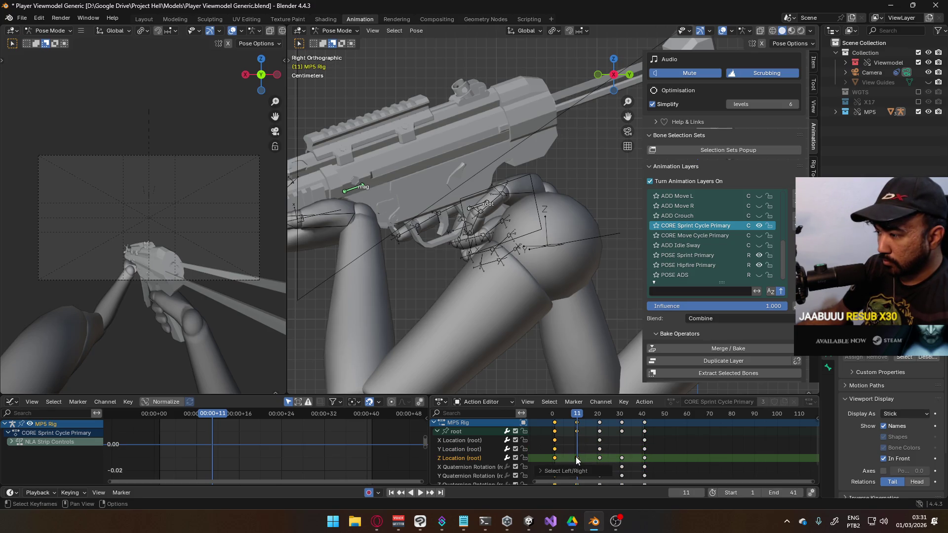
- Raise the selected root location keys slightly, constrained to the vertical axis
{"action": "left_click", "coordinate": [457, 432]}
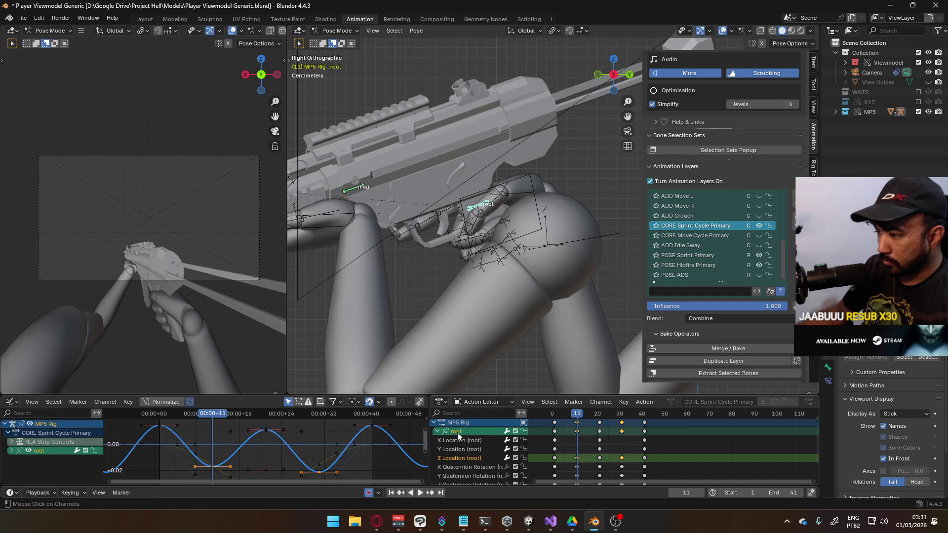
{"action": "key", "text": "g"}
{"action": "left_click", "coordinate": [353, 447]}
{"action": "key", "text": "space"}
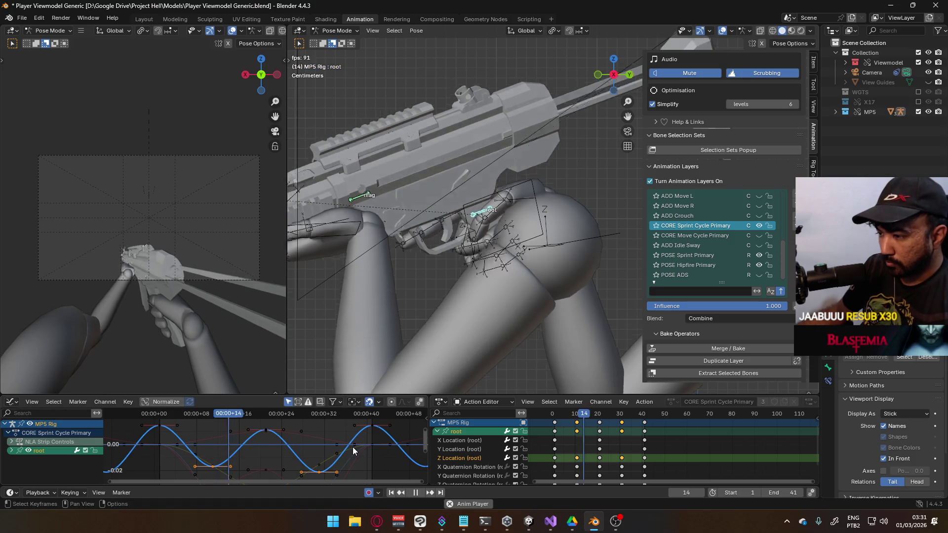
{"action": "key", "text": "g"}
{"action": "key", "text": "y"}
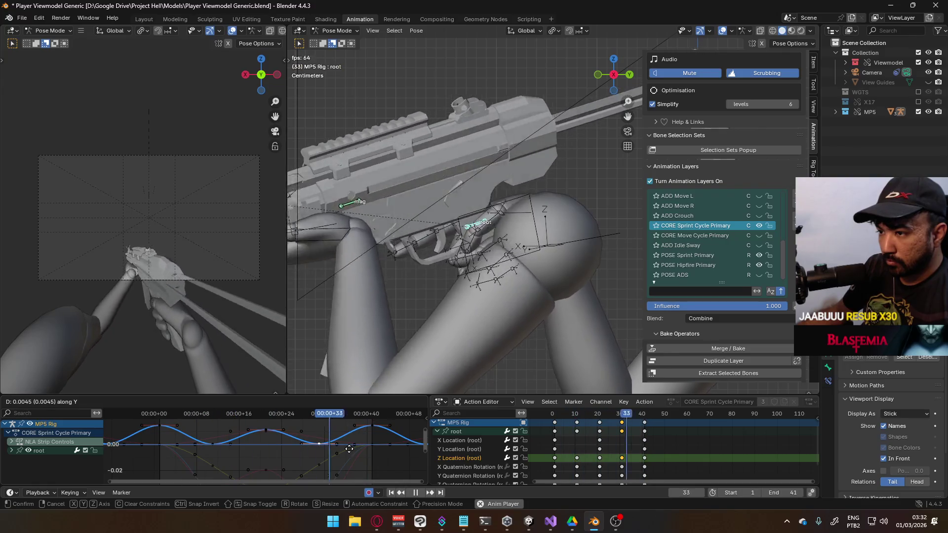
{"action": "left_click", "coordinate": [349, 452]}
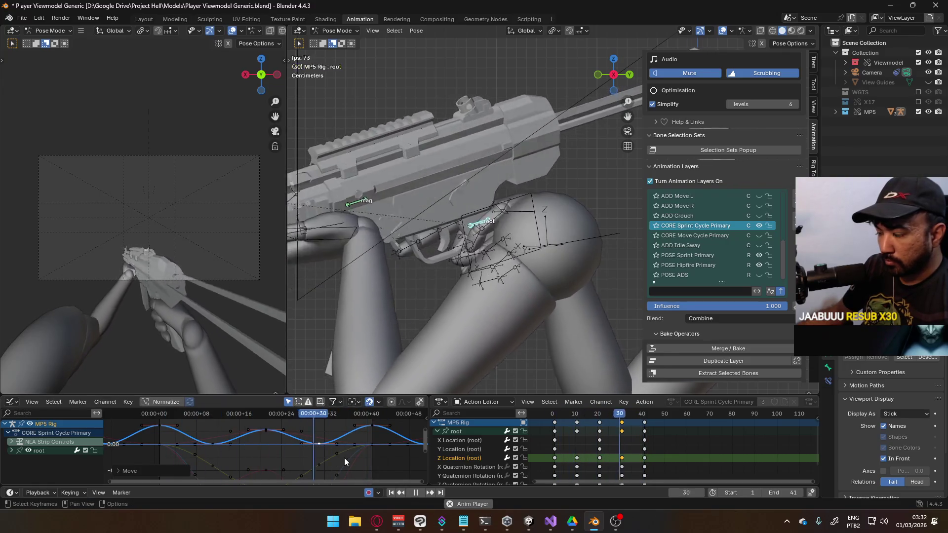
- Set the root's curves to Make Cyclic extrapolation so the sprint bob repeats seamlessly
{"action": "scroll", "coordinate": [493, 469], "scroll_direction": "down", "scroll_amount": 3}
{"action": "left_click", "coordinate": [477, 457]}
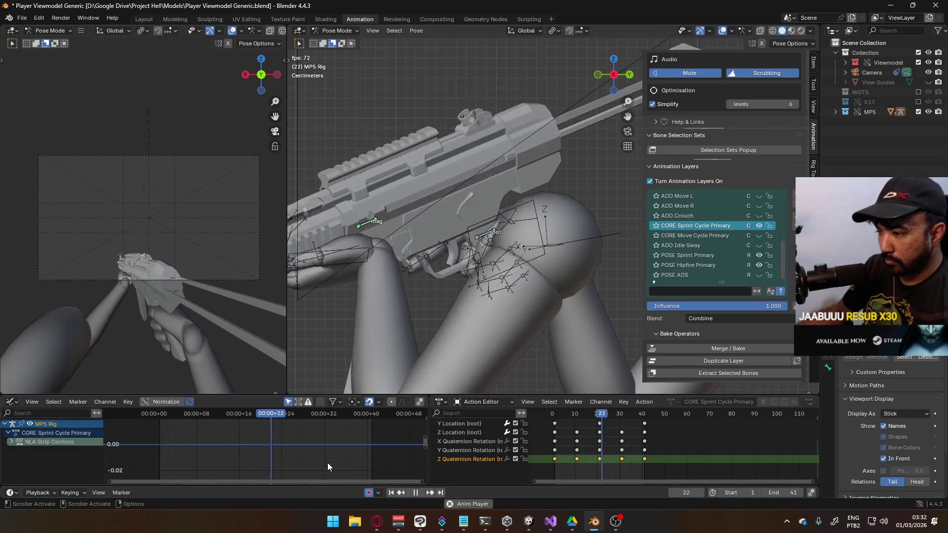
{"action": "scroll", "coordinate": [474, 446], "scroll_direction": "up", "scroll_amount": 4}
{"action": "left_click", "coordinate": [467, 442]}
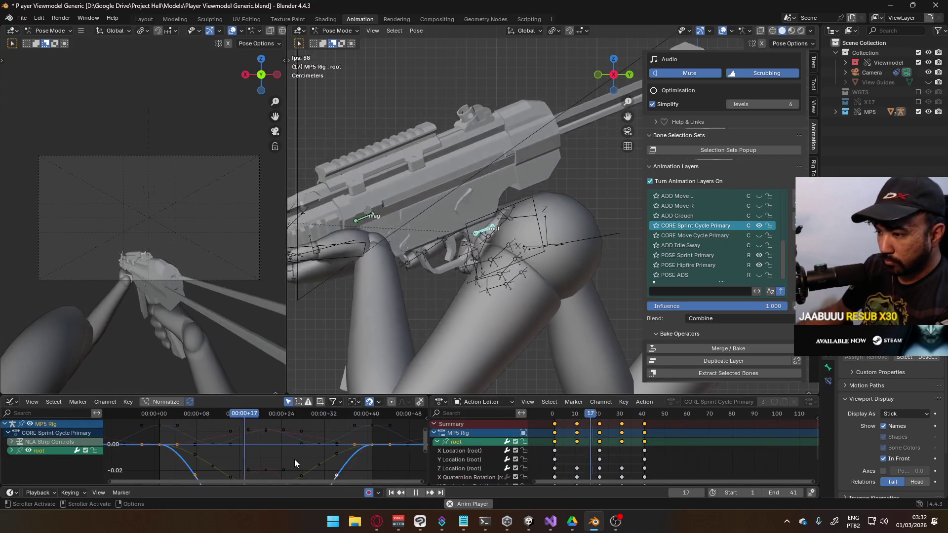
{"action": "key", "text": "shift+e"}
{"action": "left_click", "coordinate": [312, 455]}
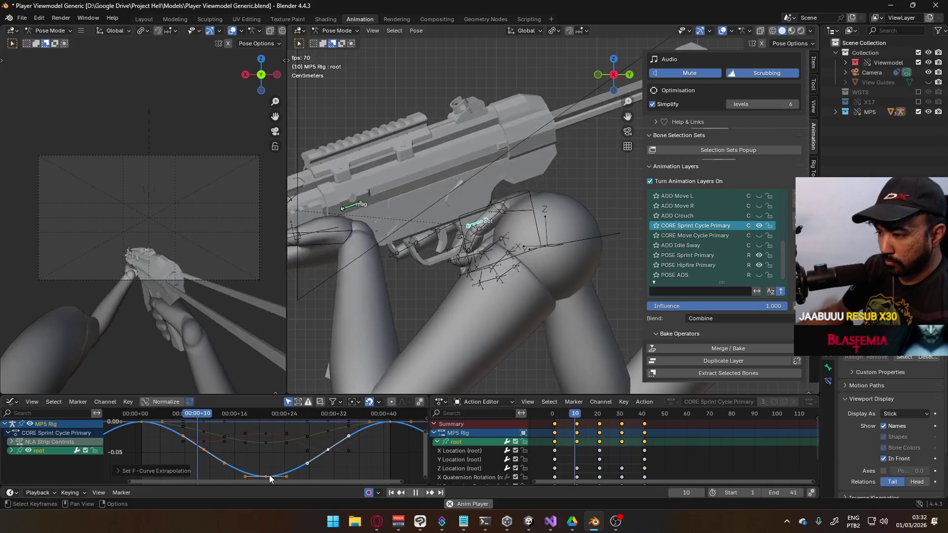
{"action": "left_click", "coordinate": [598, 451]}
{"action": "scroll", "coordinate": [594, 451], "scroll_direction": "down", "scroll_amount": 3}
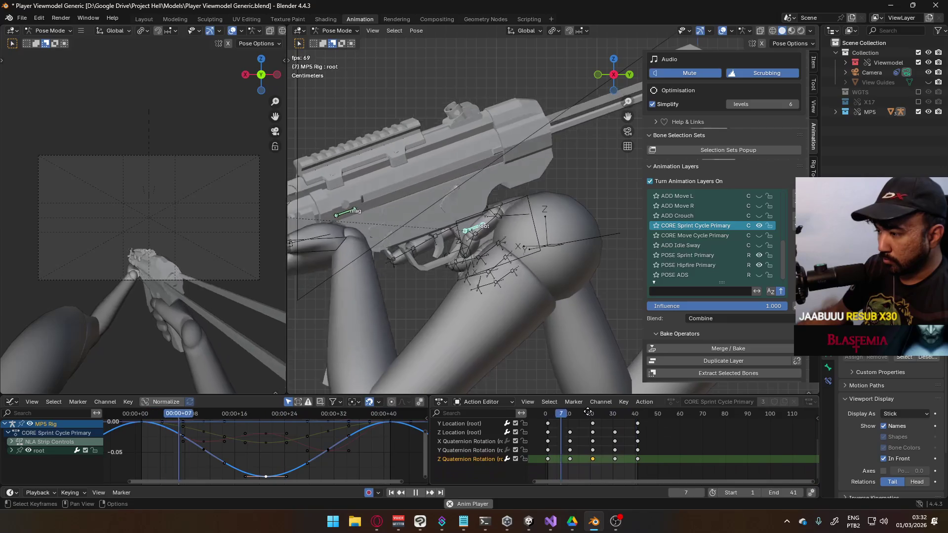
{"action": "left_click", "coordinate": [569, 459]}
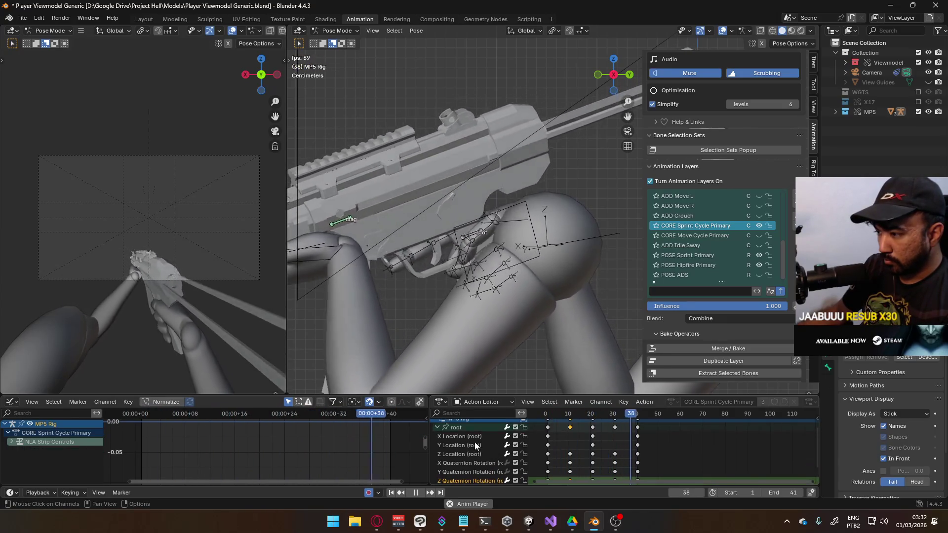
- Select the root's Z Quaternion Rotation keyframes and the root bone so its curves show in the Graph Editor
{"action": "left_click", "coordinate": [469, 459]}
{"action": "mouse_move", "coordinate": [619, 459]}
{"action": "middle_mouse_down"}
{"action": "mouse_move", "coordinate": [585, 459]}
{"action": "mouse_move", "coordinate": [594, 451]}
{"action": "middle_mouse_up"}
{"action": "left_click", "coordinate": [584, 460]}
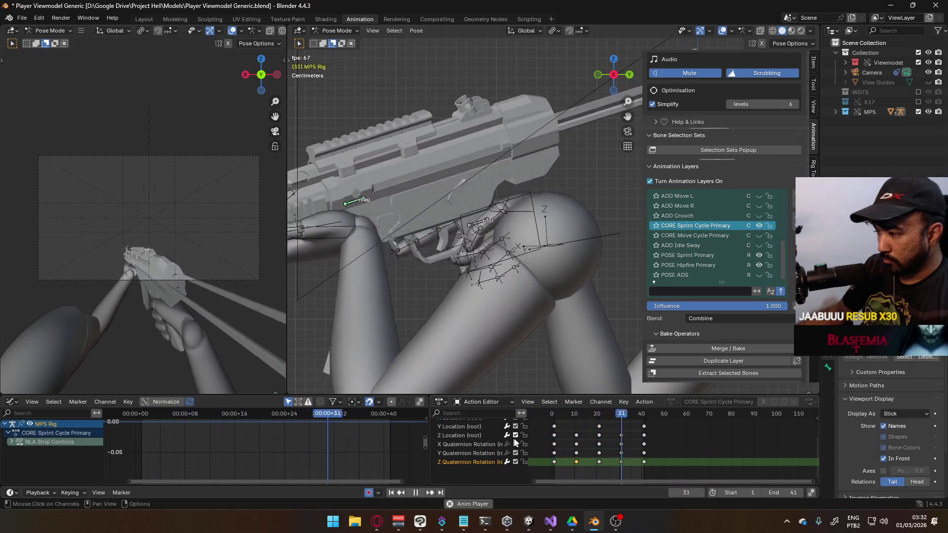
{"action": "scroll", "coordinate": [494, 449], "scroll_direction": "up", "scroll_amount": 3}
{"action": "left_click", "coordinate": [448, 439]}
{"action": "scroll", "coordinate": [516, 451], "scroll_direction": "down", "scroll_amount": 4}
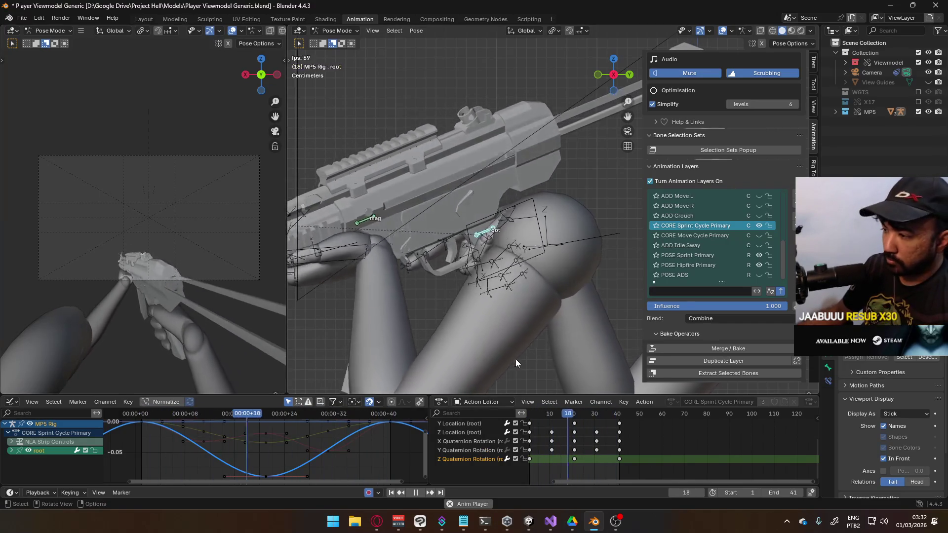
{"action": "scroll", "coordinate": [322, 446], "scroll_direction": "down", "scroll_amount": 2}
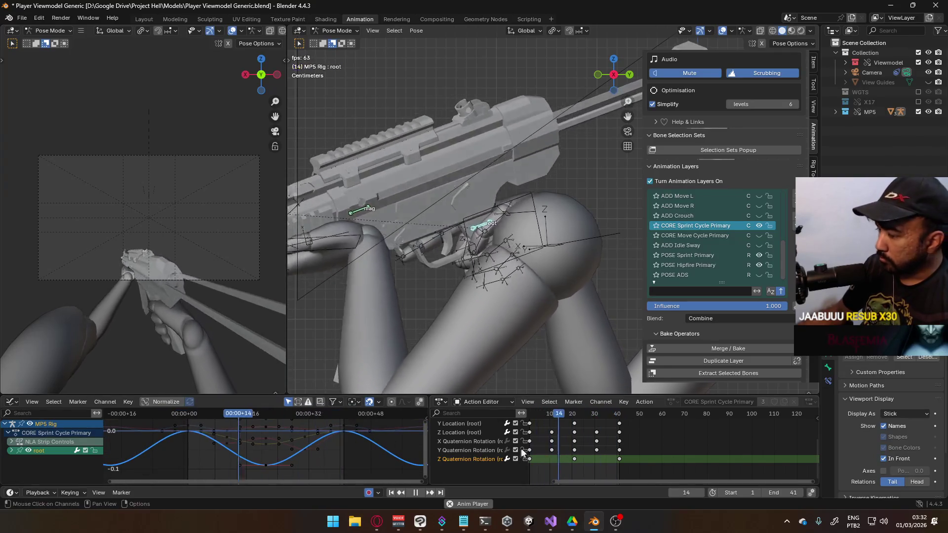
{"action": "middle_click_drag", "start_coordinate": [536, 462], "coordinate": [594, 466]}
{"action": "left_click", "coordinate": [593, 464]}
{"action": "left_click", "coordinate": [593, 463], "text": "ctrl+alt"}
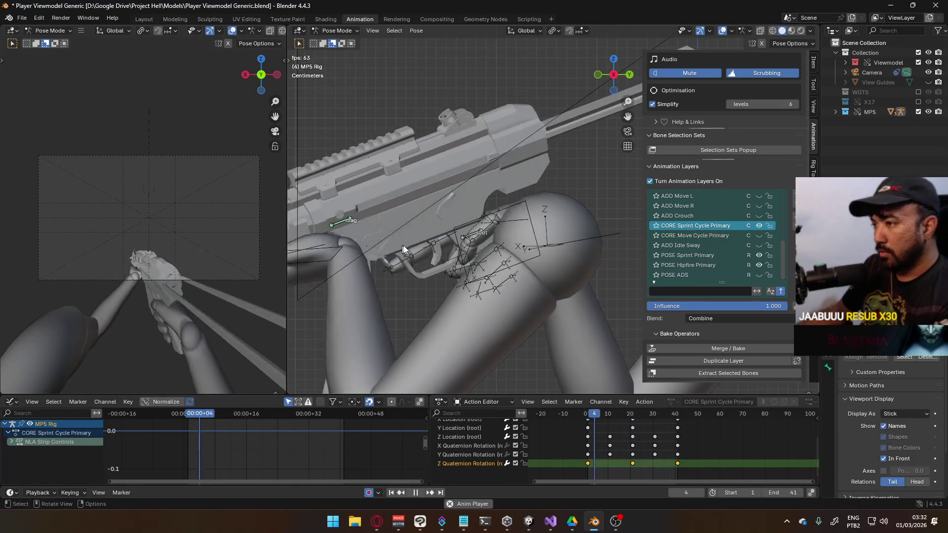
{"action": "left_click", "coordinate": [473, 230]}
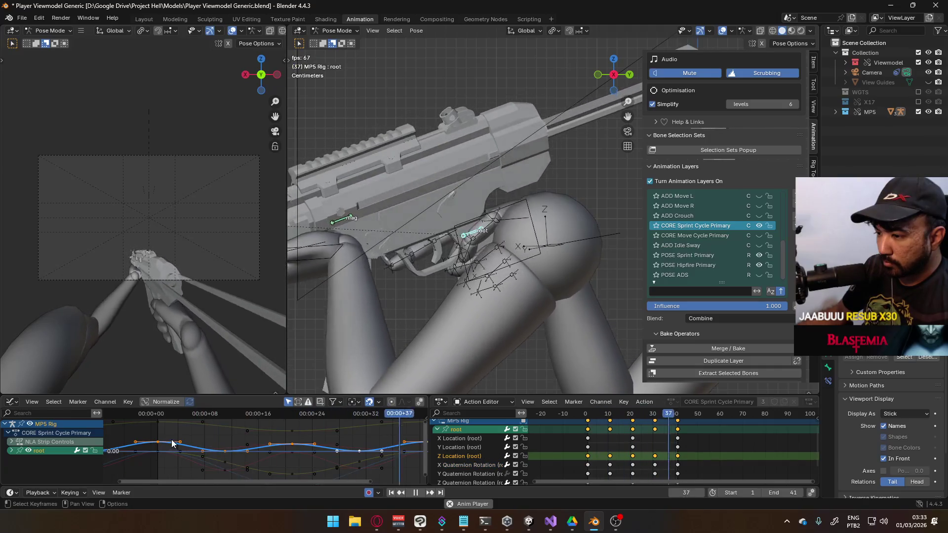
- Scale the handles of one key on the root's Z Location curve to soften its easing
{"action": "key", "text": "Escape"}
{"action": "key", "text": "Home"}
{"action": "key", "text": "space"}
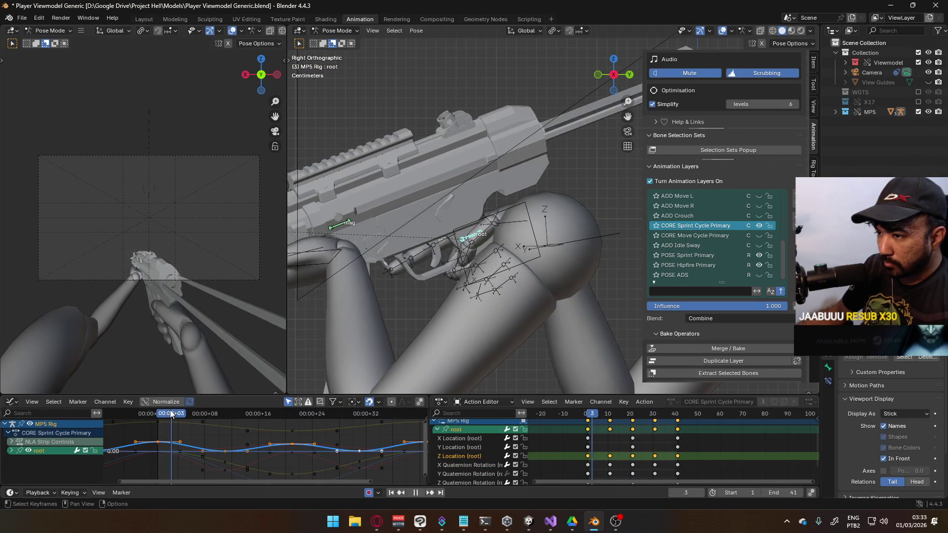
{"action": "left_click_drag", "start_coordinate": [272, 410], "coordinate": [290, 412]}
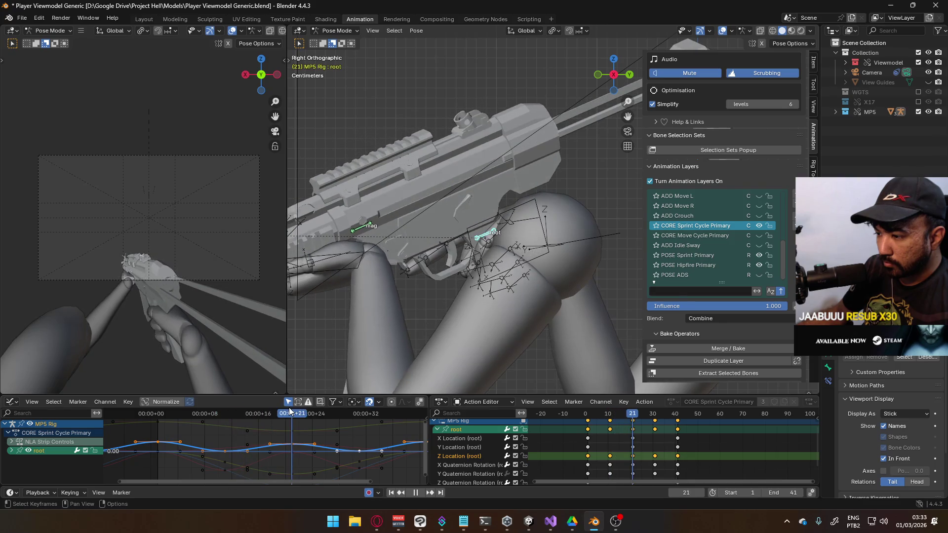
{"action": "left_click", "coordinate": [158, 441]}
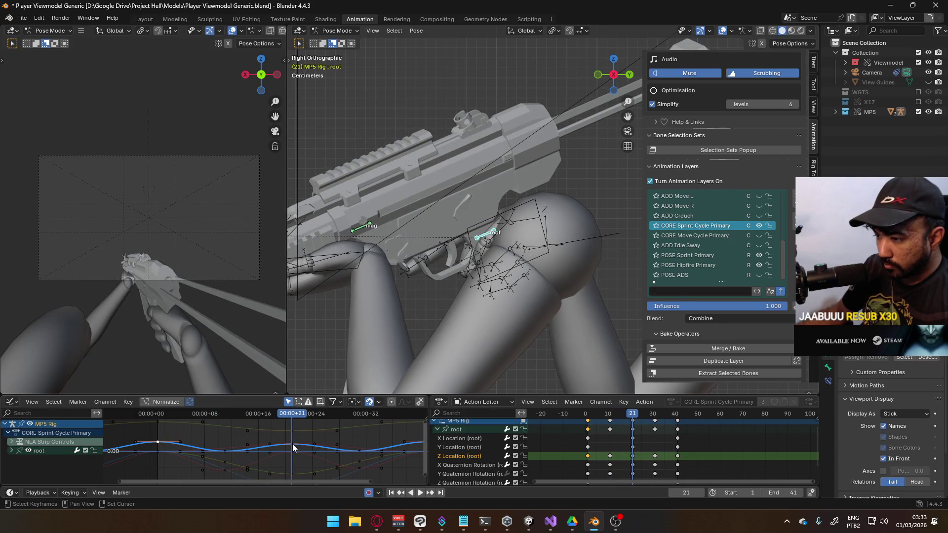
{"action": "scroll", "coordinate": [326, 448], "scroll_direction": "right", "scroll_amount": 4, "text": "ctrl"}
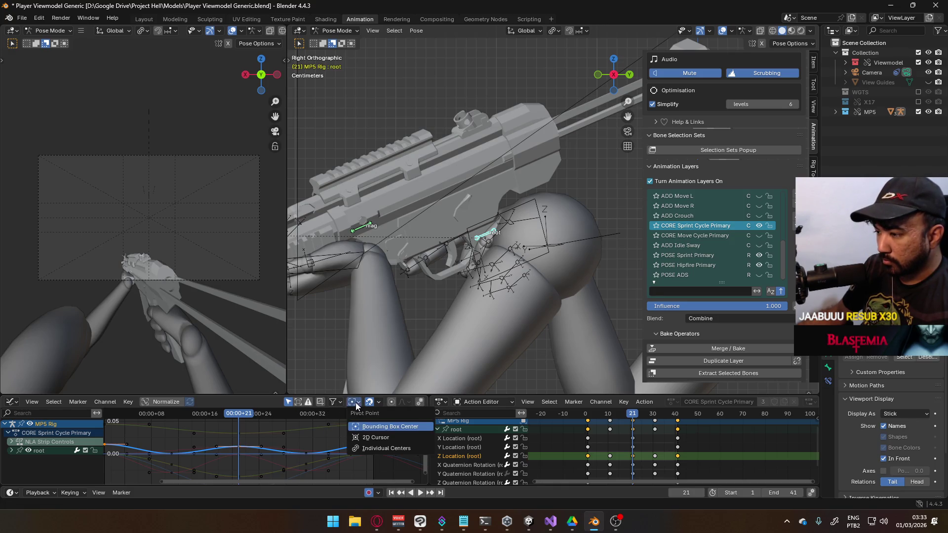
{"action": "key", "text": "s"}
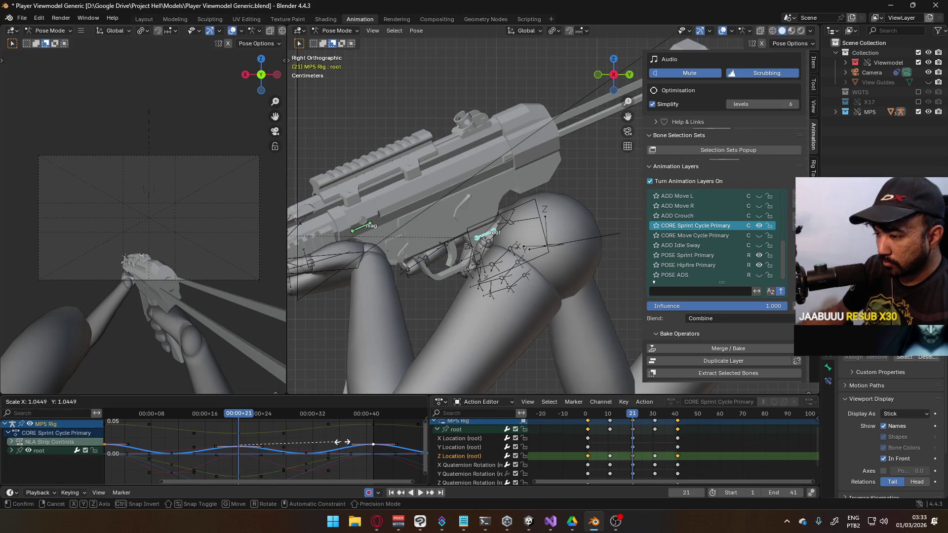
{"action": "left_click", "coordinate": [117, 441]}
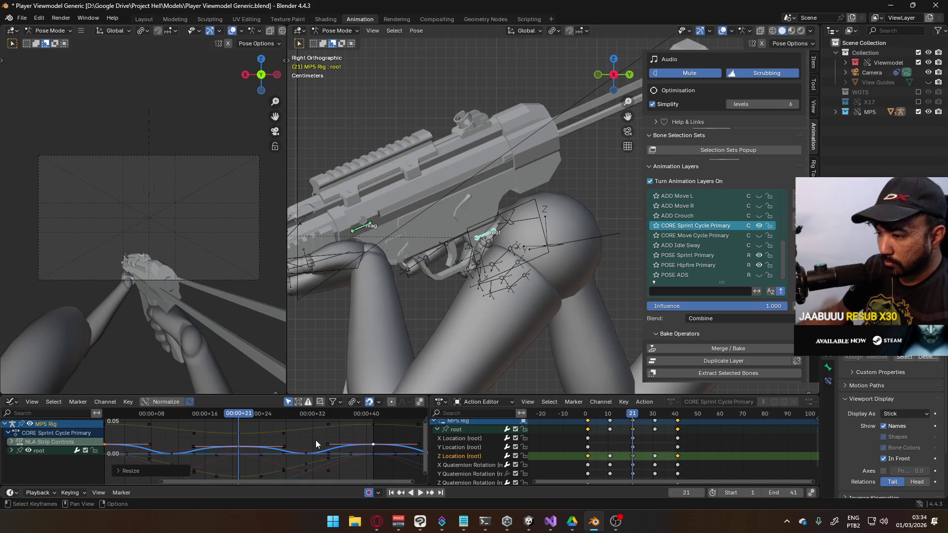
- Scale the handles of the next key and the left-end key, about 0.813, checking playback
{"action": "left_click", "coordinate": [172, 454]}
{"action": "key", "text": "s"}
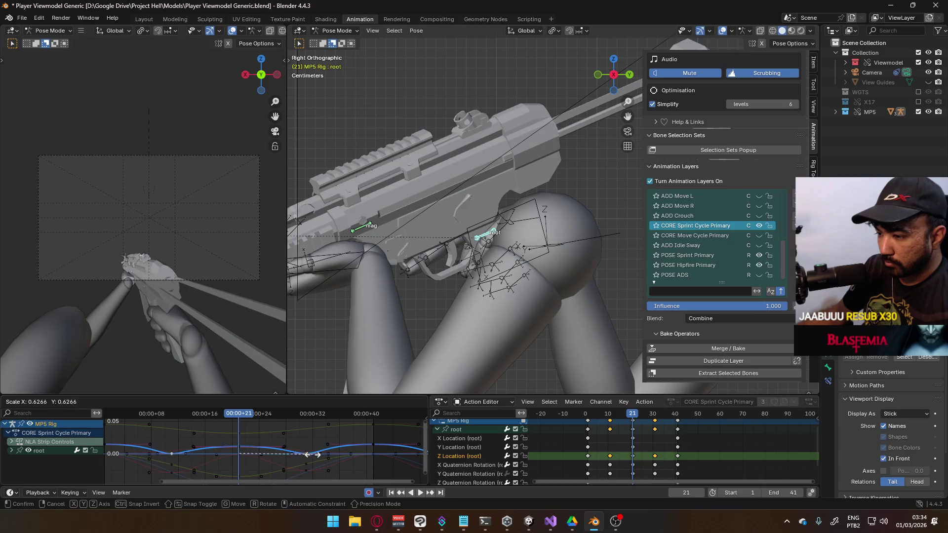
{"action": "left_click", "coordinate": [303, 458]}
{"action": "key", "text": "space"}
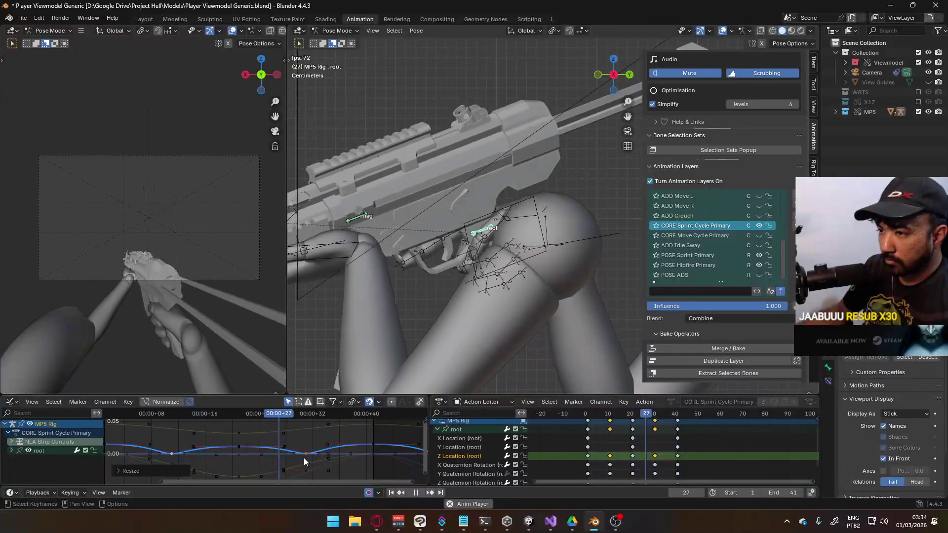
{"action": "left_click", "coordinate": [242, 445]}
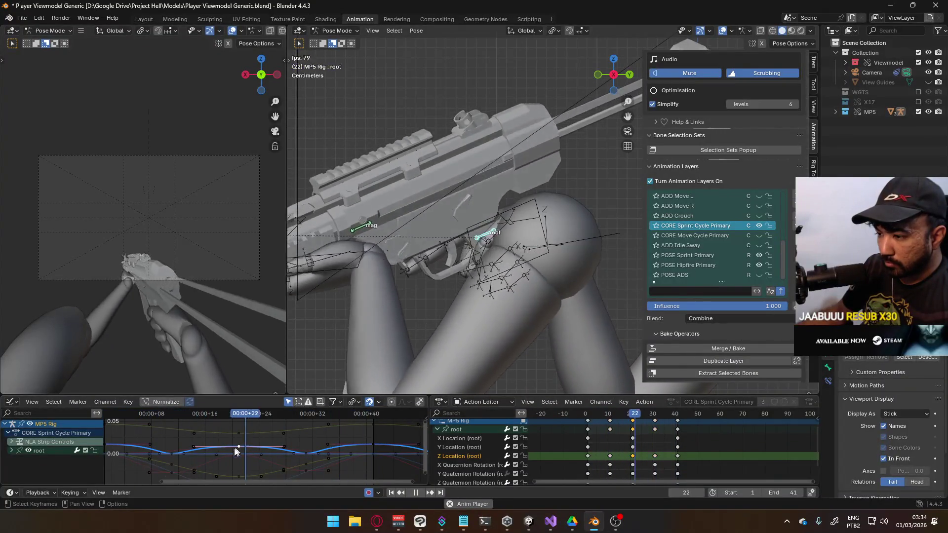
{"action": "scroll", "coordinate": [123, 441], "scroll_direction": "down", "scroll_amount": 1}
{"action": "left_click", "coordinate": [117, 446], "text": "shift"}
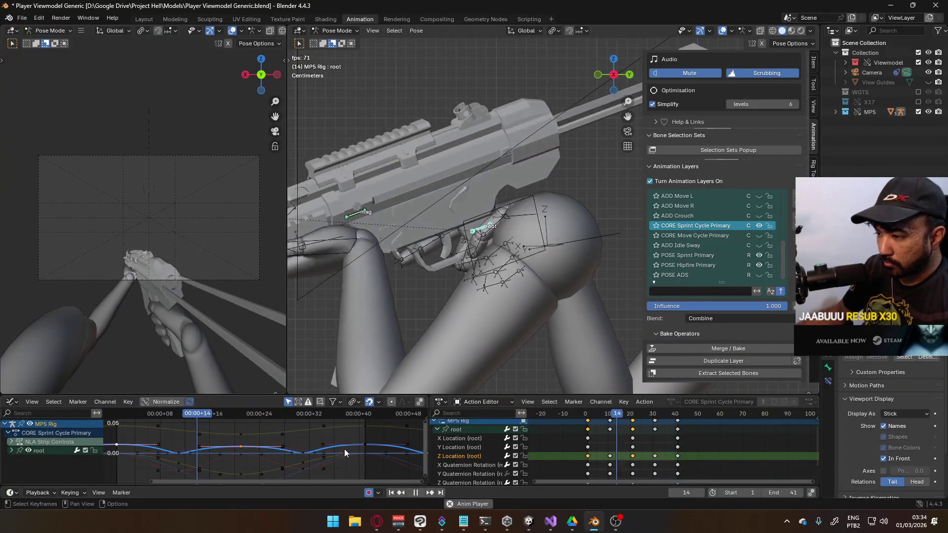
{"action": "key", "text": "s"}
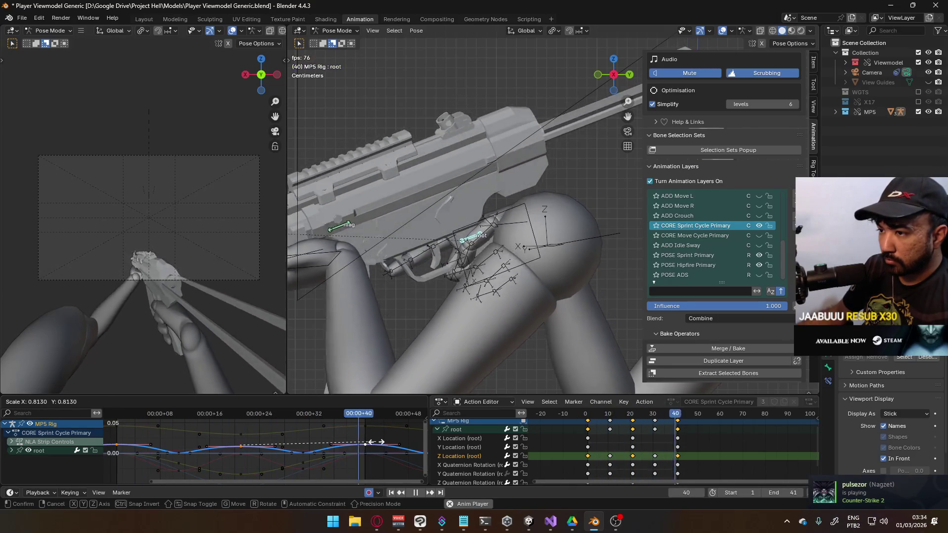
{"action": "left_click", "coordinate": [376, 442]}
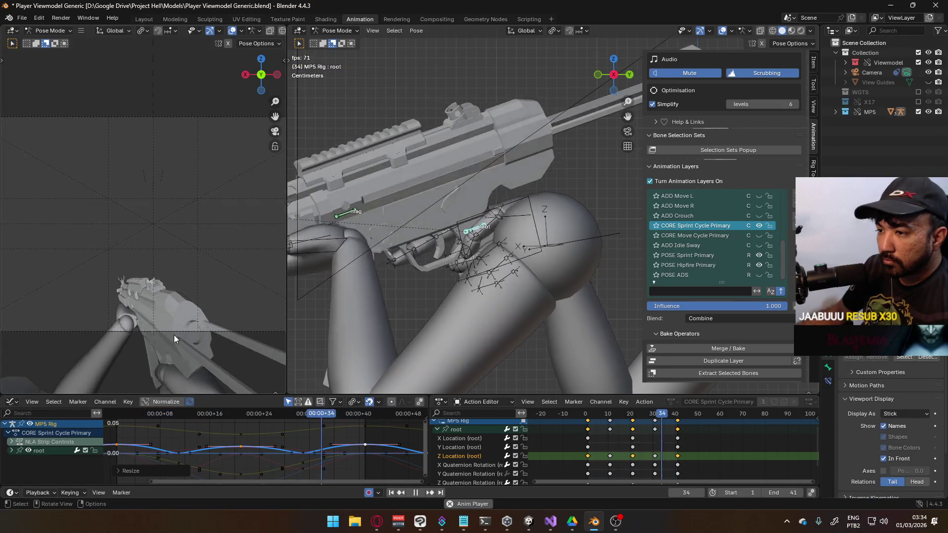
- Rescale the handles of the key near frame 30 and the loop's last key
{"action": "scroll", "coordinate": [256, 459], "scroll_direction": "down", "scroll_amount": 1}
{"action": "left_click", "coordinate": [301, 451]}
{"action": "key", "text": "s"}
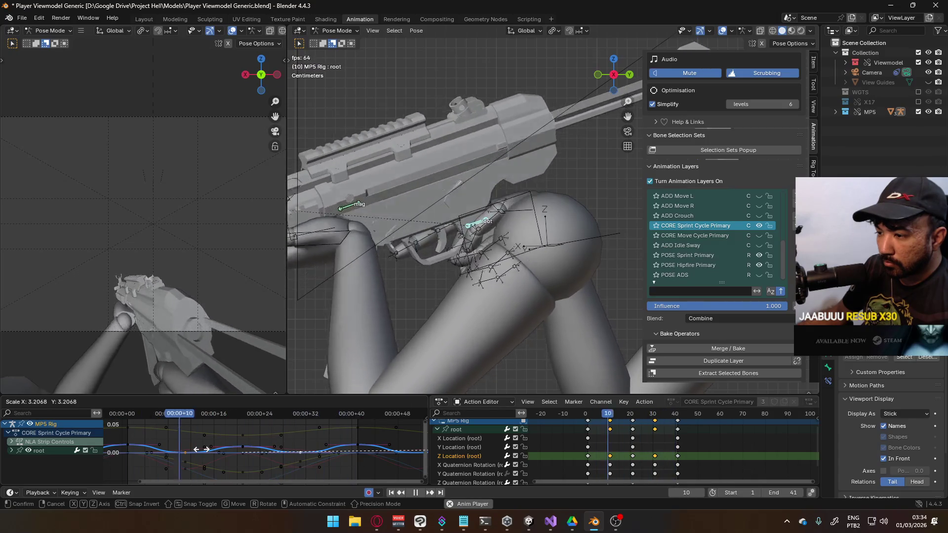
{"action": "left_click", "coordinate": [111, 446]}
{"action": "left_click", "coordinate": [242, 447]}
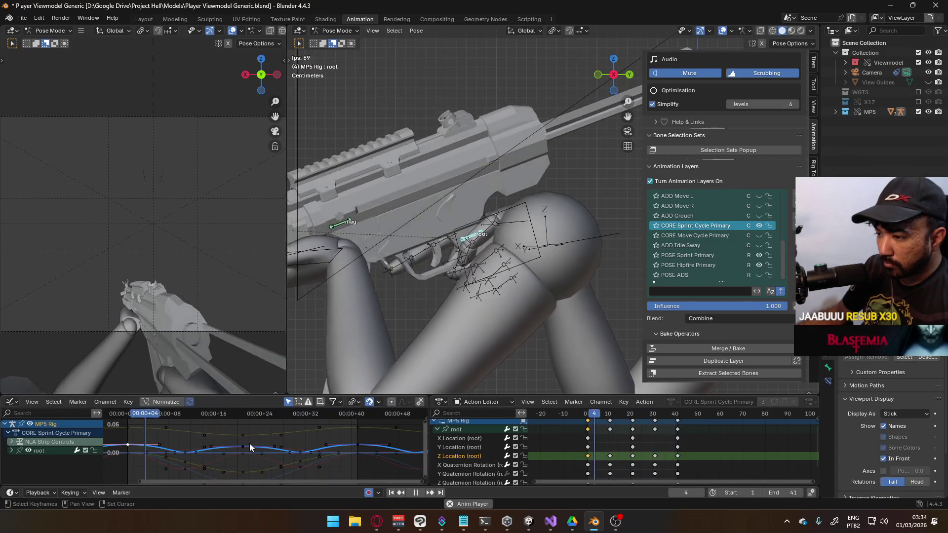
{"action": "left_click", "coordinate": [357, 444]}
{"action": "key", "text": "s"}
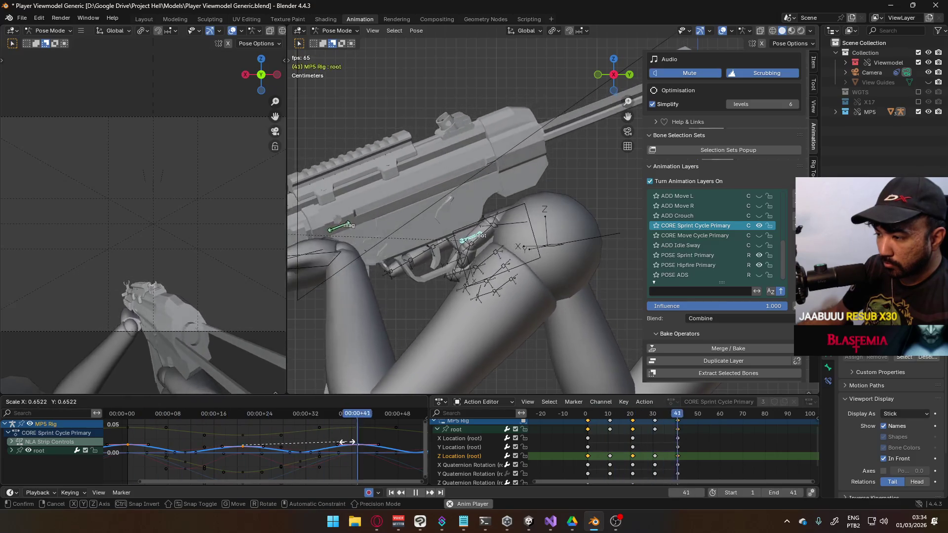
{"action": "left_click", "coordinate": [201, 459]}
- Rescale the frame-10 and frame-30 keys' handles together, about 2.71, then reselect the root channel
{"action": "left_click", "coordinate": [184, 453]}
{"action": "left_click", "coordinate": [301, 452], "text": "shift"}
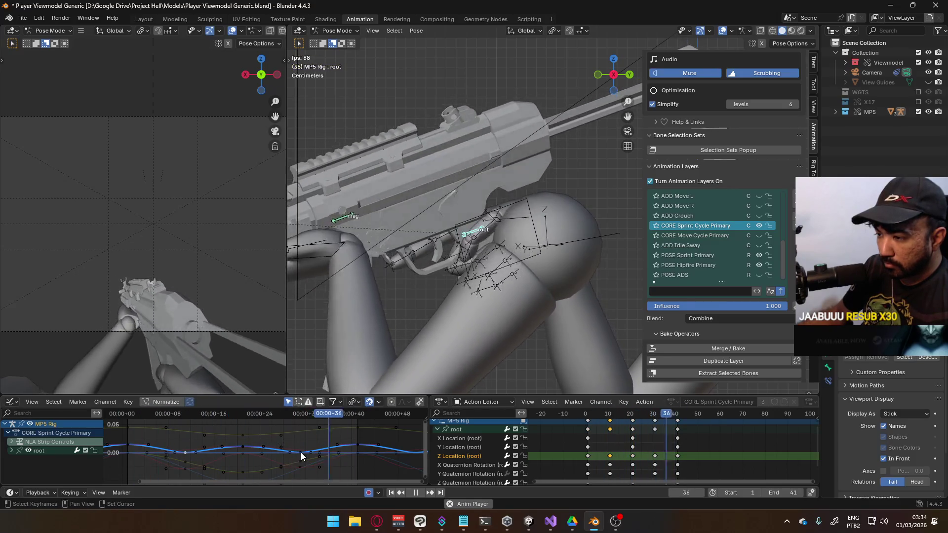
{"action": "key", "text": "s"}
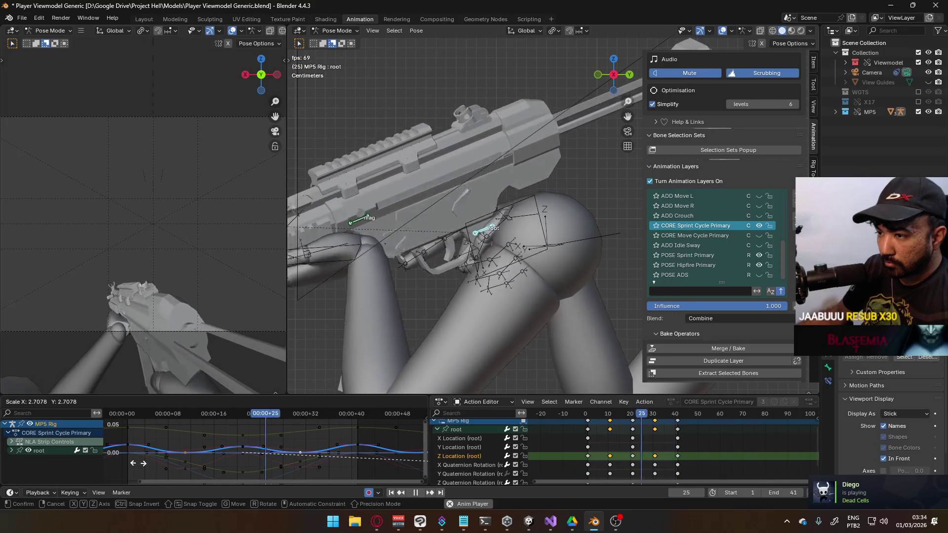
{"action": "left_click", "coordinate": [138, 463]}
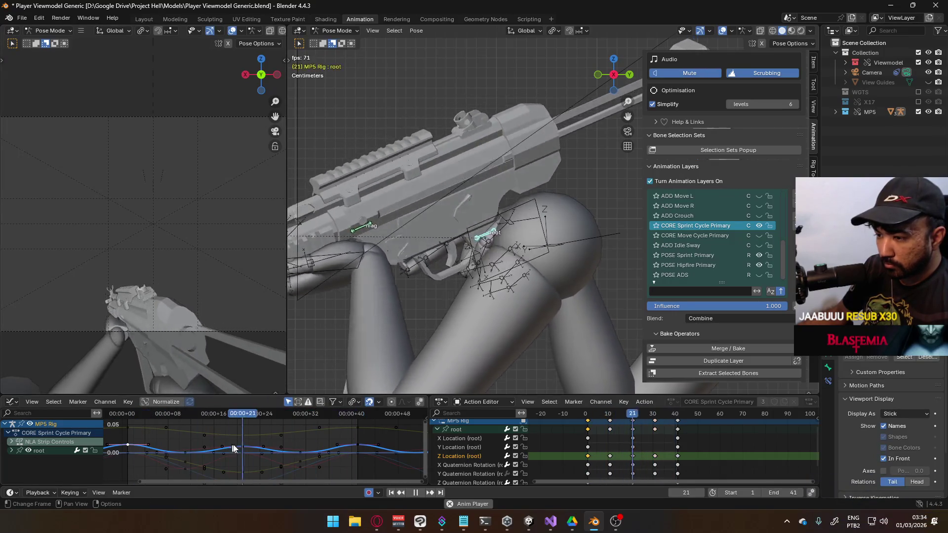
{"action": "left_click", "coordinate": [243, 446], "text": "shift"}
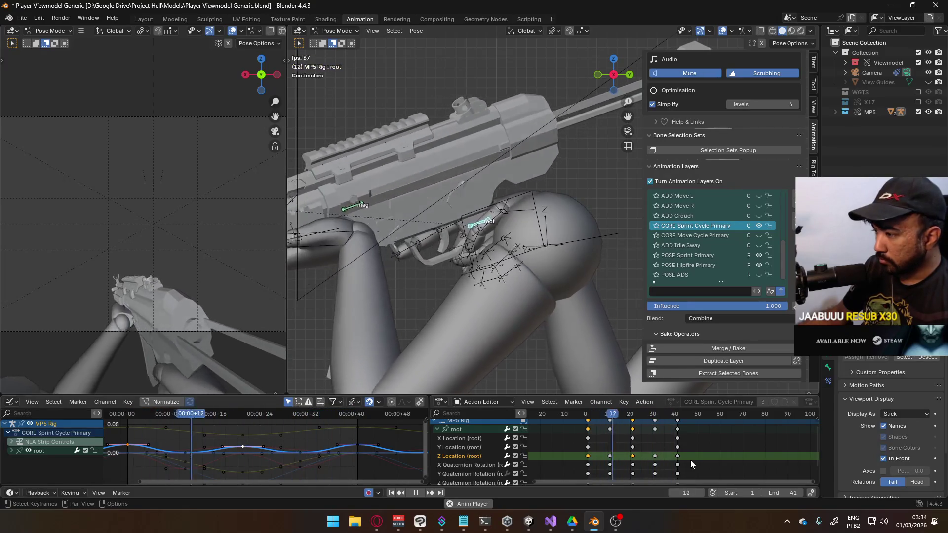
{"action": "left_click", "coordinate": [480, 457]}
{"action": "left_click", "coordinate": [458, 430]}
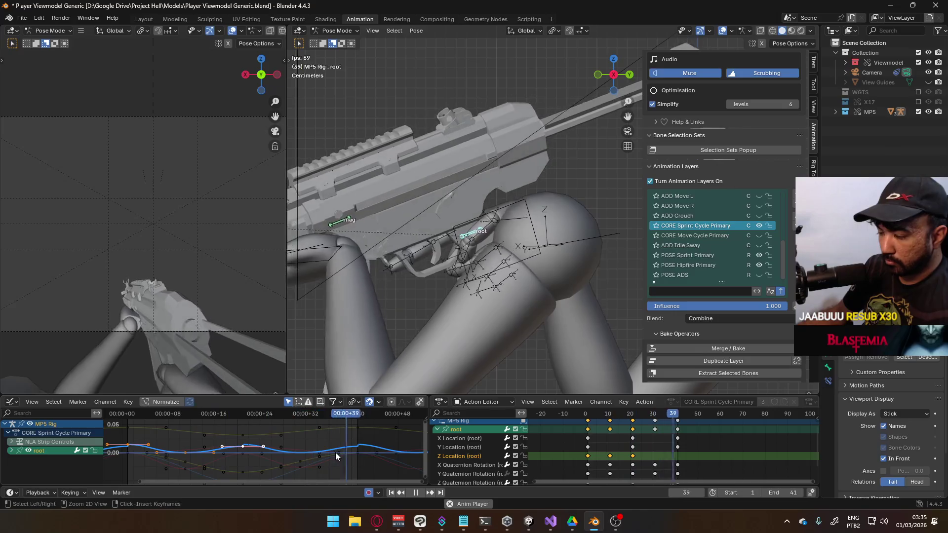
{"action": "left_click", "coordinate": [336, 453]}
{"action": "left_click", "coordinate": [655, 456]}
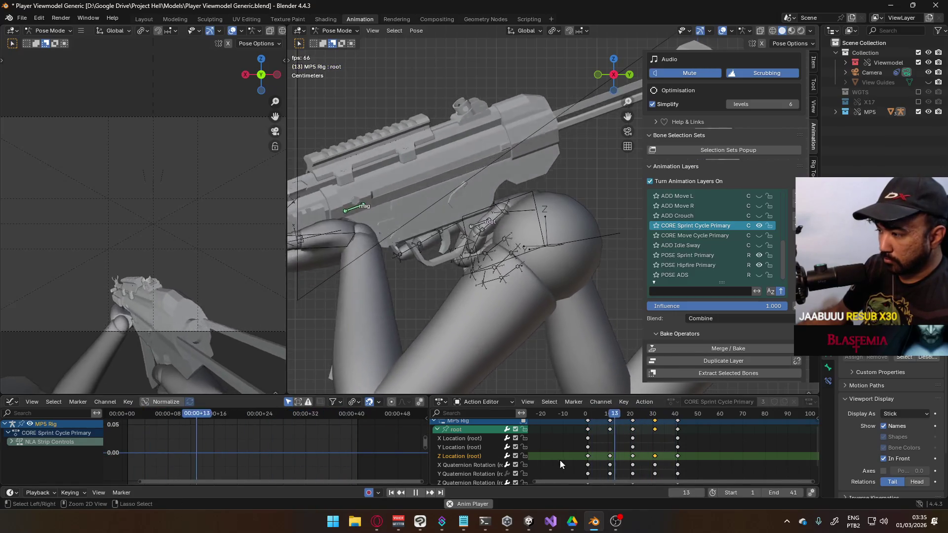
- Scale the handles of the frame-1 key and the loop-end key on the root curve
{"action": "double_click", "coordinate": [463, 456]}
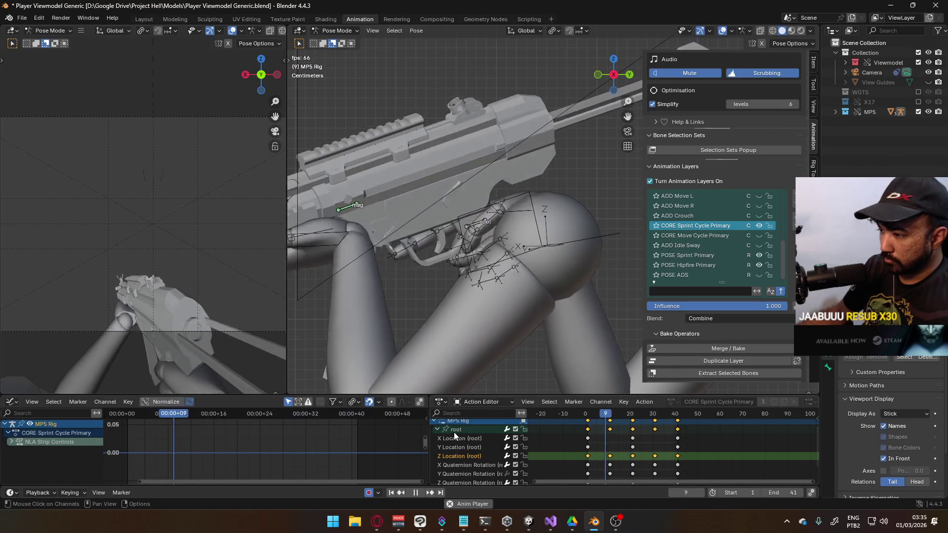
{"action": "left_click", "coordinate": [457, 428]}
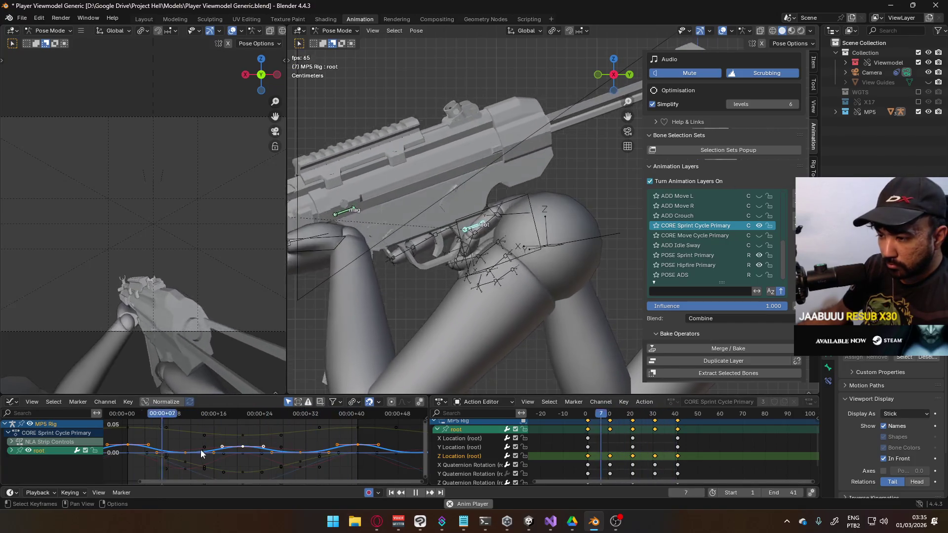
{"action": "left_click", "coordinate": [186, 453]}
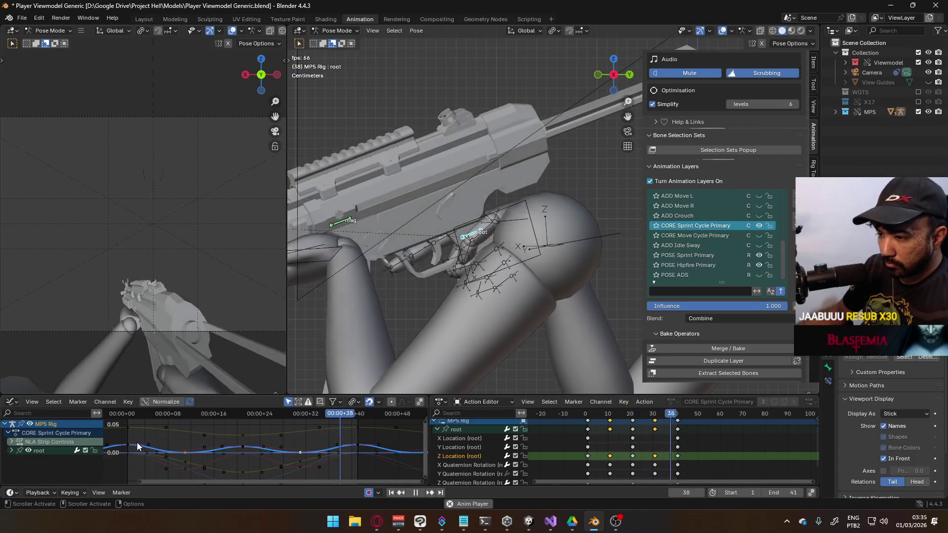
{"action": "left_click", "coordinate": [253, 449]}
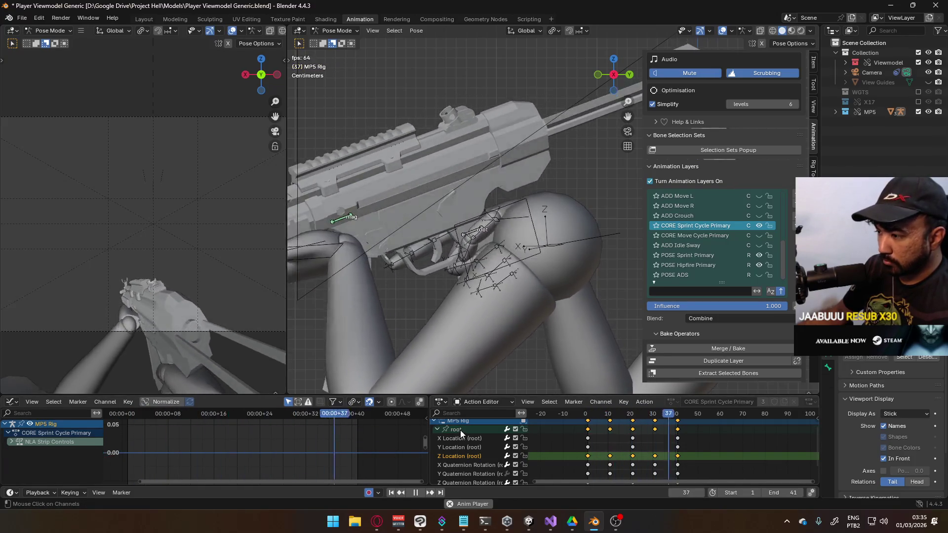
{"action": "left_click", "coordinate": [199, 444]}
{"action": "left_click", "coordinate": [128, 444]}
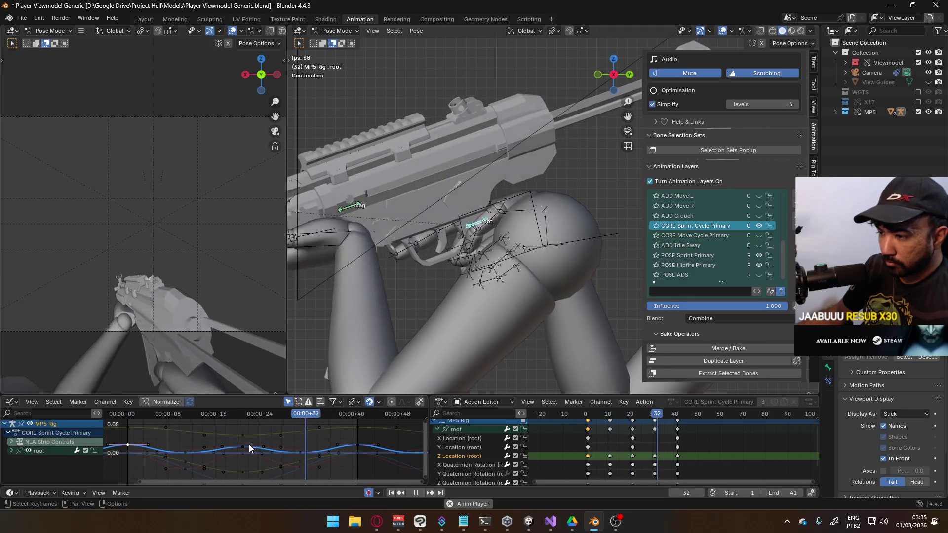
{"action": "left_click", "coordinate": [356, 445], "text": "shift"}
{"action": "key", "text": "s"}
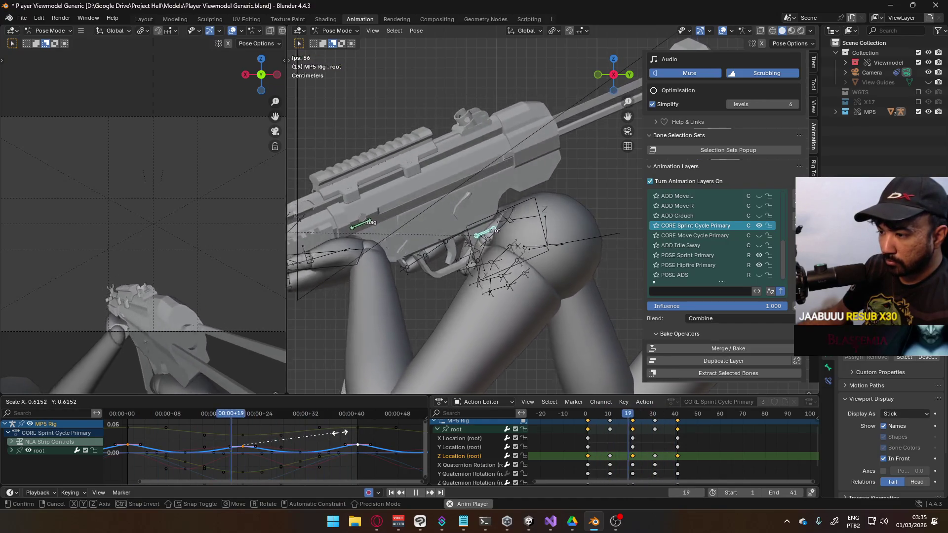
{"action": "left_click", "coordinate": [322, 437]}
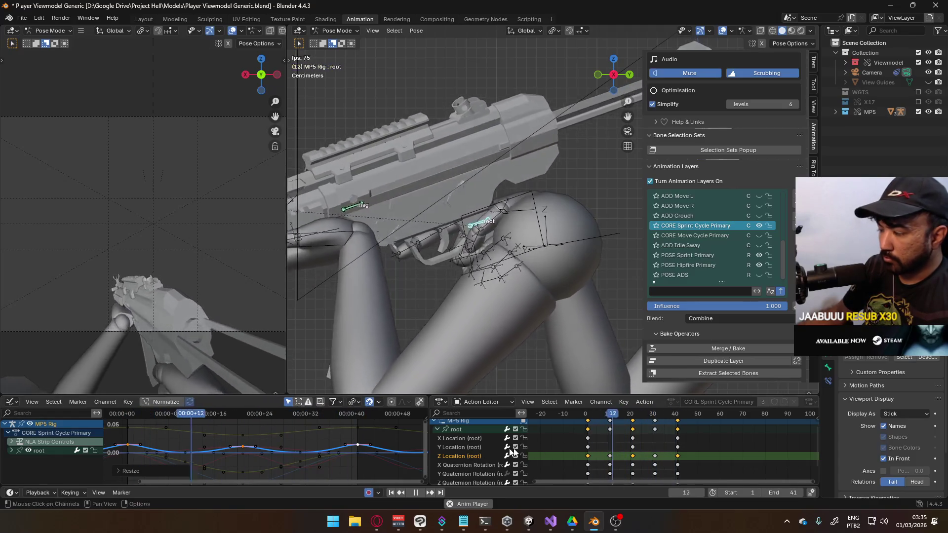
- Flip the root's curves upside down with a Y scale of -1 around the Bounding Box Center pivot
{"action": "left_click", "coordinate": [462, 454]}
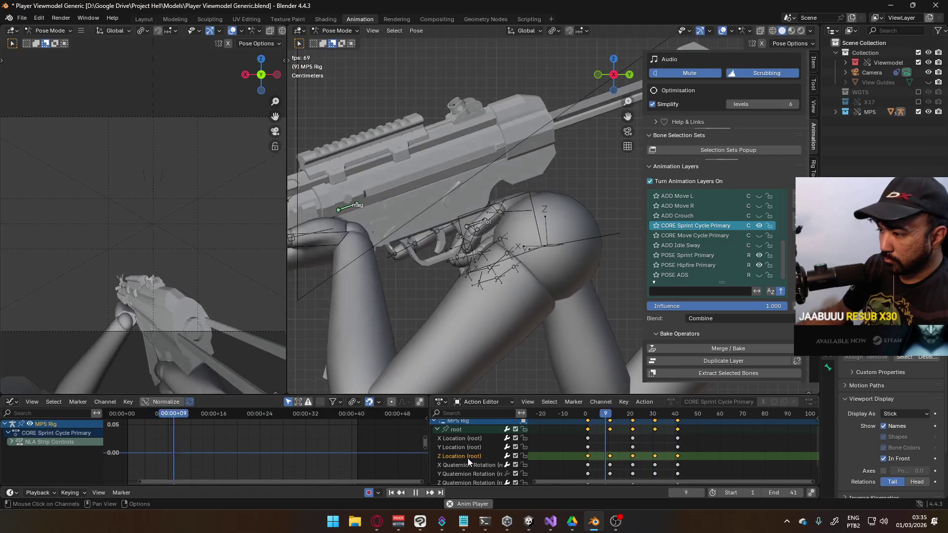
{"action": "left_click", "coordinate": [460, 430]}
{"action": "key", "text": "s"}
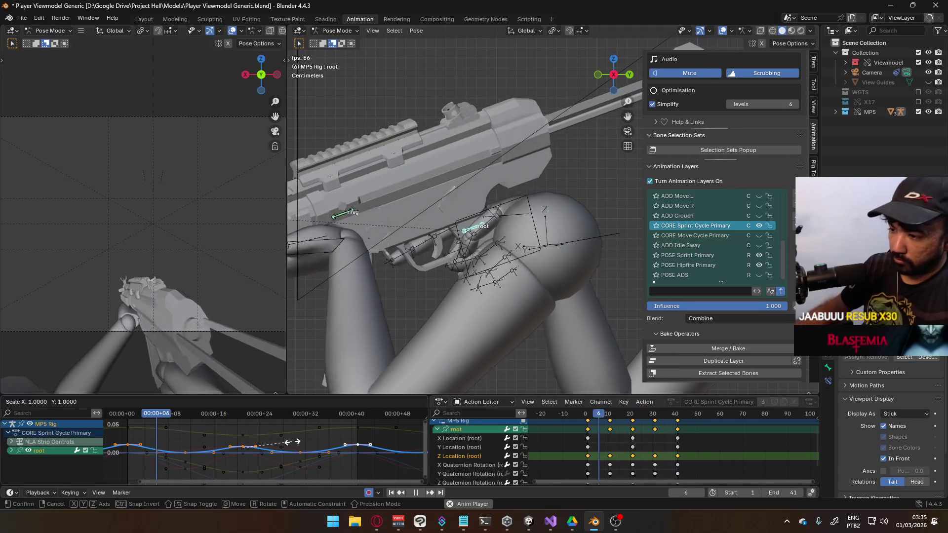
{"action": "right_click", "coordinate": [293, 442]}
{"action": "left_click", "coordinate": [369, 402]}
{"action": "left_click", "coordinate": [387, 426]}
{"action": "type", "text": "sy"}
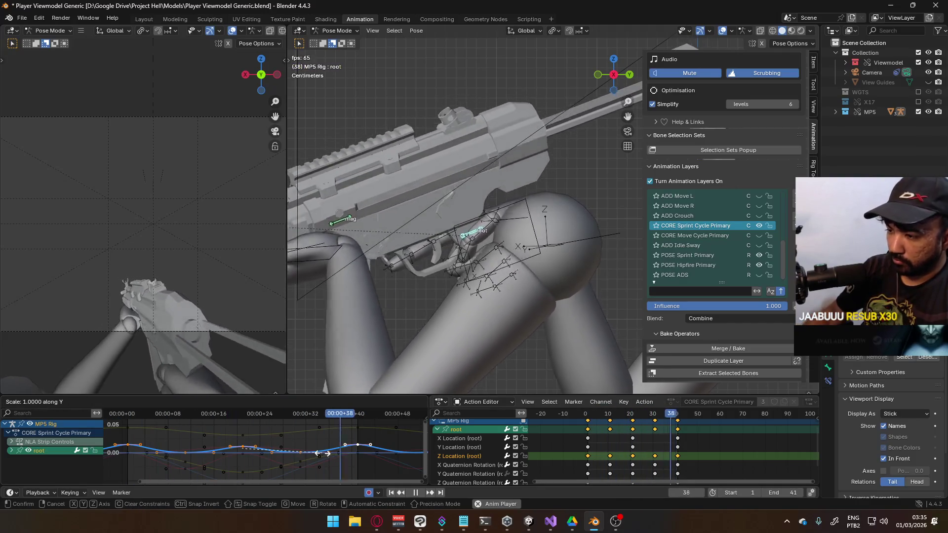
{"action": "type", "text": "-1"}
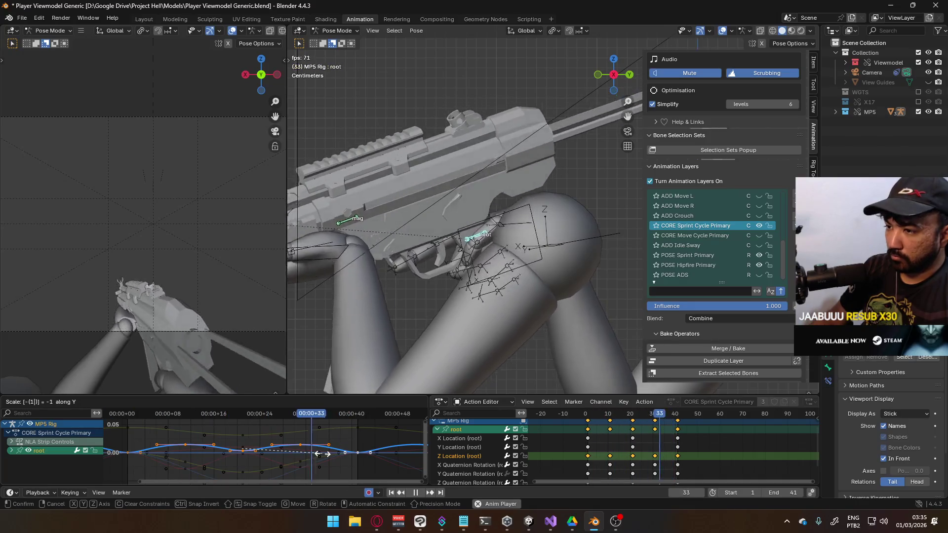
{"action": "key", "text": "Return"}
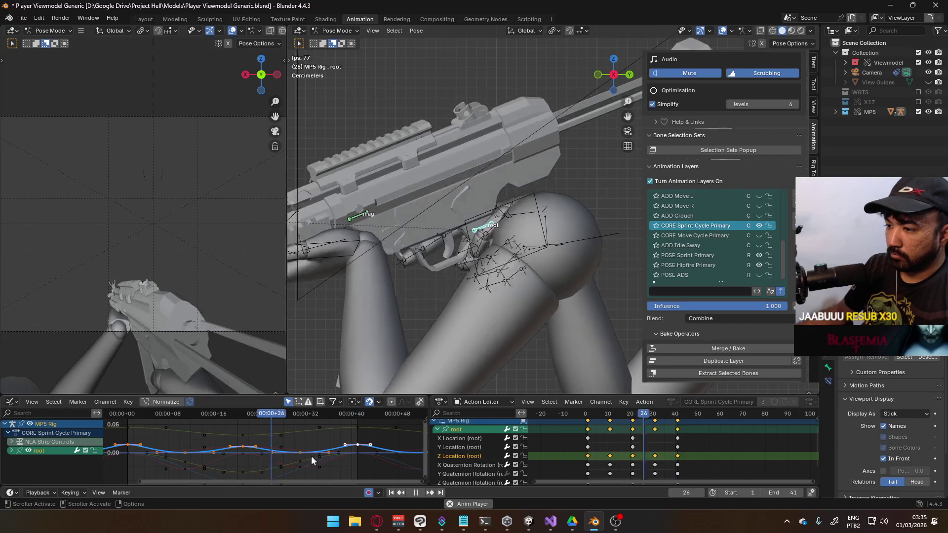
{"action": "key", "text": "s"}
{"action": "key", "text": "y"}
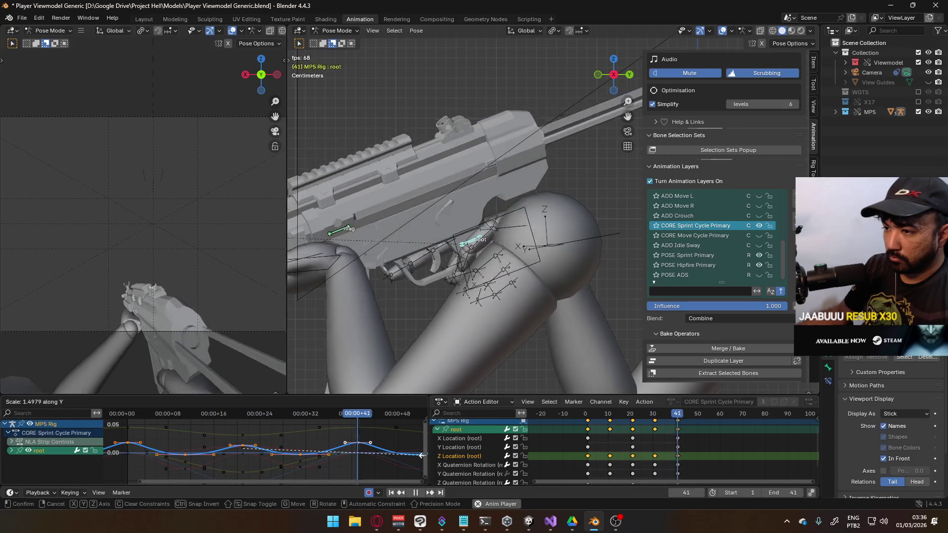
- Apply the roughly 1.5× vertical stretch to the root curves and select the Y Quaternion Rotation channel
{"action": "left_click", "coordinate": [422, 455]}
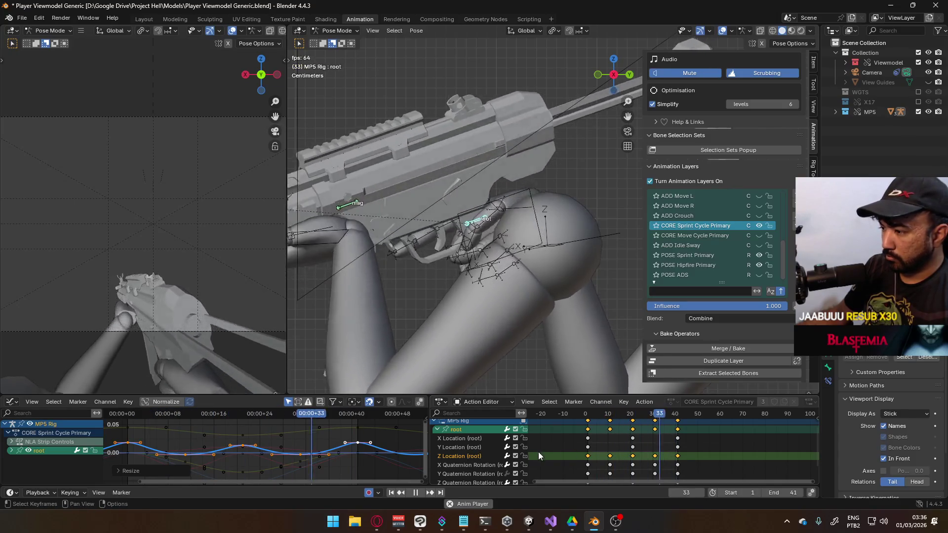
{"action": "scroll", "coordinate": [514, 437], "scroll_direction": "down", "scroll_amount": 2}
{"action": "left_click", "coordinate": [514, 449]}
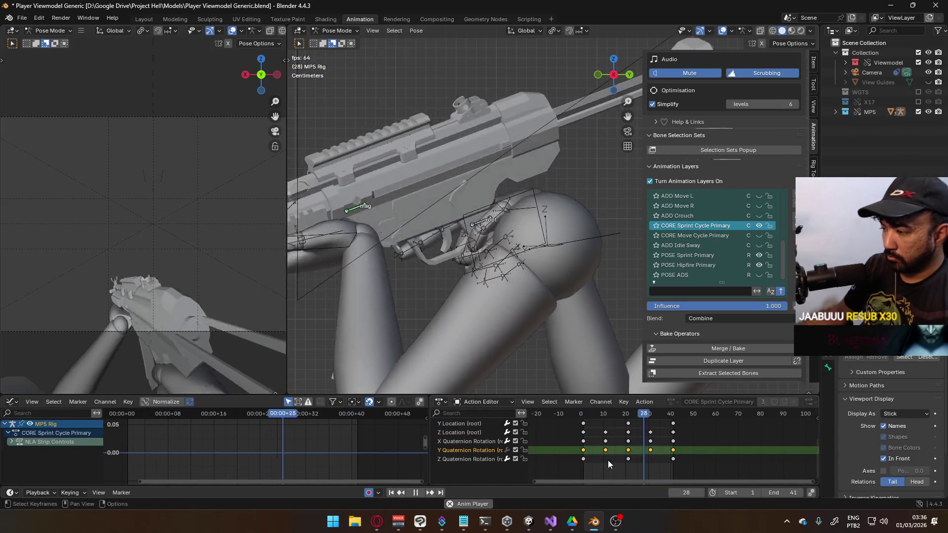
- Delete the root's Y Quaternion Rotation keys at frames 10, 20, 30 and 40
{"action": "left_click", "coordinate": [606, 450]}
{"action": "left_click_drag", "start_coordinate": [707, 447], "coordinate": [600, 452]}
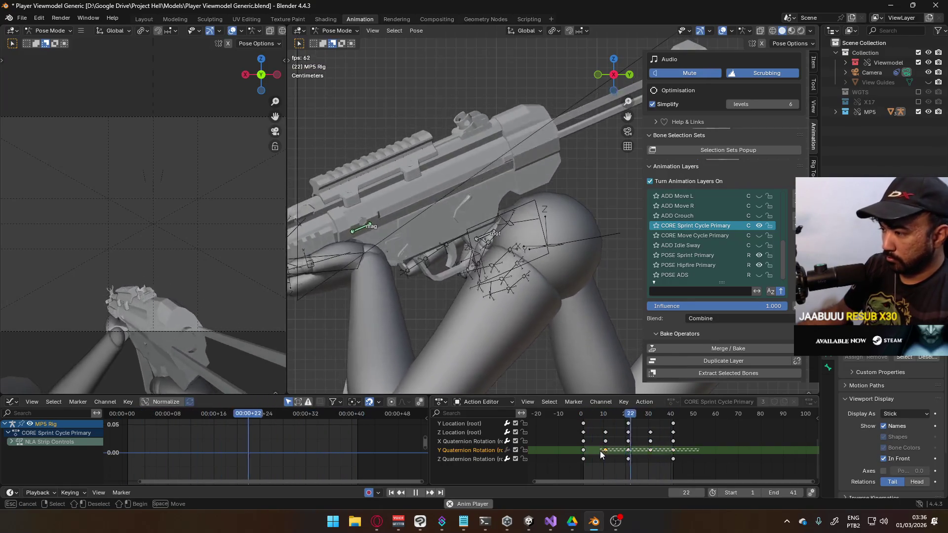
{"action": "key", "text": "Delete"}
{"action": "left_click", "coordinate": [583, 417]}
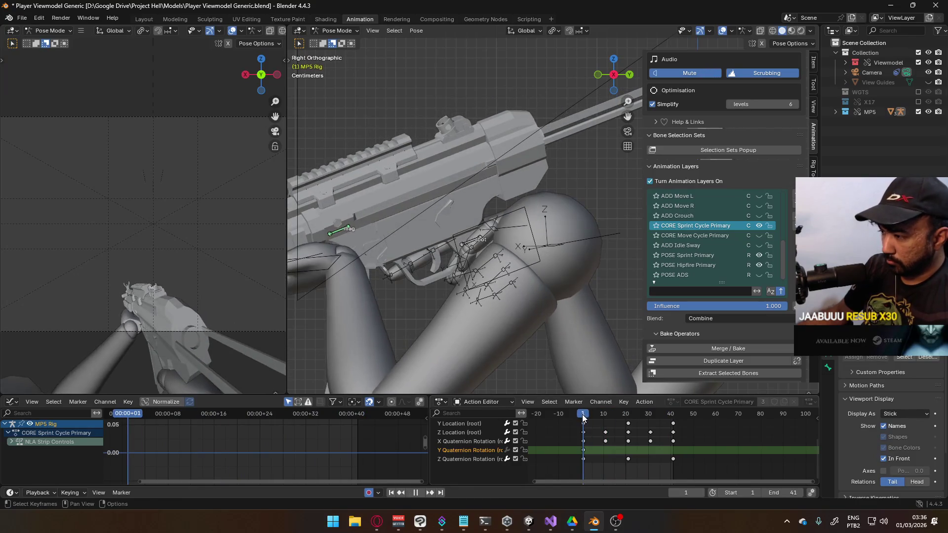
{"action": "scroll", "coordinate": [482, 447], "scroll_direction": "up", "scroll_amount": 3}
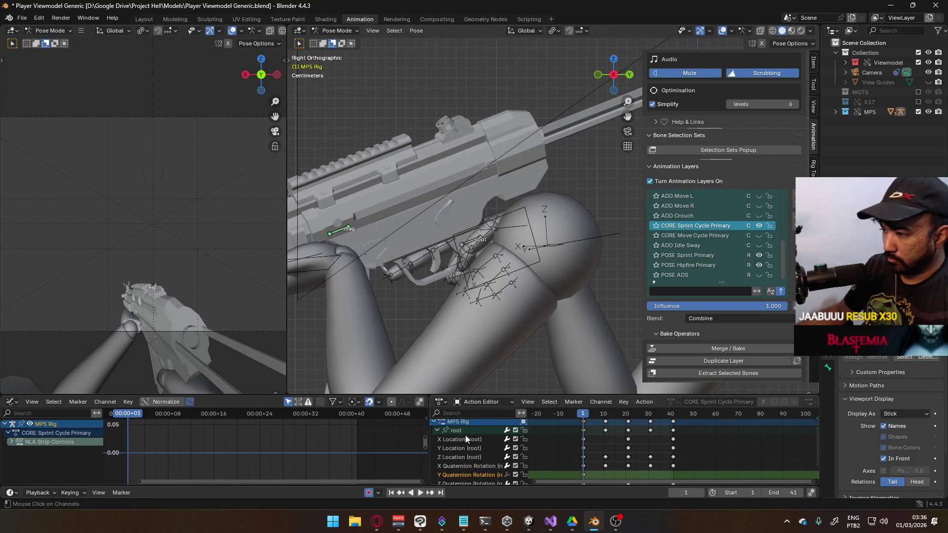
{"action": "middle_click_drag", "start_coordinate": [184, 448], "coordinate": [283, 425]}
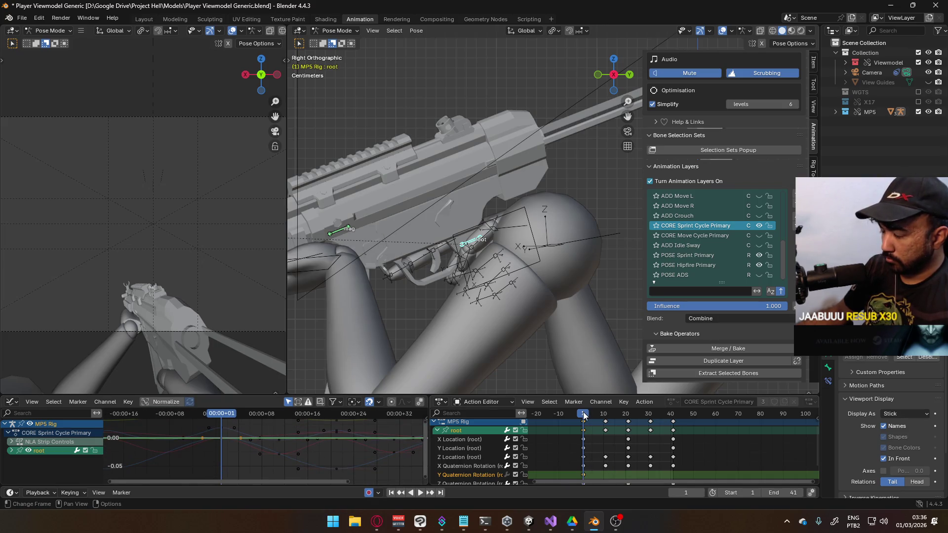
{"action": "key", "text": "space"}
- Shift the keys pasted at frame 8 one frame earlier and replay the cycle from the start
{"action": "left_click_drag", "start_coordinate": [592, 416], "coordinate": [599, 416]}
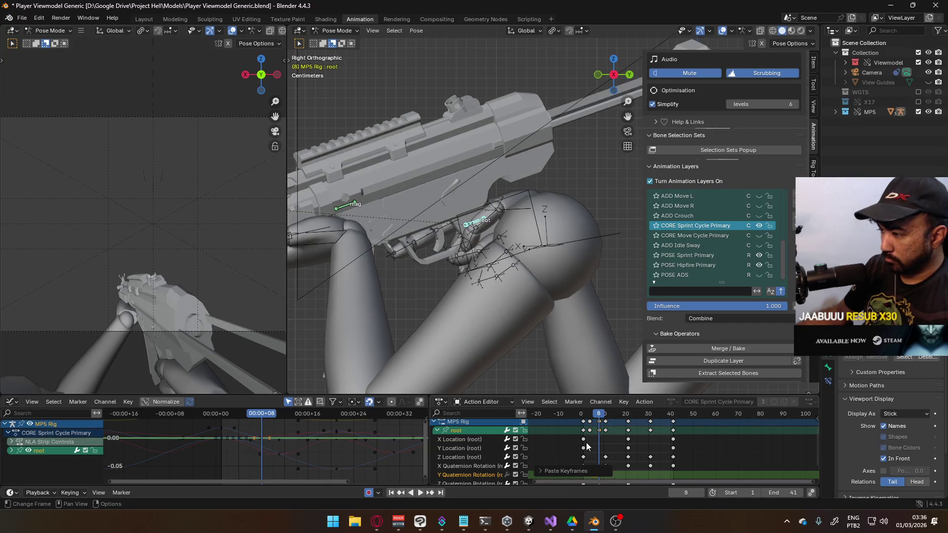
{"action": "mouse_move", "coordinate": [580, 436]}
{"action": "middle_mouse_down"}
{"action": "mouse_move", "coordinate": [597, 430]}
{"action": "mouse_move", "coordinate": [601, 450]}
{"action": "middle_mouse_up"}
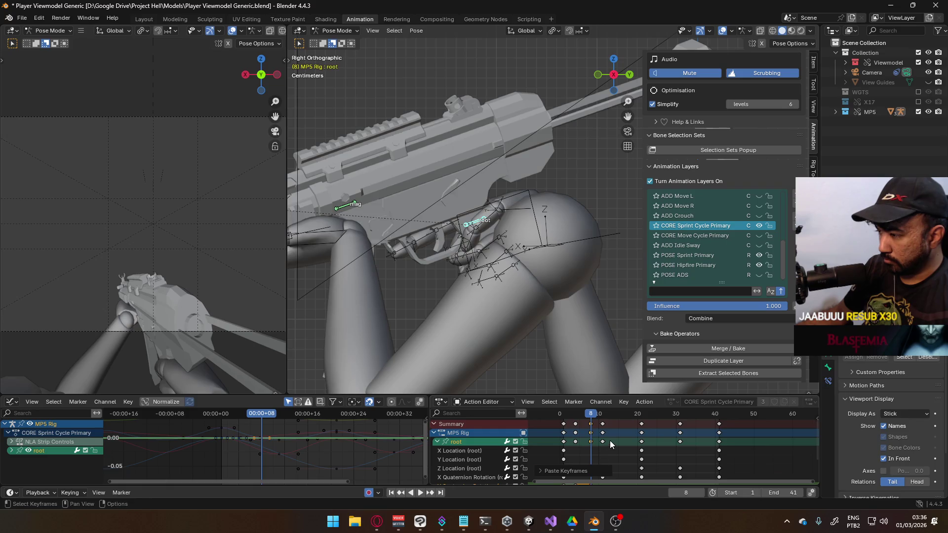
{"action": "key", "text": "g"}
{"action": "left_click", "coordinate": [606, 441]}
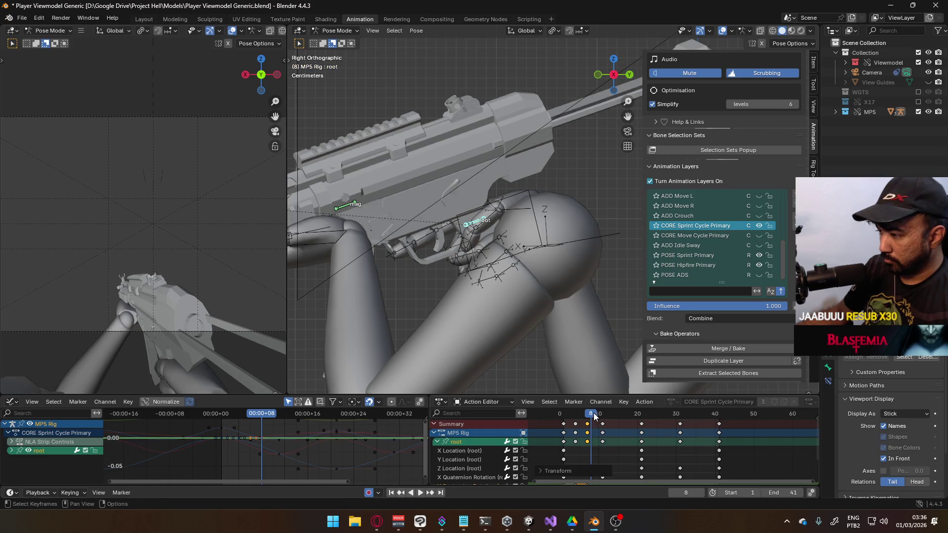
{"action": "key", "text": "space"}
{"action": "middle_click_drag", "start_coordinate": [636, 441], "coordinate": [579, 421]}
{"action": "key", "text": "shift+Left"}
{"action": "key", "text": "space"}
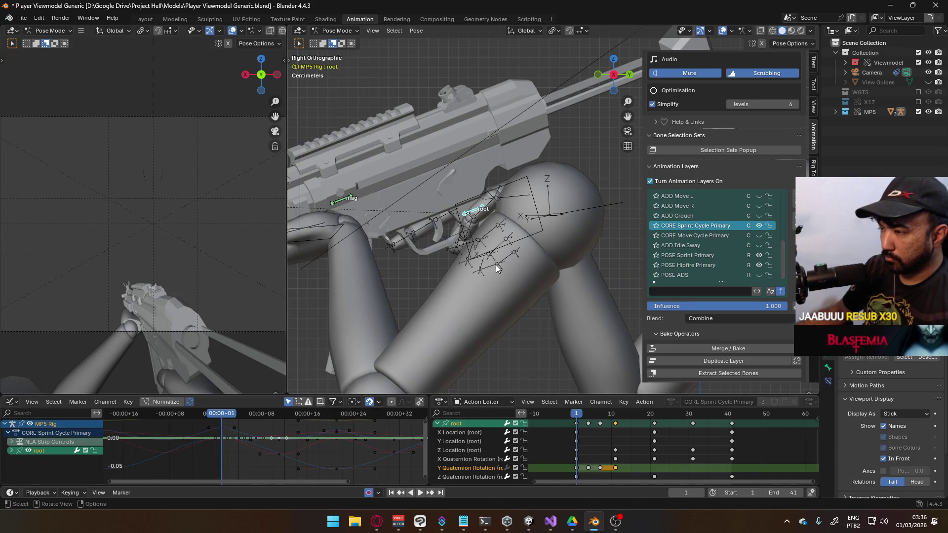
- Roll the root bone about -11.6° on local Y at frame 1, removing unwanted pasted keys
{"action": "key", "text": "r"}
{"action": "key", "text": "y"}
{"action": "key", "text": "y"}
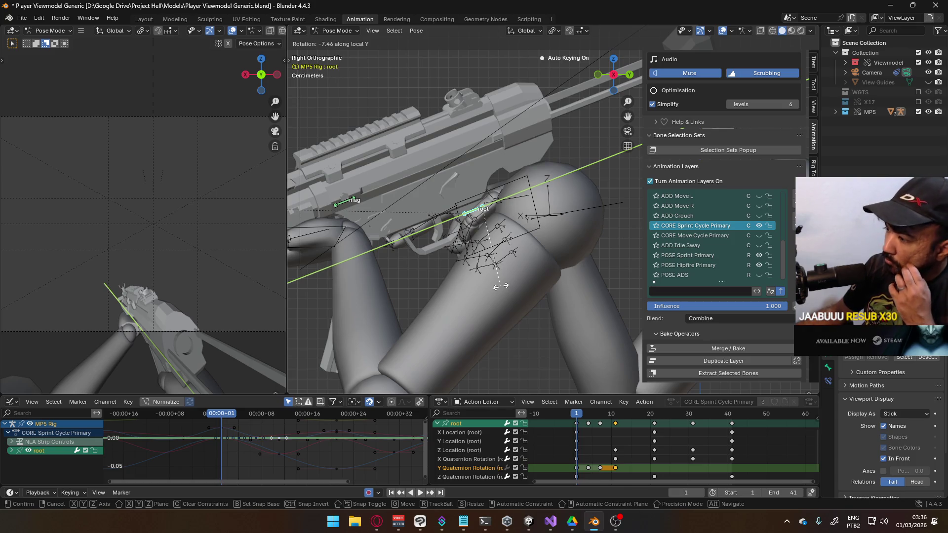
{"action": "left_click", "coordinate": [536, 360]}
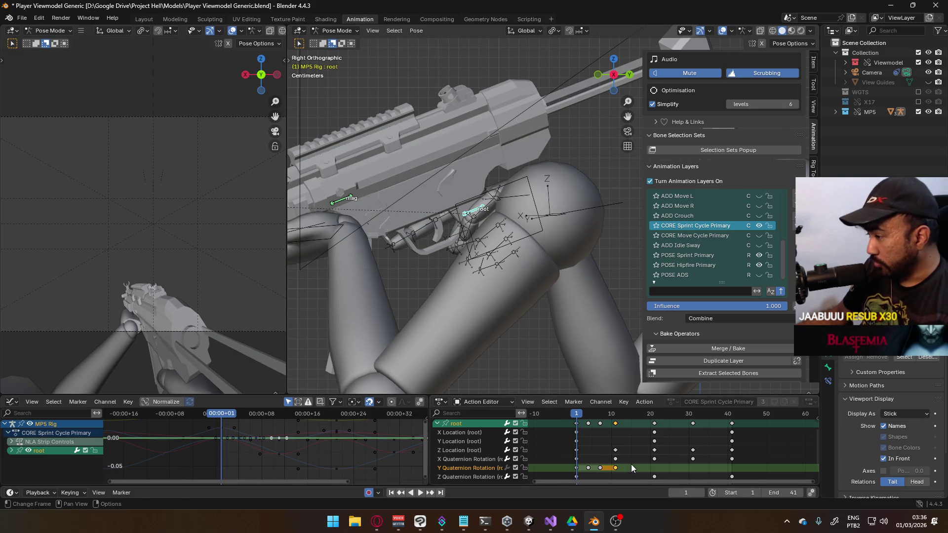
{"action": "key", "text": "Delete"}
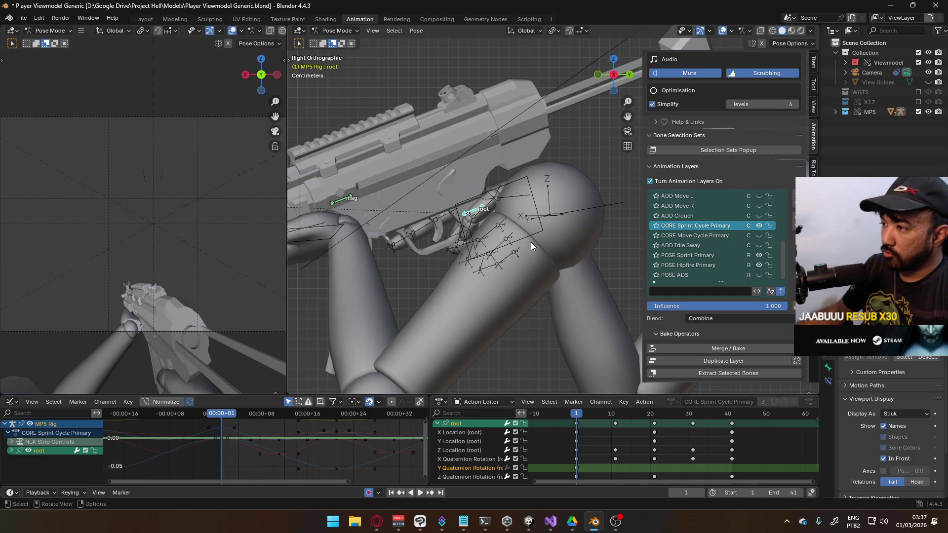
{"action": "key", "text": "r"}
{"action": "key", "text": "y"}
{"action": "key", "text": "y"}
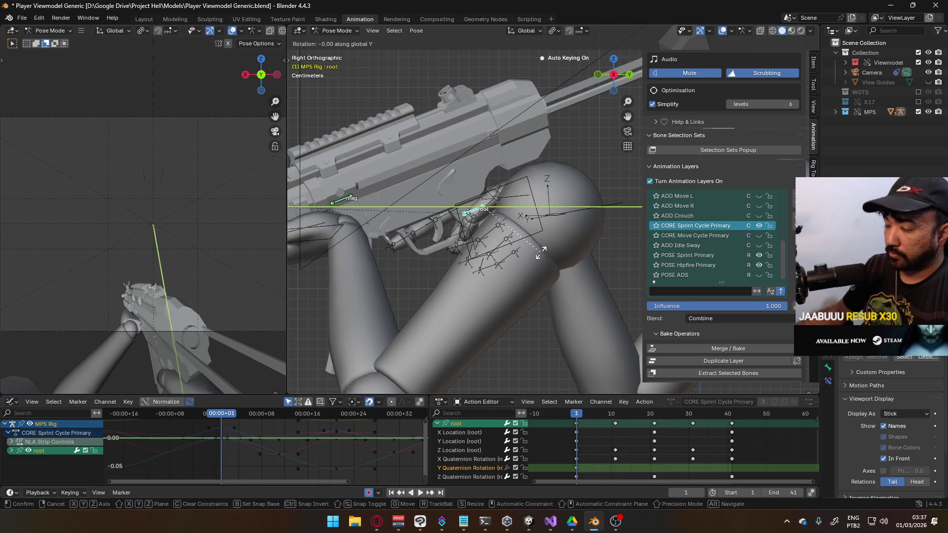
{"action": "left_click", "coordinate": [538, 275]}
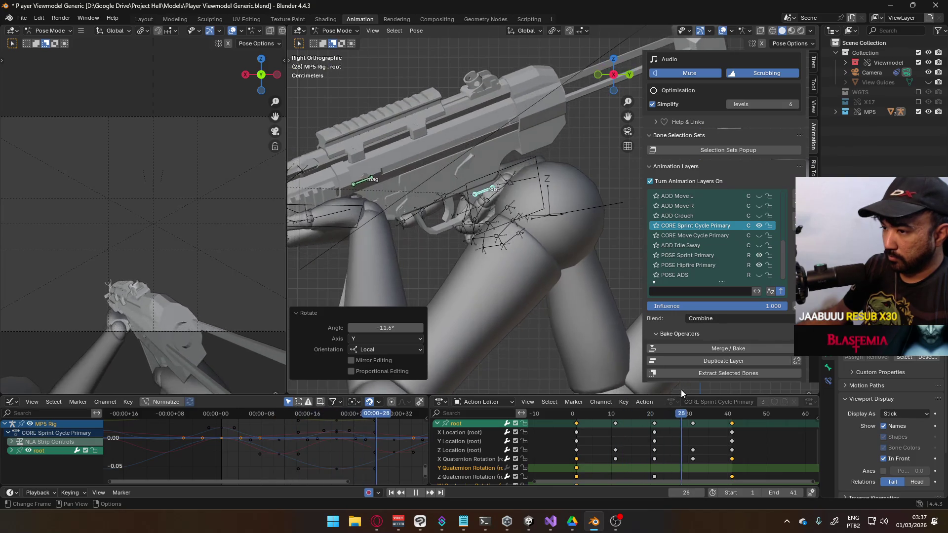
- Roll the root bone about -10.4° on local Y at frame 21 and replay the loop
{"action": "key", "text": "Escape"}
{"action": "key", "text": "r"}
{"action": "key", "text": "y"}
{"action": "key", "text": "y"}
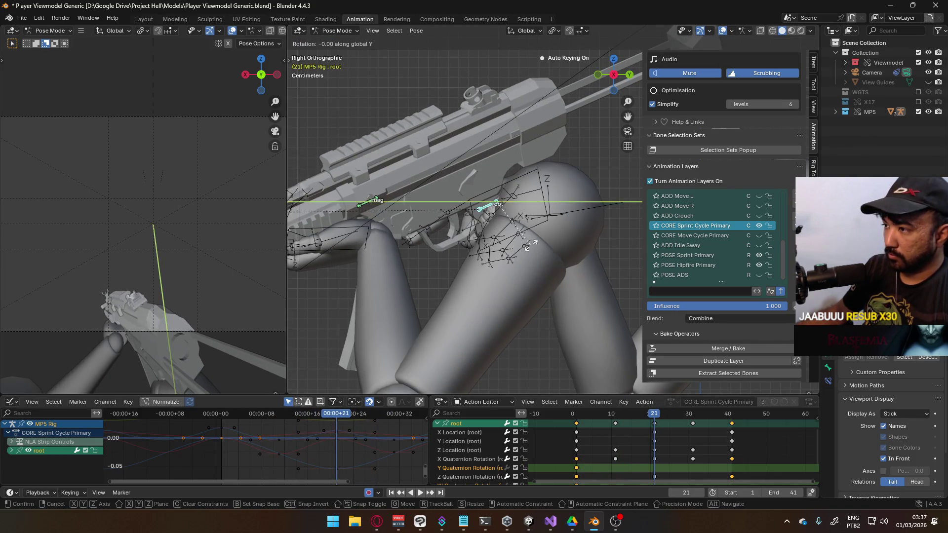
{"action": "left_click", "coordinate": [542, 291]}
{"action": "left_click_drag", "start_coordinate": [655, 414], "coordinate": [580, 427]}
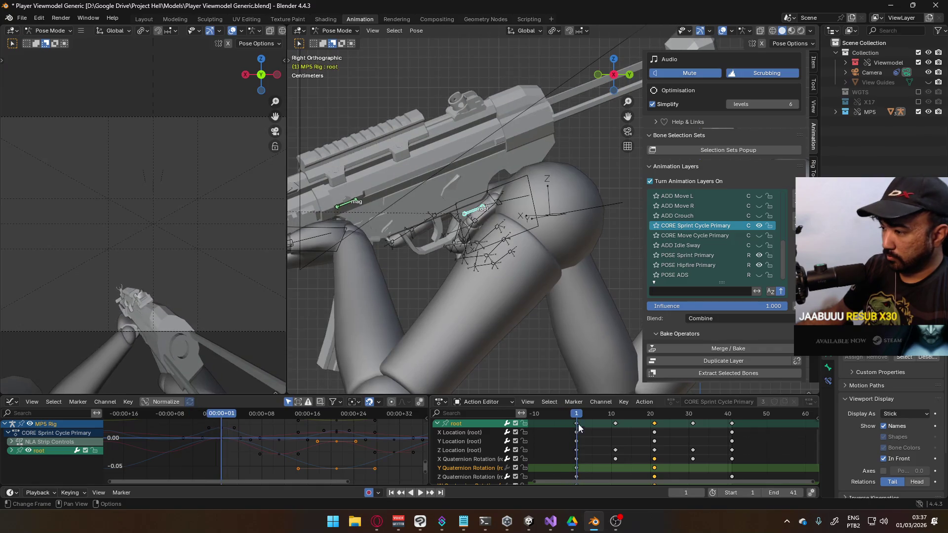
{"action": "left_click", "coordinate": [577, 471]}
{"action": "key", "text": "space"}
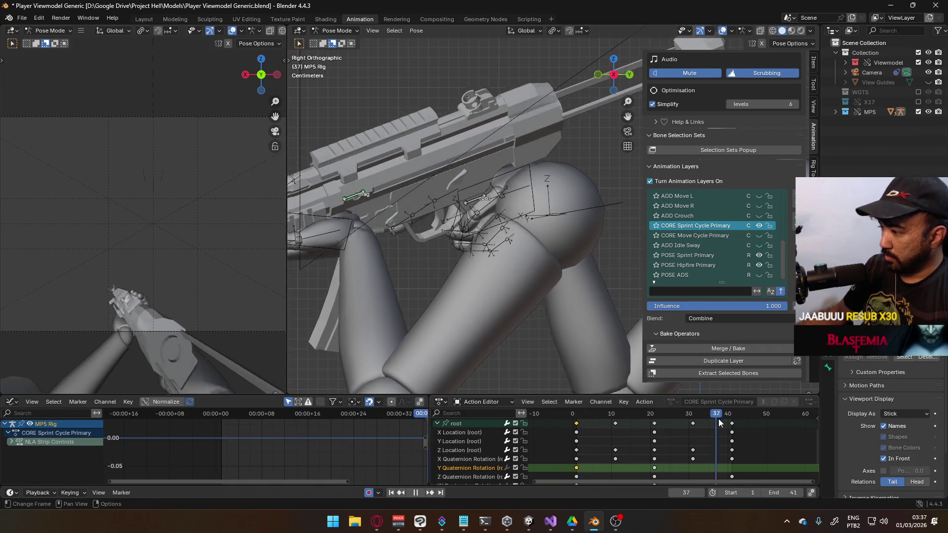
- Paste keys at frame 41, then undo the paste
{"action": "key", "text": "space"}
{"action": "key", "text": "ctrl+v"}
{"action": "scroll", "coordinate": [711, 442], "scroll_direction": "down", "scroll_amount": 2}
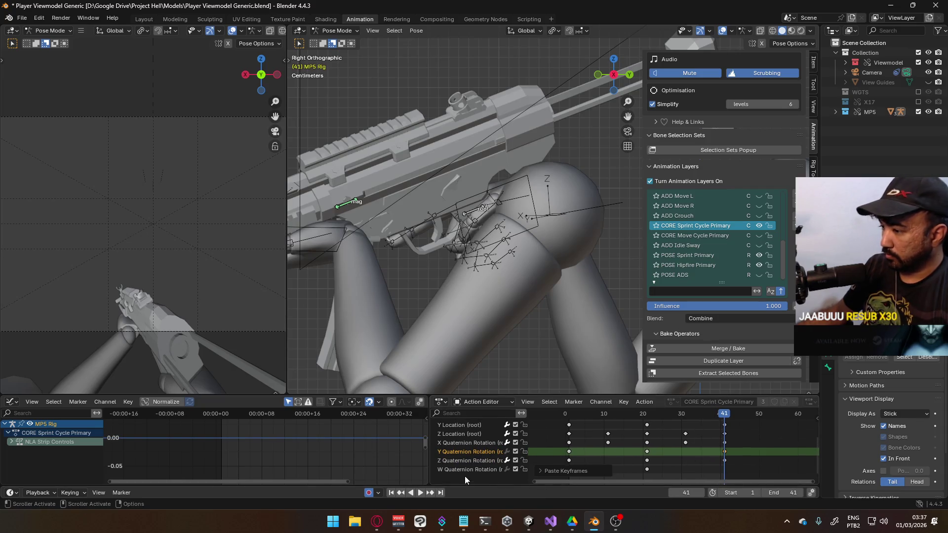
{"action": "key", "text": "ctrl+z"}
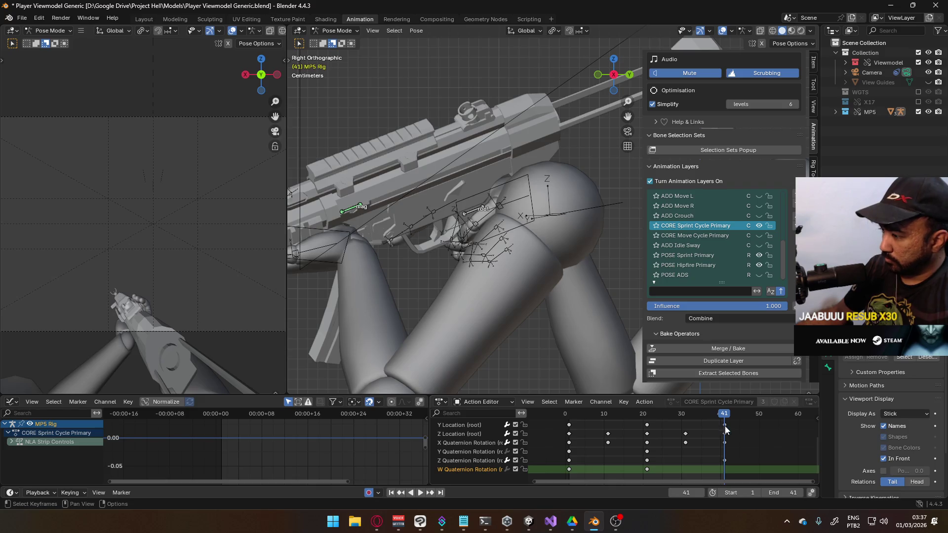
{"action": "key", "text": "ctrl+z"}
- Delete the root's W Quaternion Rotation keys and scrub through the cycle to review it
{"action": "left_click_drag", "start_coordinate": [564, 468], "coordinate": [555, 469]}
{"action": "key", "text": "Delete"}
{"action": "left_click", "coordinate": [712, 417]}
{"action": "key", "text": "space"}
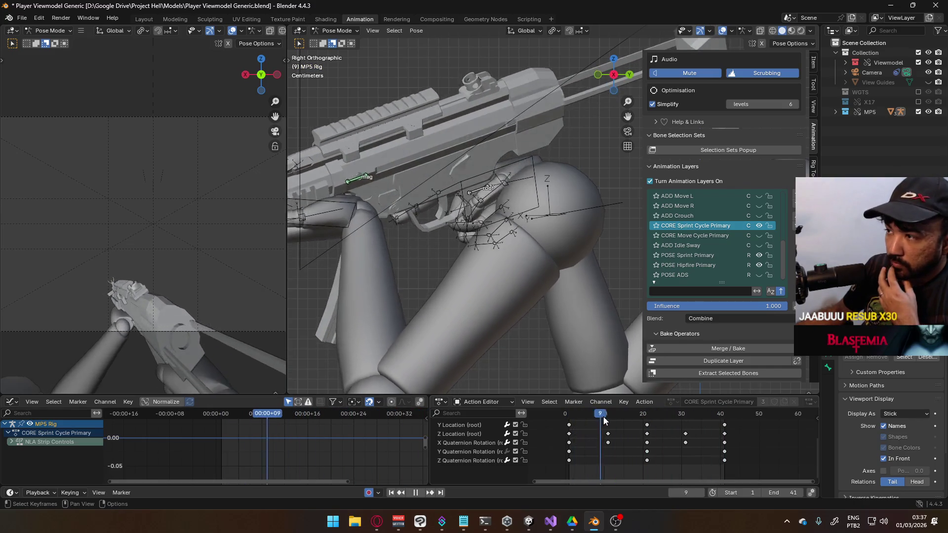
{"action": "mouse_move", "coordinate": [785, 414]}
{"action": "left_mouse_down"}
{"action": "mouse_move", "coordinate": [794, 412]}
{"action": "mouse_move", "coordinate": [572, 420]}
{"action": "left_mouse_up"}
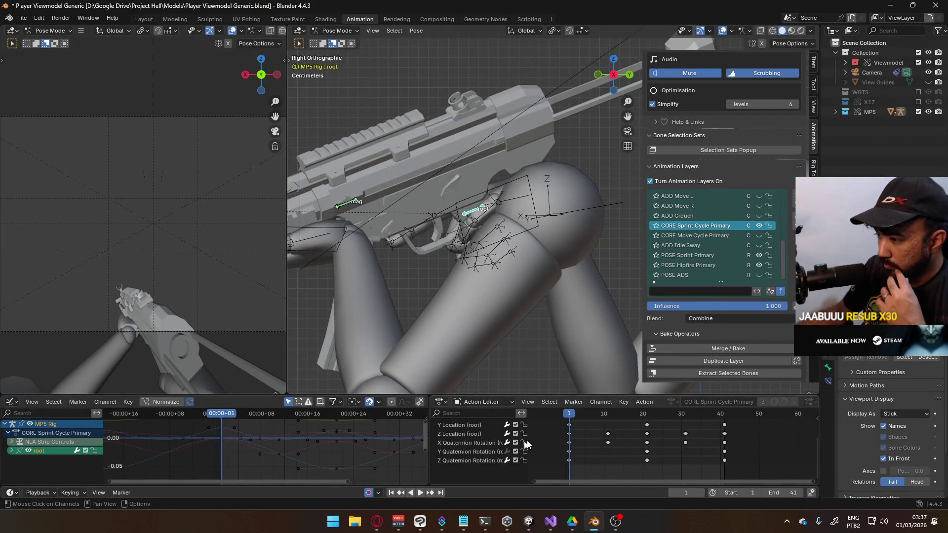
{"action": "scroll", "coordinate": [528, 443], "scroll_direction": "up", "scroll_amount": 3}
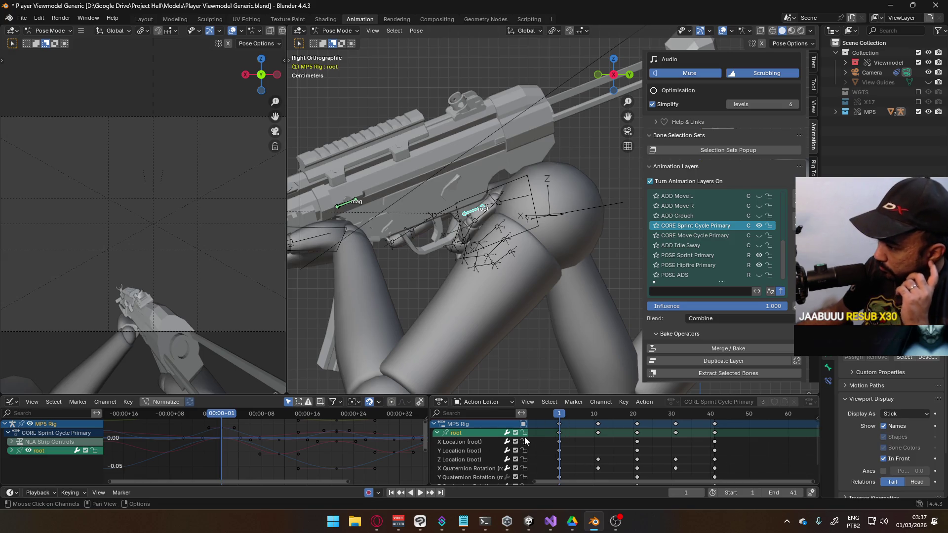
{"action": "left_click", "coordinate": [477, 453]}
- Scale the root bone's sprint keys in time in the Dope Sheet and play back the cycle
{"action": "left_click", "coordinate": [464, 435]}
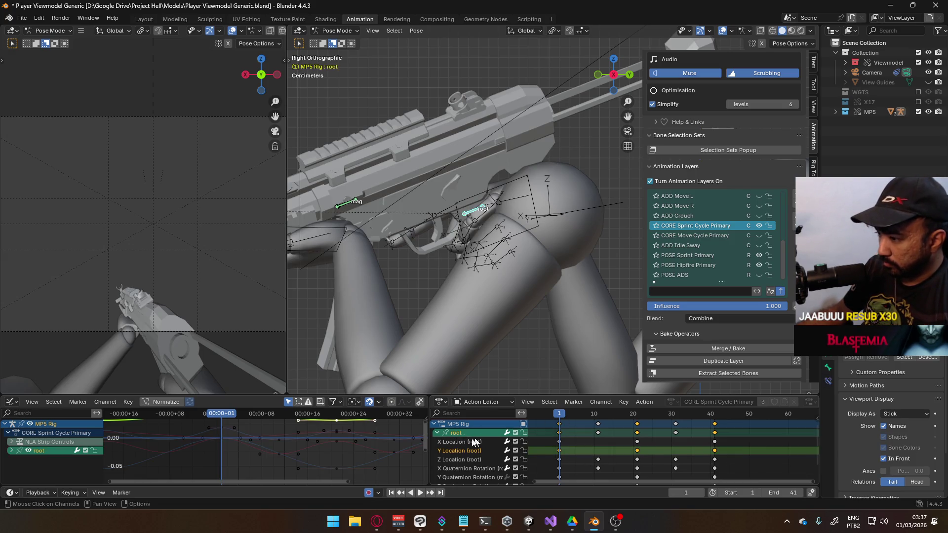
{"action": "mouse_move", "coordinate": [362, 430]}
{"action": "middle_mouse_down"}
{"action": "mouse_move", "coordinate": [360, 451]}
{"action": "mouse_move", "coordinate": [341, 458]}
{"action": "middle_mouse_up"}
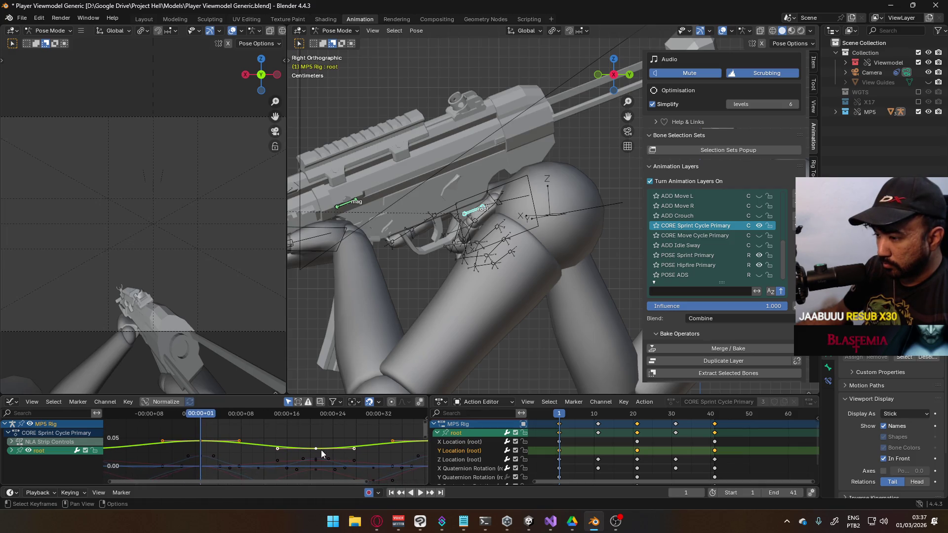
{"action": "key", "text": "s"}
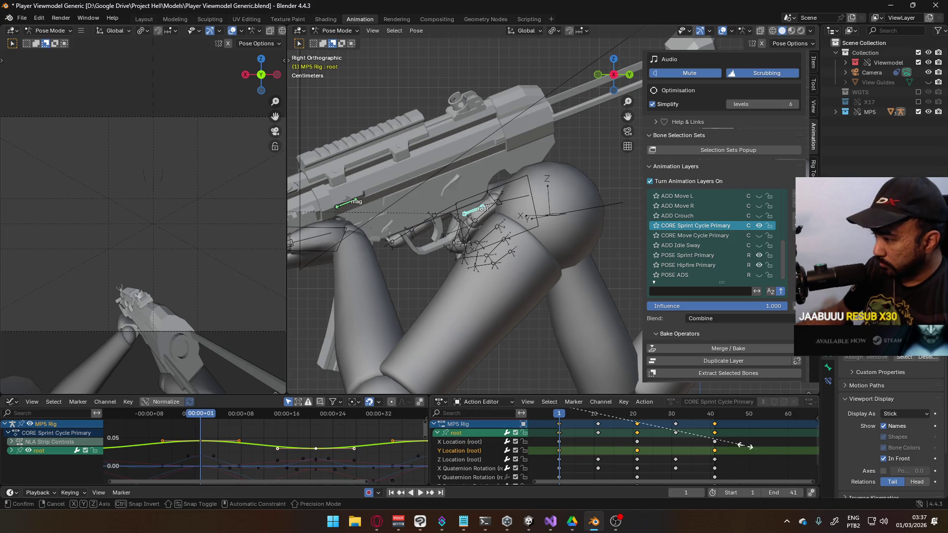
{"action": "left_click", "coordinate": [651, 450]}
{"action": "key", "text": "space"}
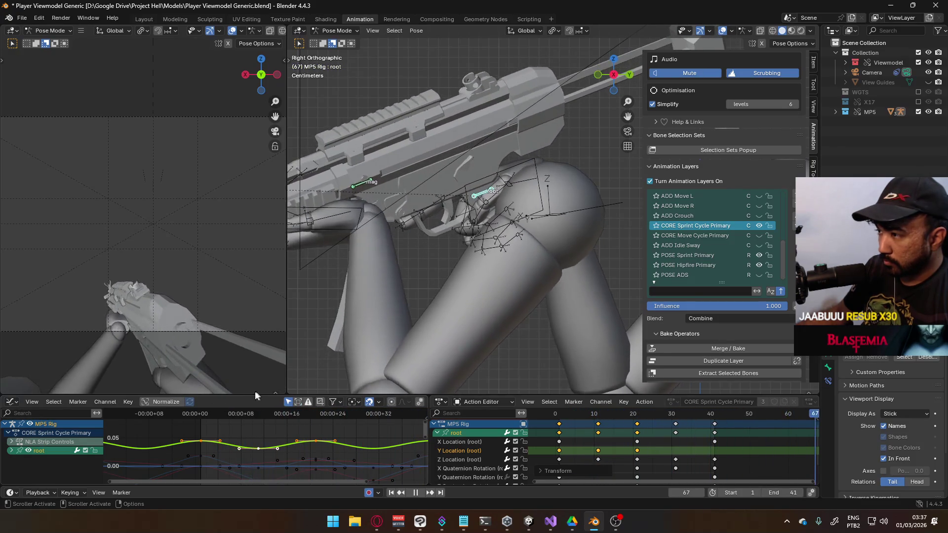
{"action": "key", "text": "Escape"}
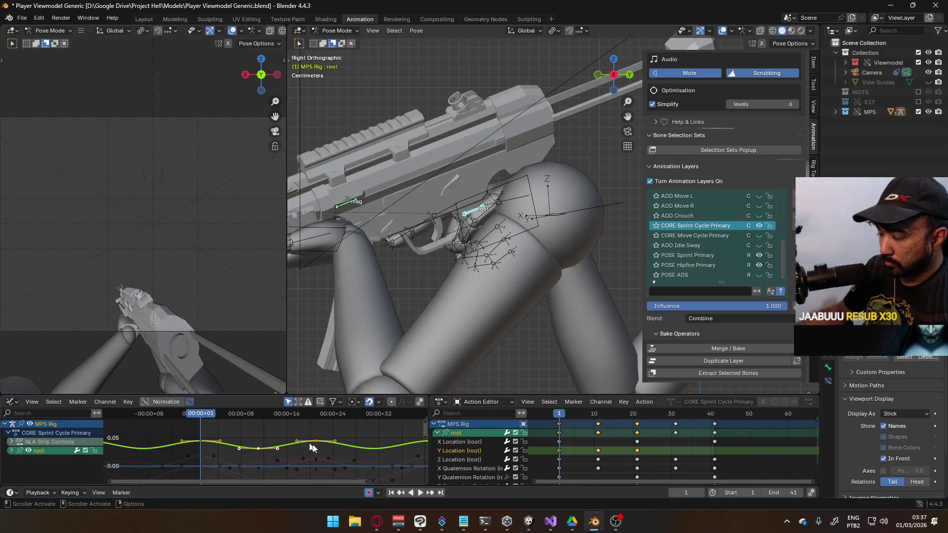
- Flatten the root Y Location curve to about 0.48 of its height and change the keyframe handle type
{"action": "key", "text": "s"}
{"action": "key", "text": "y"}
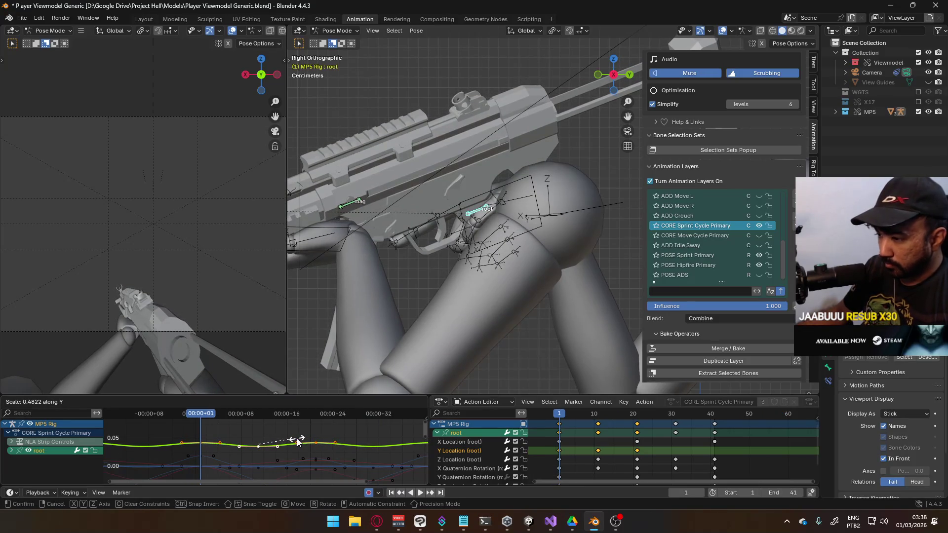
{"action": "left_click", "coordinate": [297, 441]}
{"action": "key", "text": "space"}
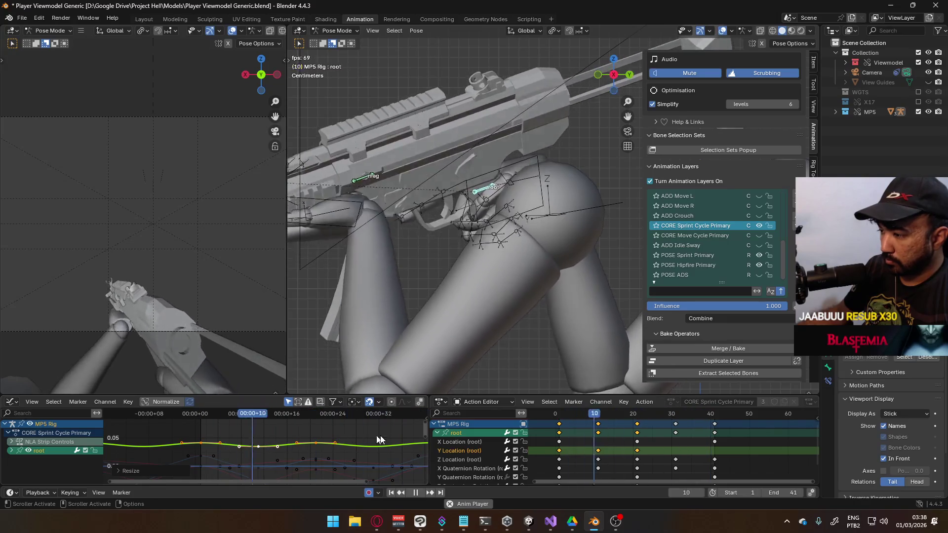
{"action": "key", "text": "v"}
{"action": "left_click", "coordinate": [360, 479]}
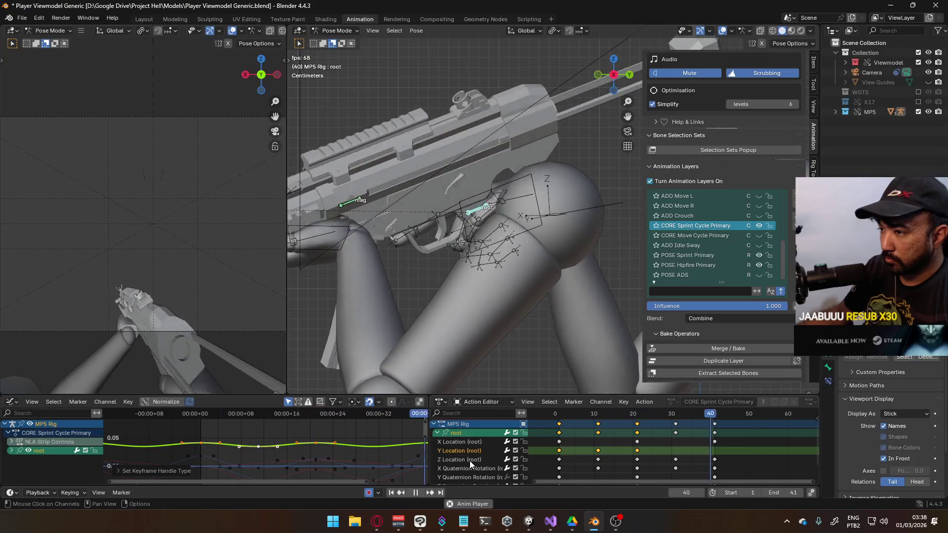
{"action": "mouse_move", "coordinate": [558, 457]}
{"action": "middle_mouse_down"}
{"action": "mouse_move", "coordinate": [547, 429]}
{"action": "mouse_move", "coordinate": [567, 440]}
{"action": "middle_mouse_up"}
{"action": "left_click", "coordinate": [486, 452]}
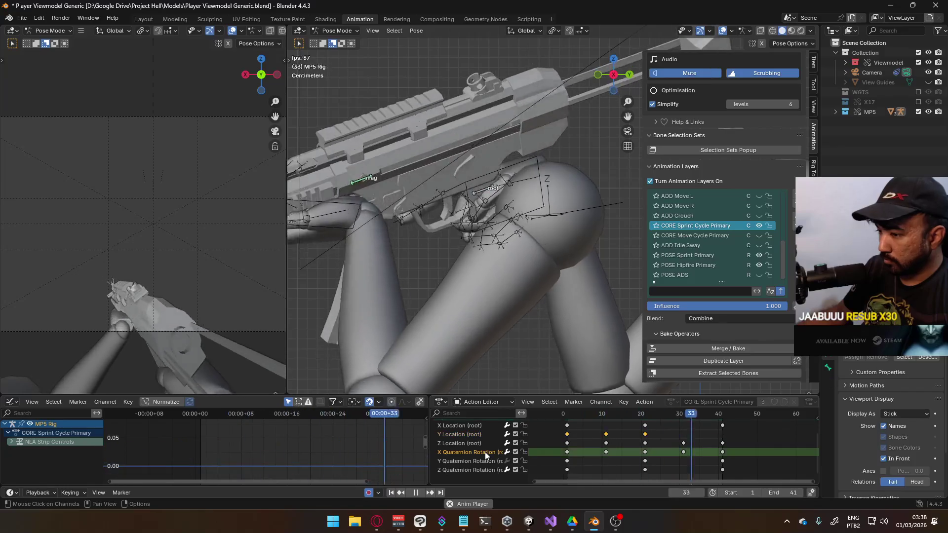
- Shift the root's X Quaternion Rotation keys a few frames later
{"action": "scroll", "coordinate": [474, 441], "scroll_direction": "up", "scroll_amount": 1}
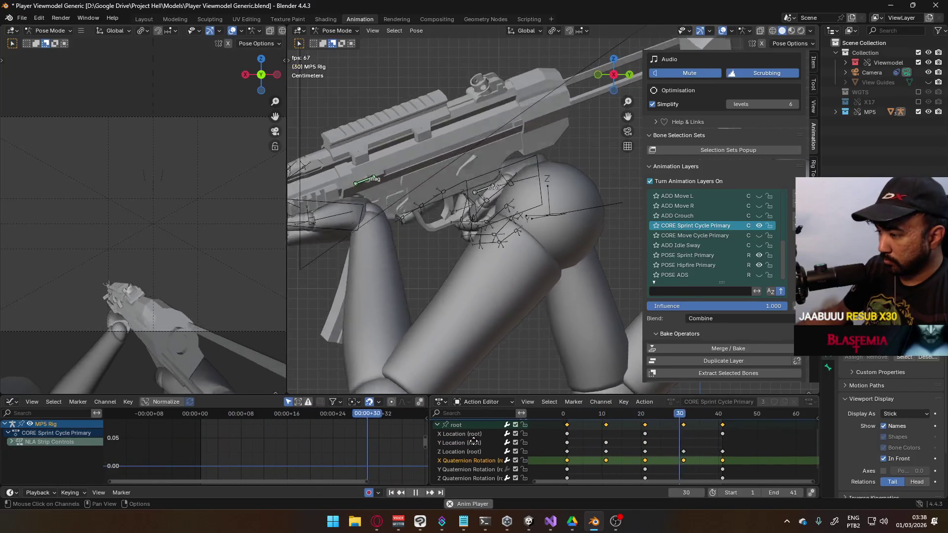
{"action": "left_click", "coordinate": [469, 426]}
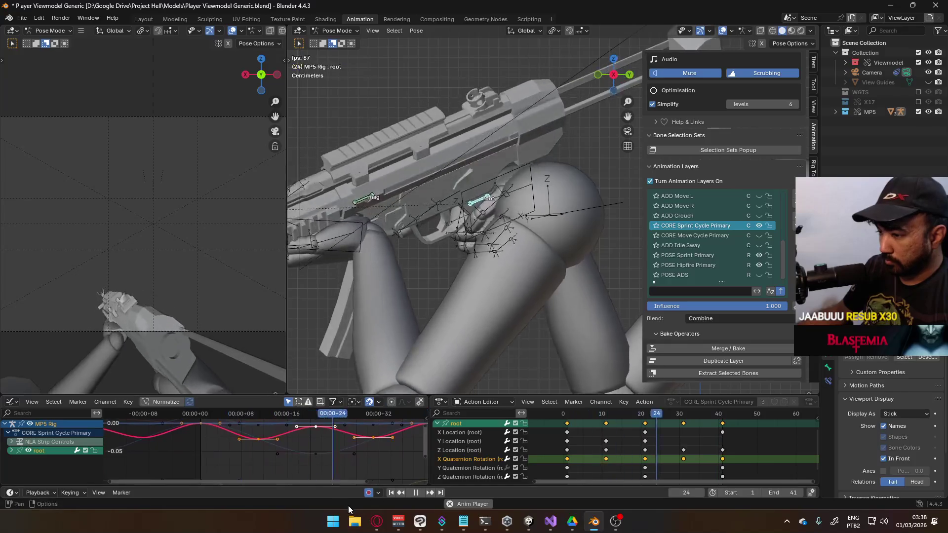
{"action": "key", "text": "g"}
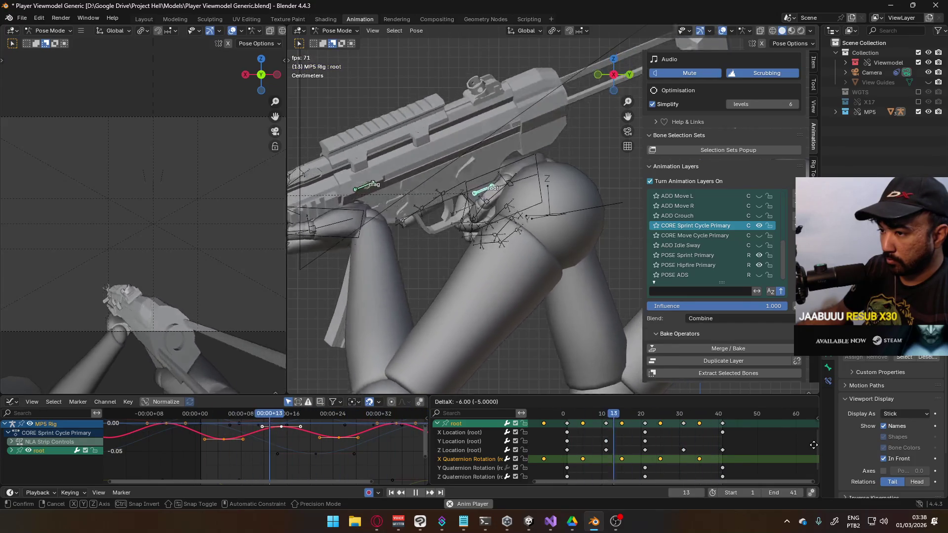
{"action": "key", "text": "Escape"}
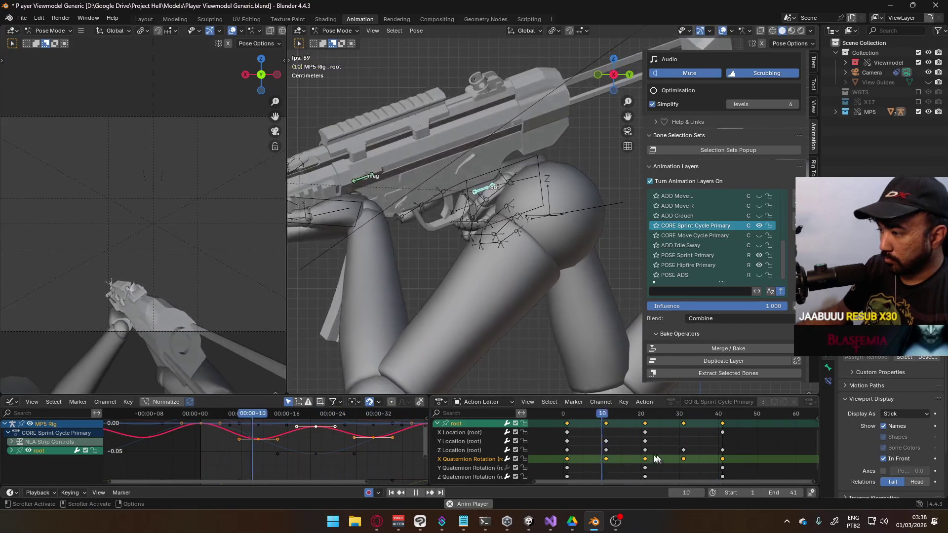
{"action": "key", "text": "g"}
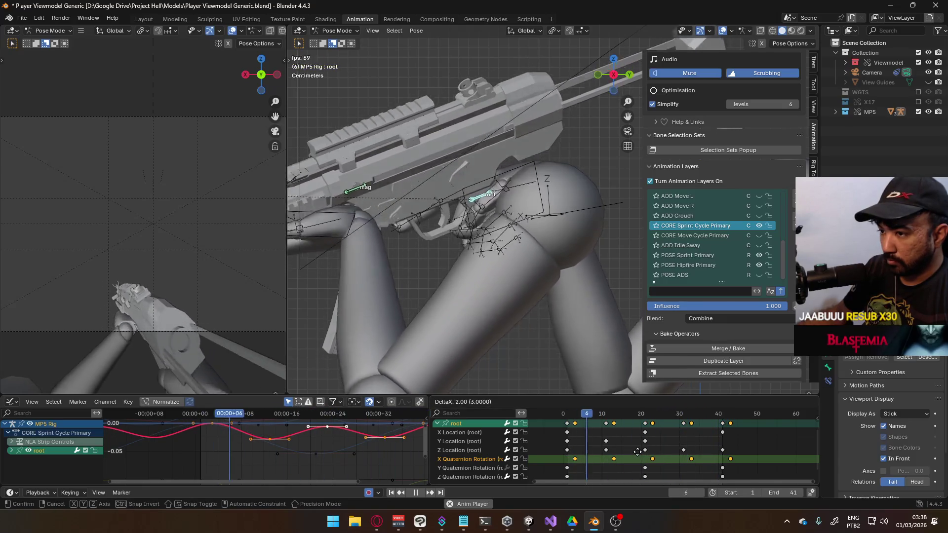
{"action": "key", "text": "Return"}
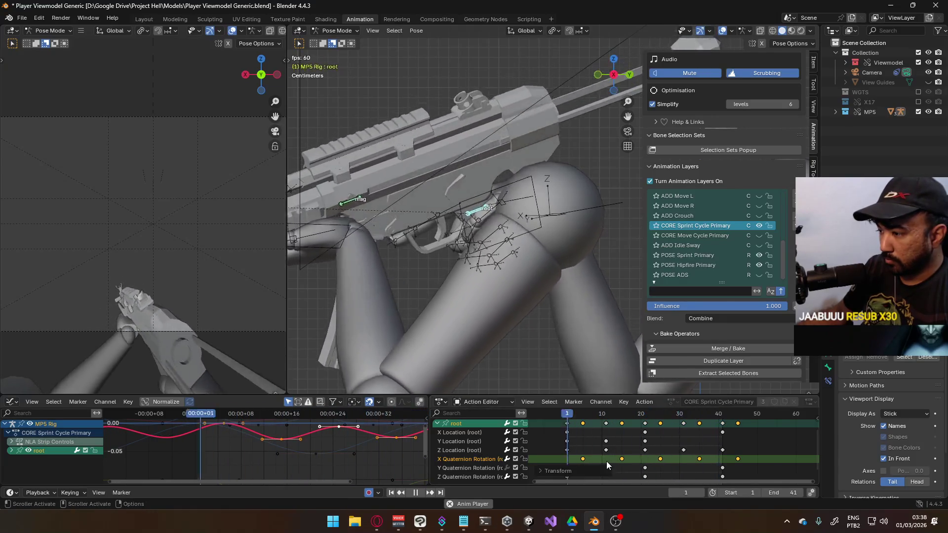
- Move the Y Quaternion Rotation keys one frame later, then 5 frames earlier, and scrub to check
{"action": "middle_click_drag", "start_coordinate": [544, 457], "coordinate": [535, 446]}
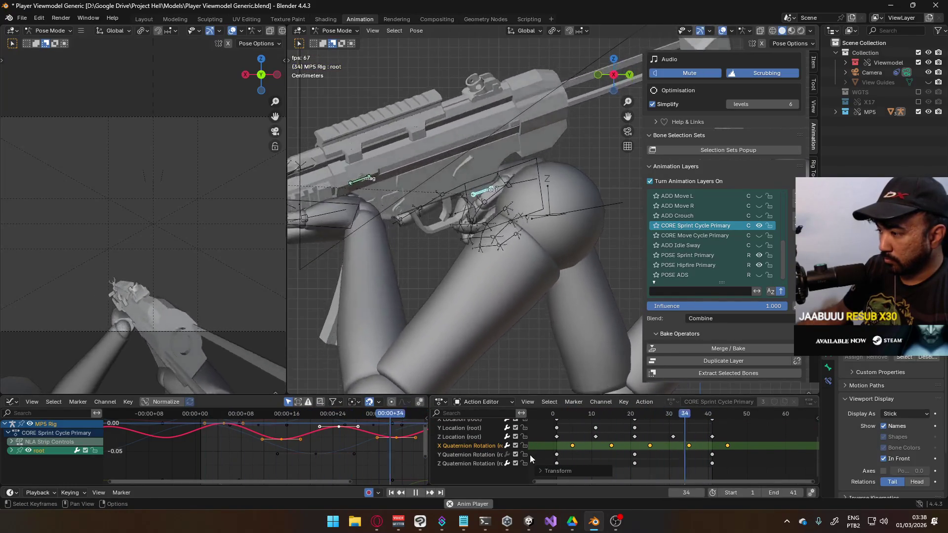
{"action": "left_click", "coordinate": [556, 454]}
{"action": "left_click", "coordinate": [635, 455], "text": "shift"}
{"action": "left_click", "coordinate": [712, 454], "text": "shift"}
{"action": "key", "text": "g"}
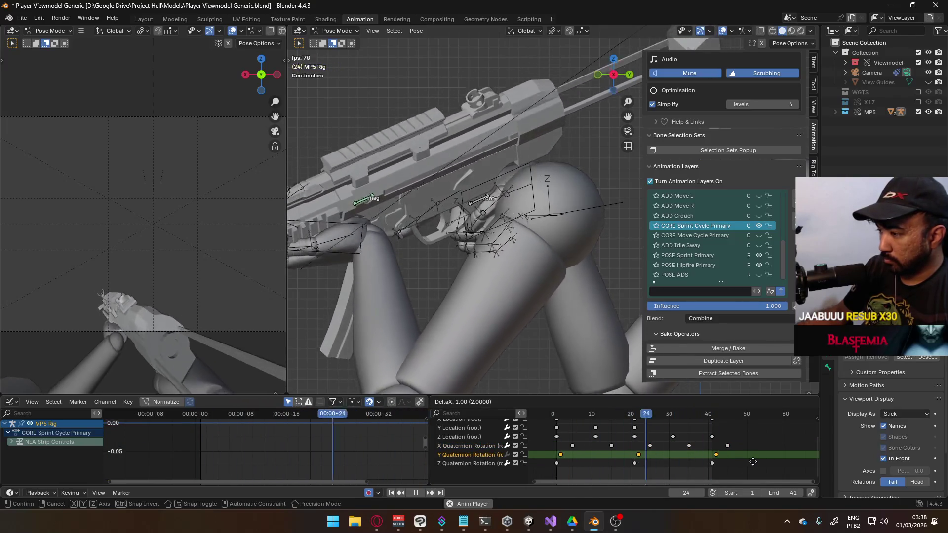
{"action": "left_click", "coordinate": [757, 463]}
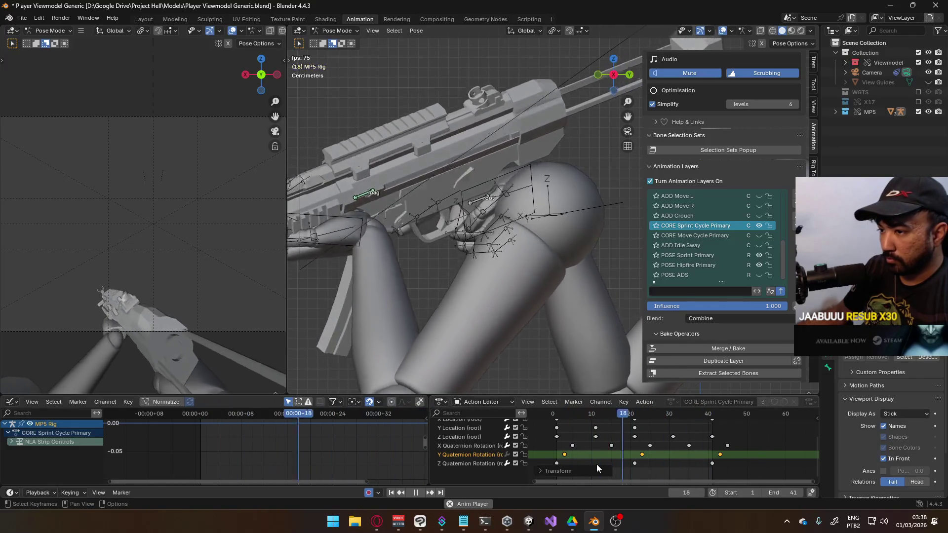
{"action": "key", "text": "g"}
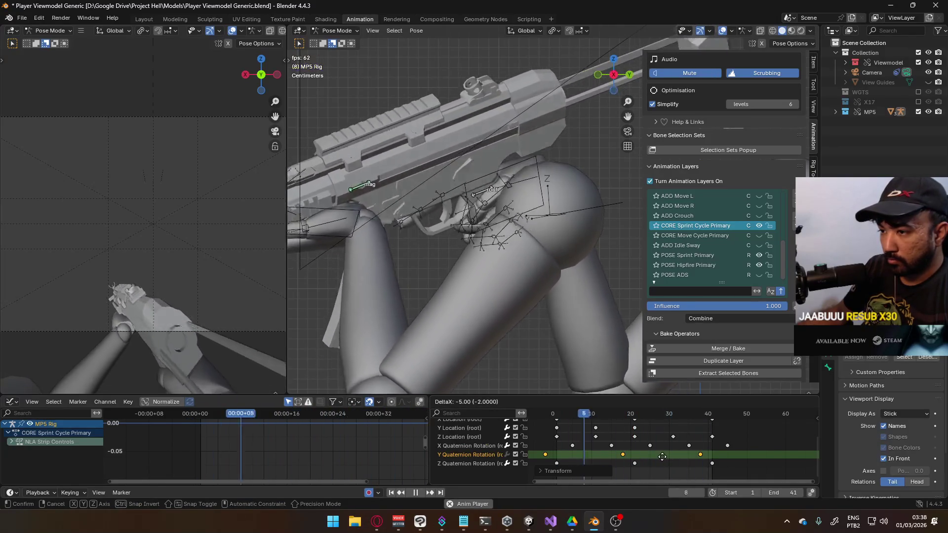
{"action": "left_click", "coordinate": [662, 458]}
{"action": "key", "text": "space"}
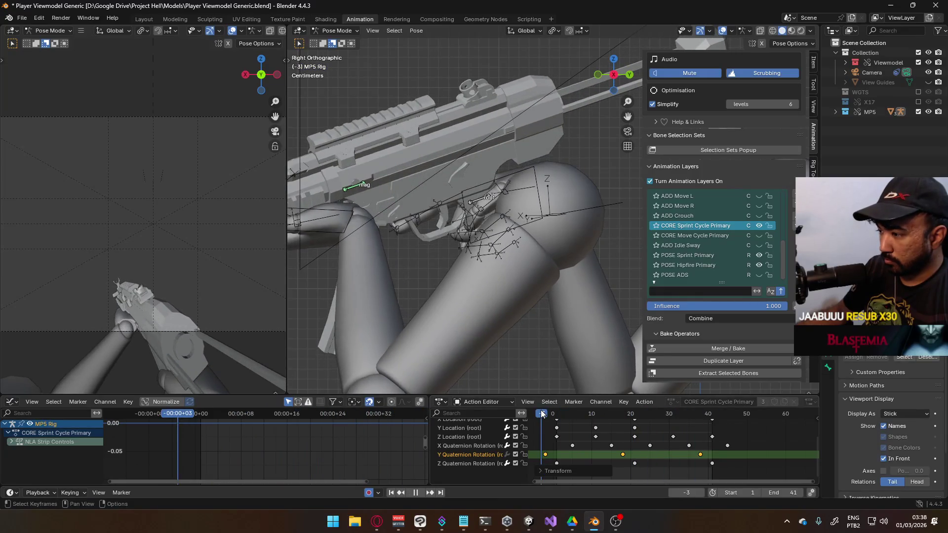
{"action": "mouse_move", "coordinate": [565, 414]}
{"action": "left_mouse_down"}
{"action": "mouse_move", "coordinate": [749, 413]}
{"action": "mouse_move", "coordinate": [491, 412]}
{"action": "left_mouse_up"}
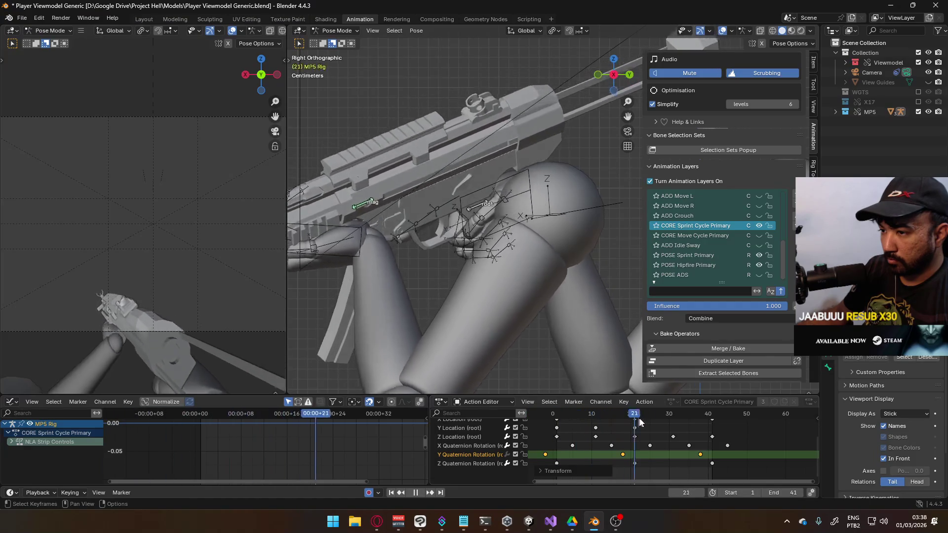
{"action": "key", "text": "Escape"}
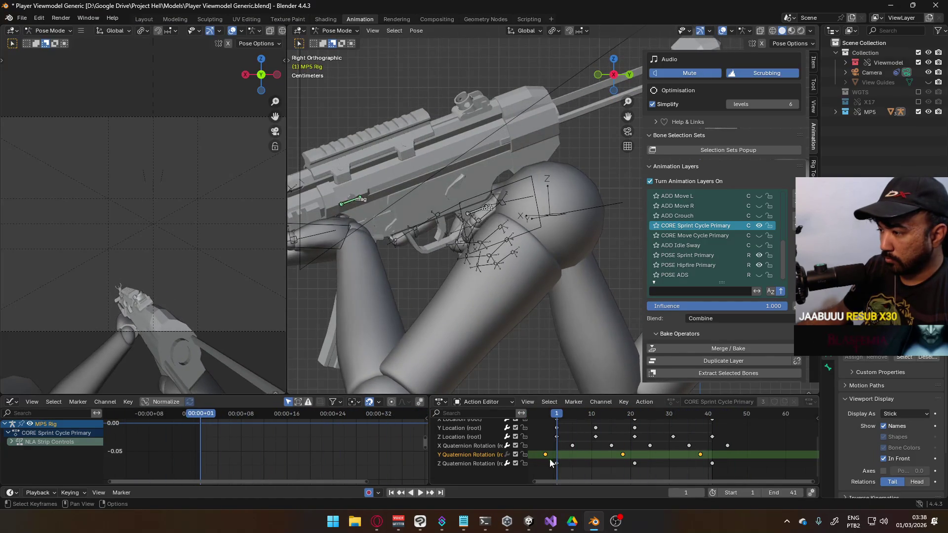
- Shift the Z Quaternion Rotation keys earlier
{"action": "left_click", "coordinate": [635, 464]}
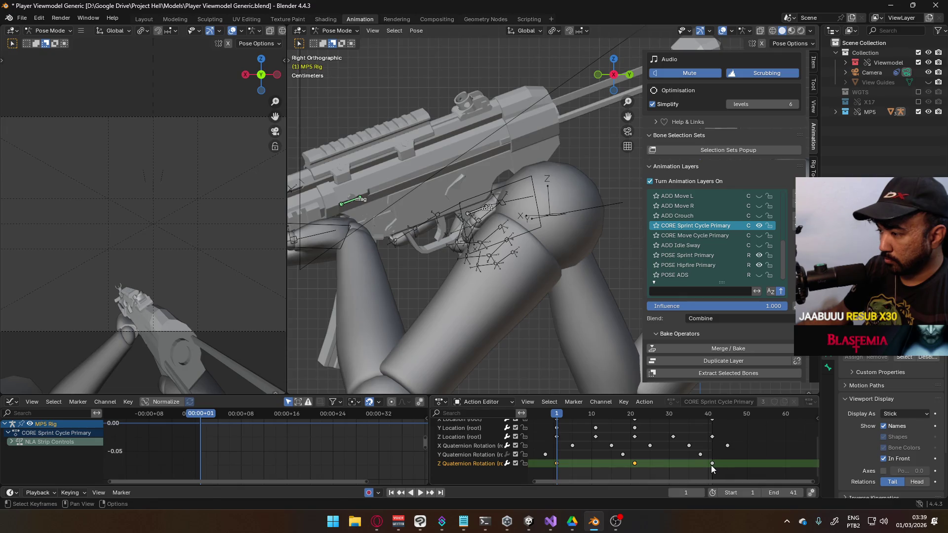
{"action": "key", "text": "g"}
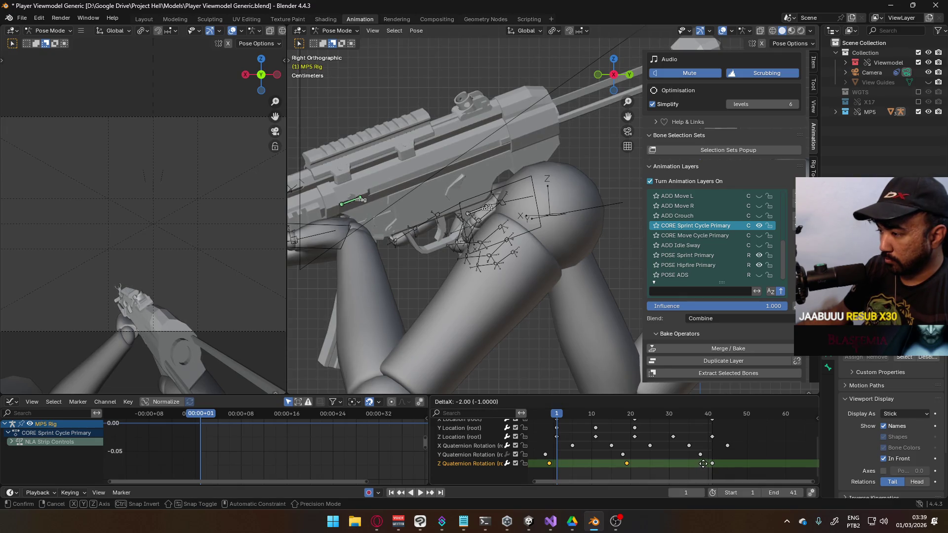
{"action": "left_click", "coordinate": [690, 467]}
- Place the Y Quaternion Rotation keys at frames 1, 21 and 41 and review the cycle
{"action": "left_click", "coordinate": [545, 454]}
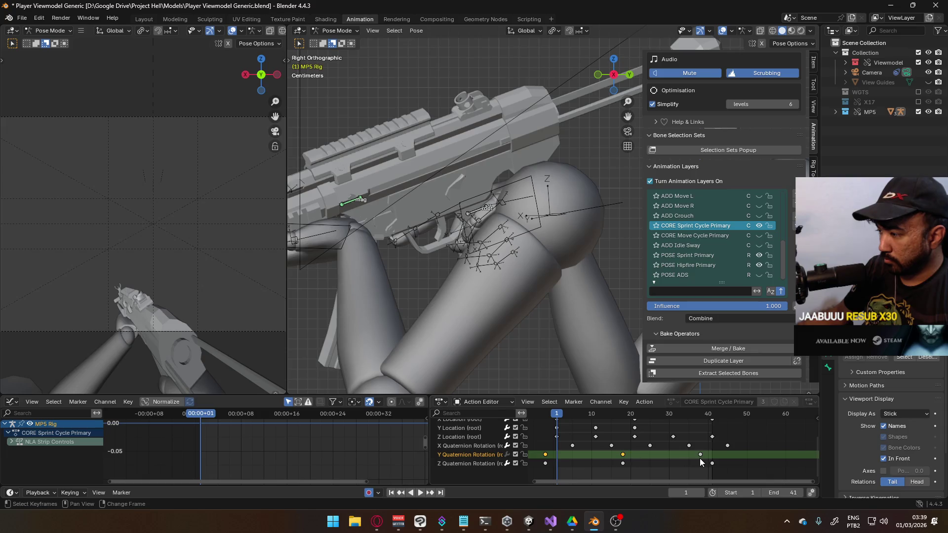
{"action": "key", "text": "g"}
{"action": "left_click", "coordinate": [724, 463]}
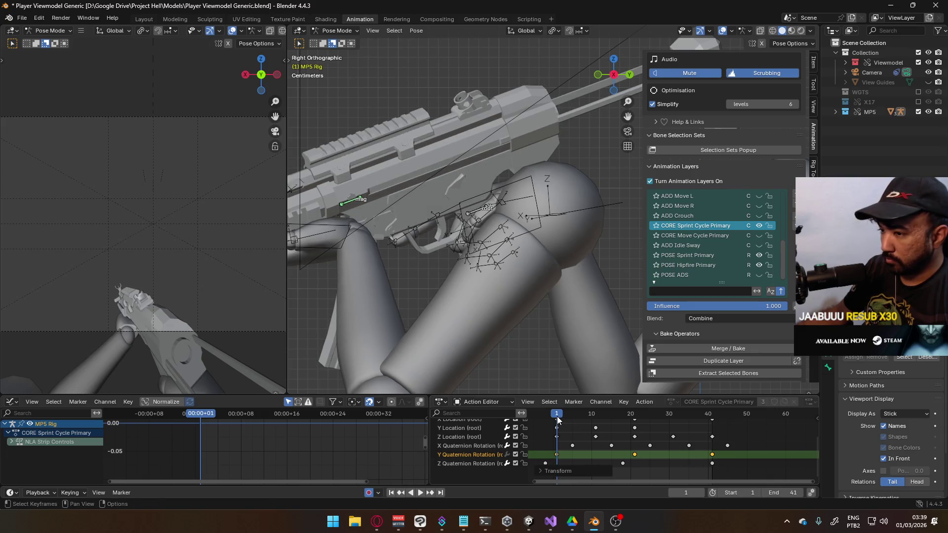
{"action": "key", "text": "space"}
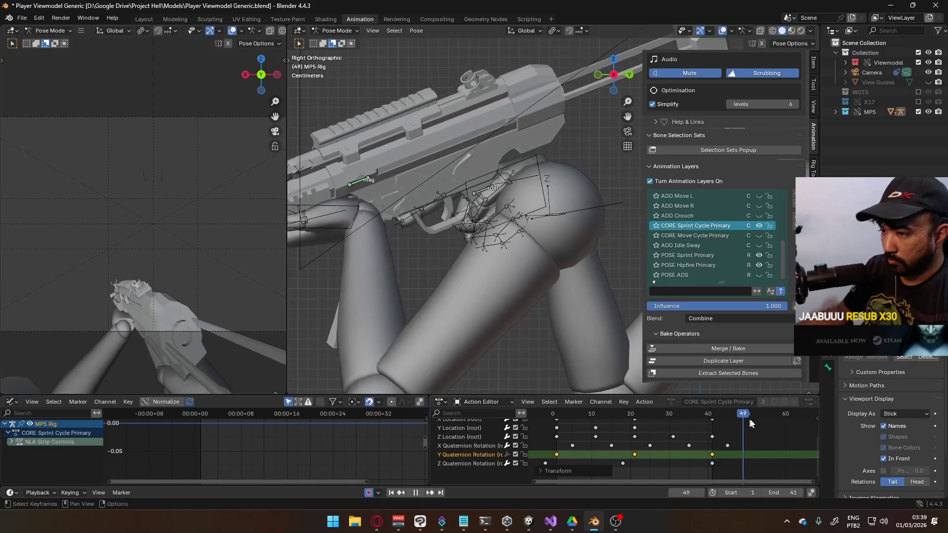
{"action": "left_click_drag", "start_coordinate": [806, 418], "coordinate": [549, 426]}
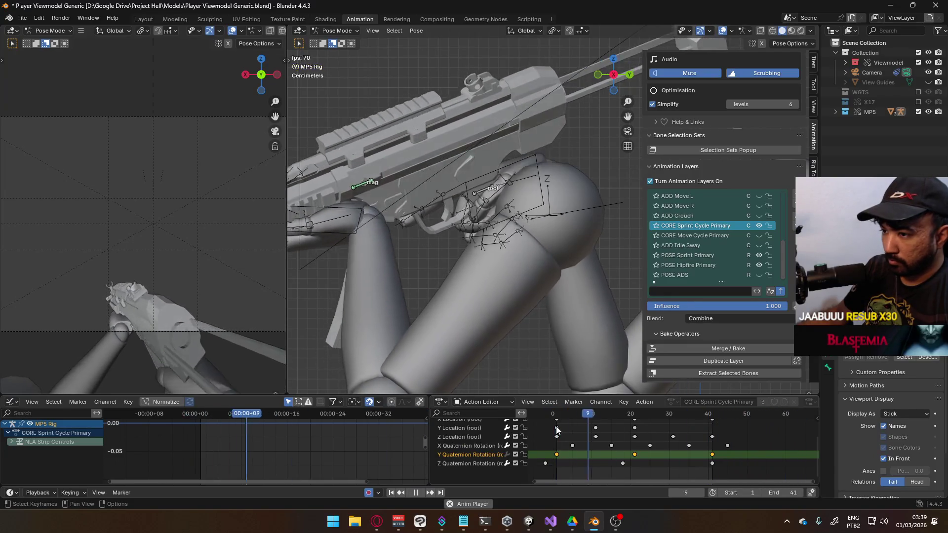
- Select all three Z Quaternion Rotation keys and shift them later
{"action": "left_click", "coordinate": [545, 463]}
{"action": "left_click", "coordinate": [619, 464]}
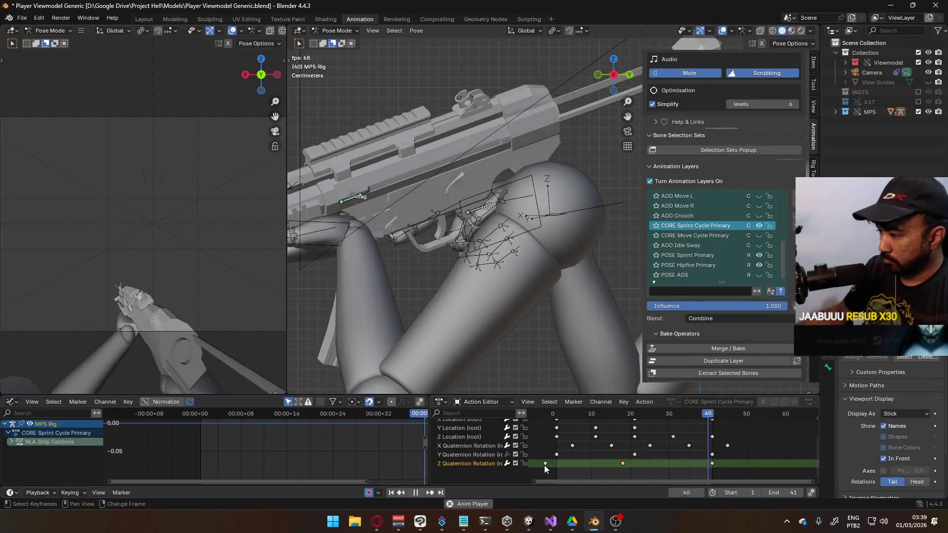
{"action": "left_click", "coordinate": [712, 463], "text": "shift"}
{"action": "key", "text": "g"}
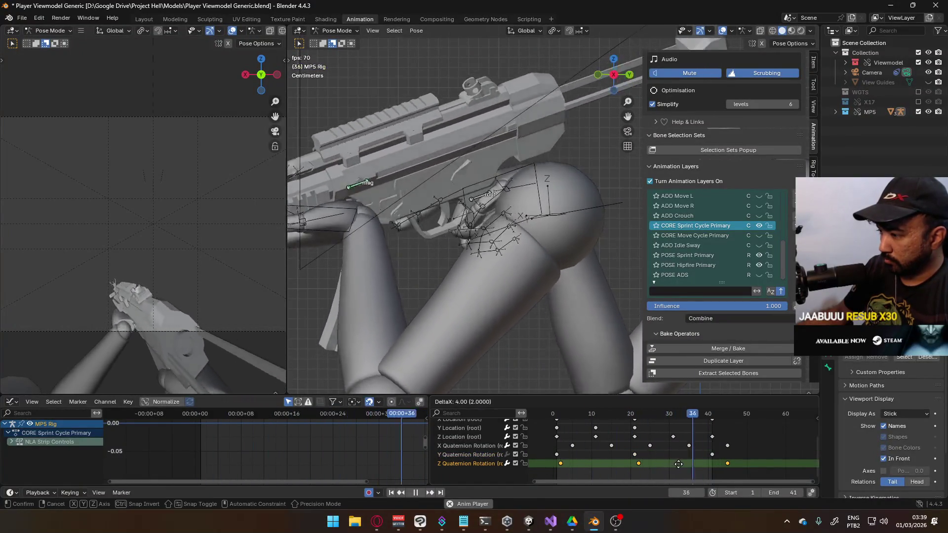
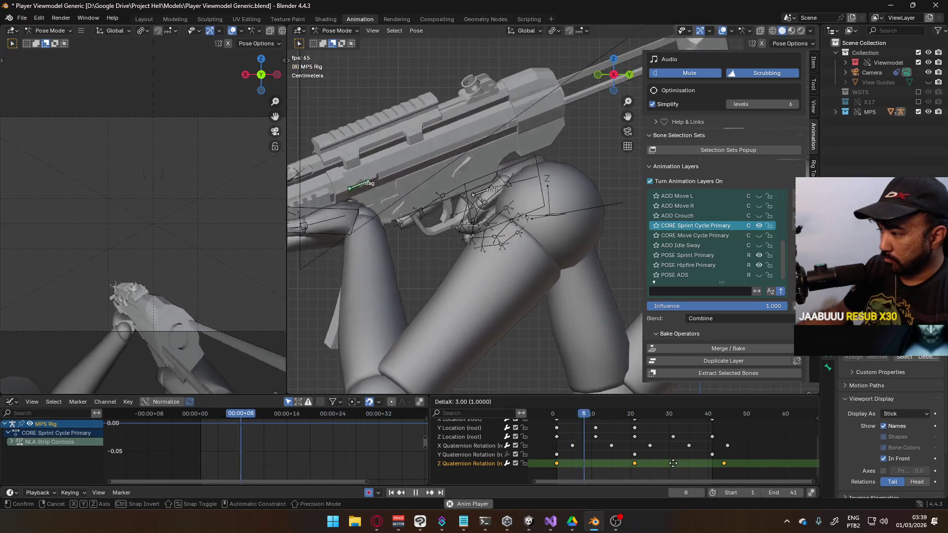
- Shift all three root Z rotation keys 4 frames earlier, replacing an undone trial move
{"action": "left_click", "coordinate": [673, 463]}
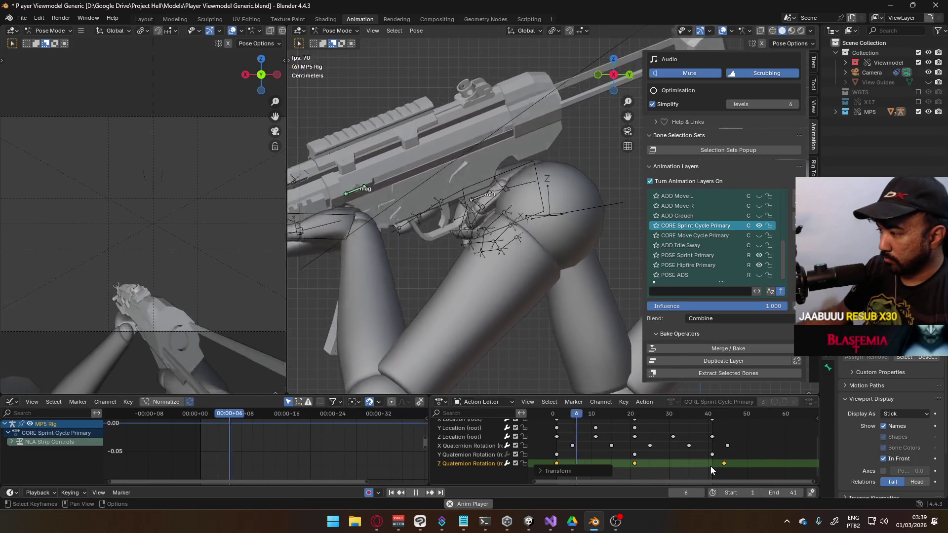
{"action": "key", "text": "ctrl+z"}
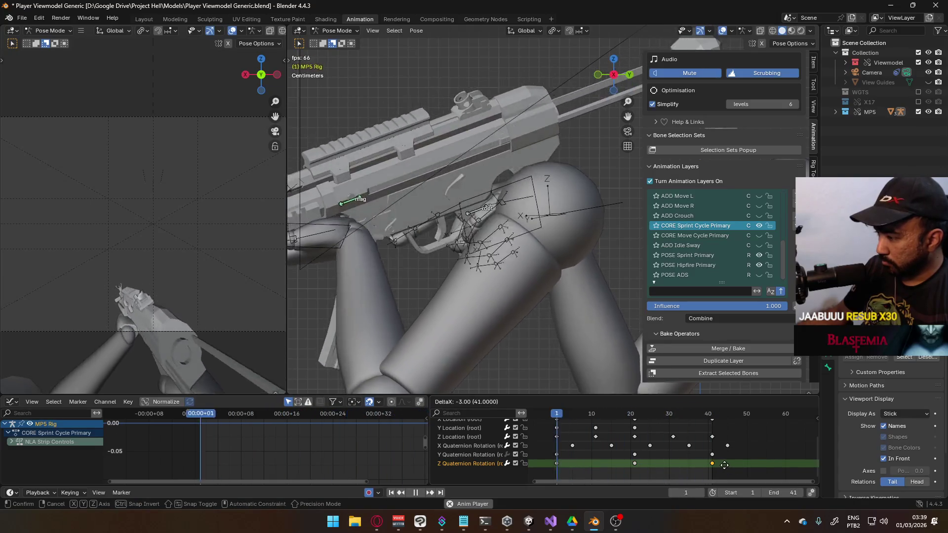
{"action": "left_click_drag", "start_coordinate": [739, 467], "coordinate": [562, 462]}
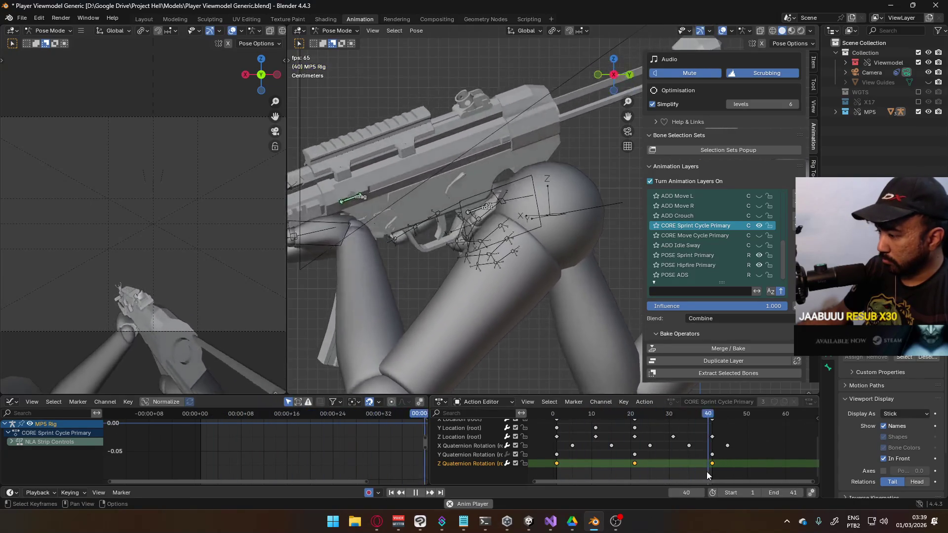
{"action": "key", "text": "g"}
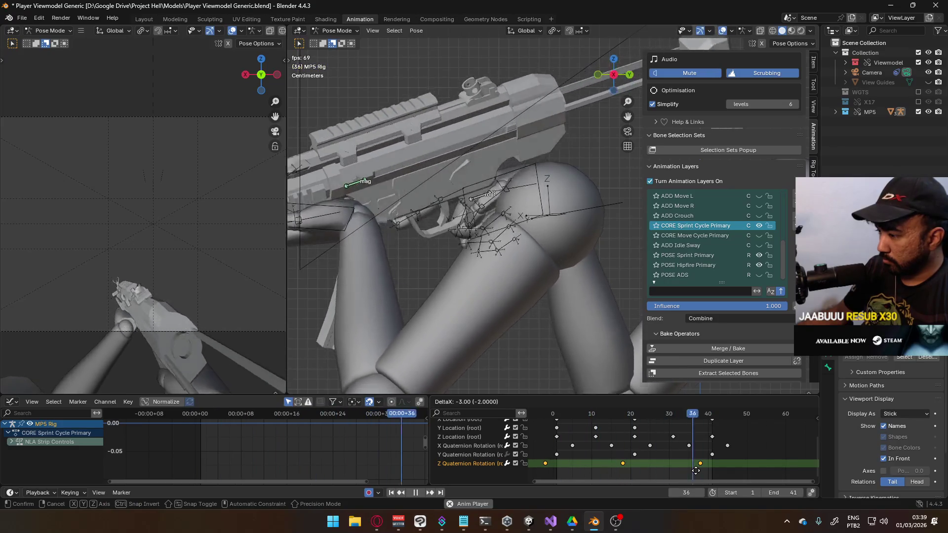
{"action": "left_click", "coordinate": [692, 470]}
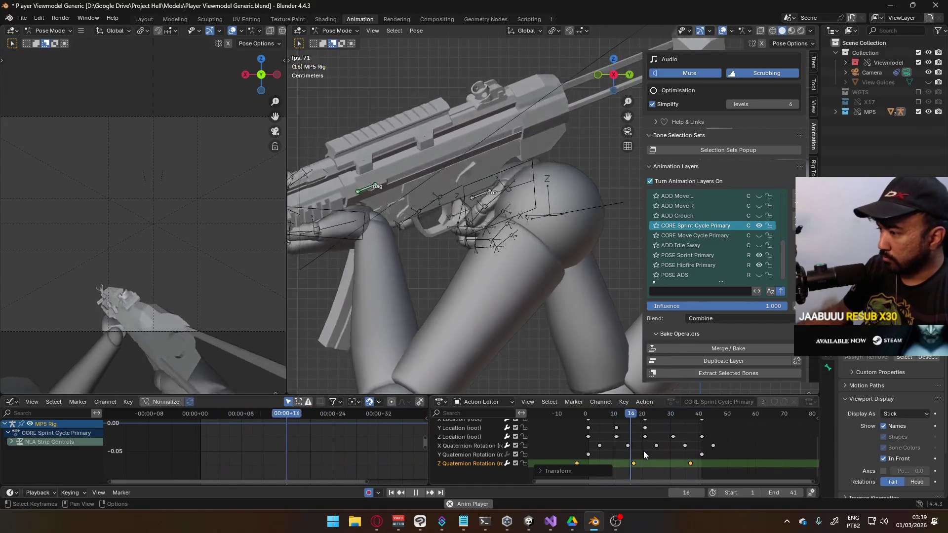
{"action": "key", "text": "Home"}
- Shift the root's location keys 2 frames earlier and play back to check the timing
{"action": "mouse_move", "coordinate": [653, 478]}
{"action": "middle_mouse_down"}
{"action": "mouse_move", "coordinate": [666, 450]}
{"action": "mouse_move", "coordinate": [656, 469]}
{"action": "middle_mouse_up"}
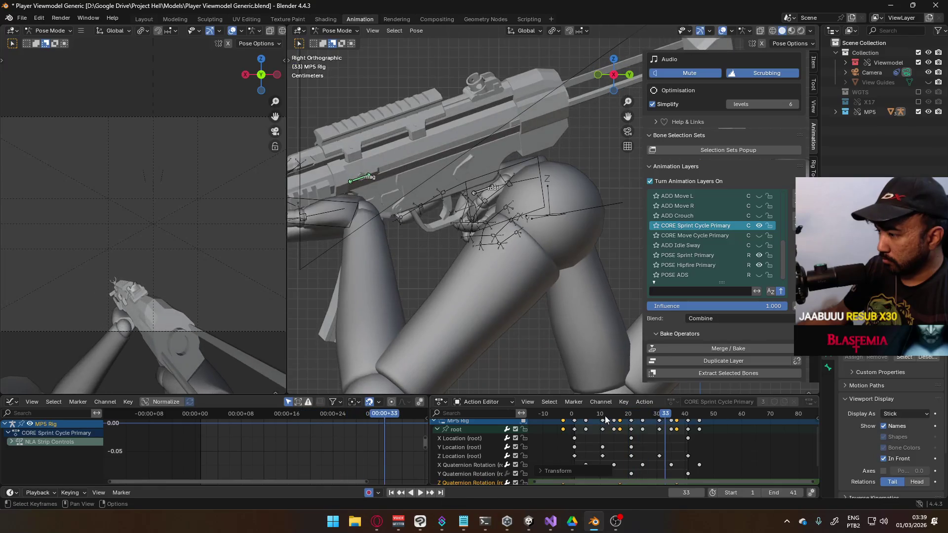
{"action": "key", "text": "Escape"}
{"action": "left_click", "coordinate": [685, 438], "text": "ctrl+alt"}
{"action": "key", "text": "g"}
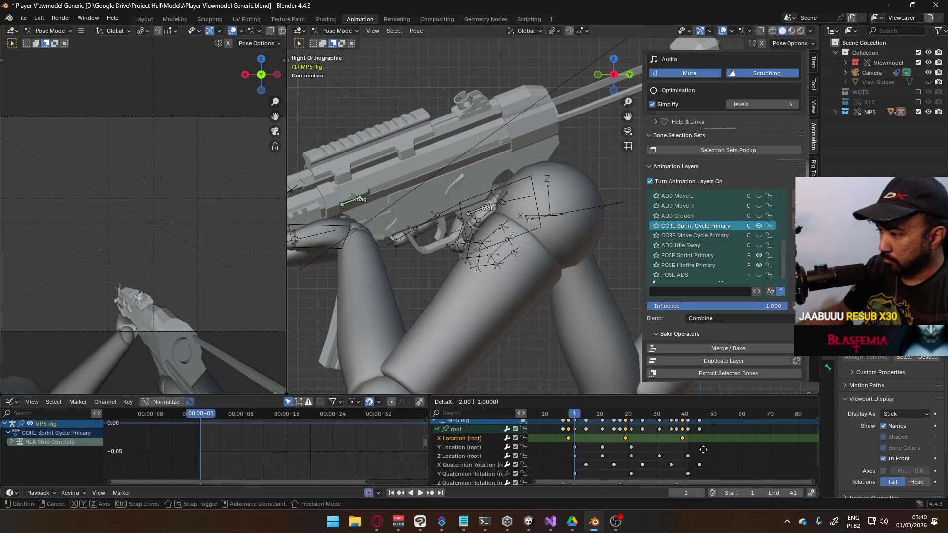
{"action": "left_click", "coordinate": [703, 450]}
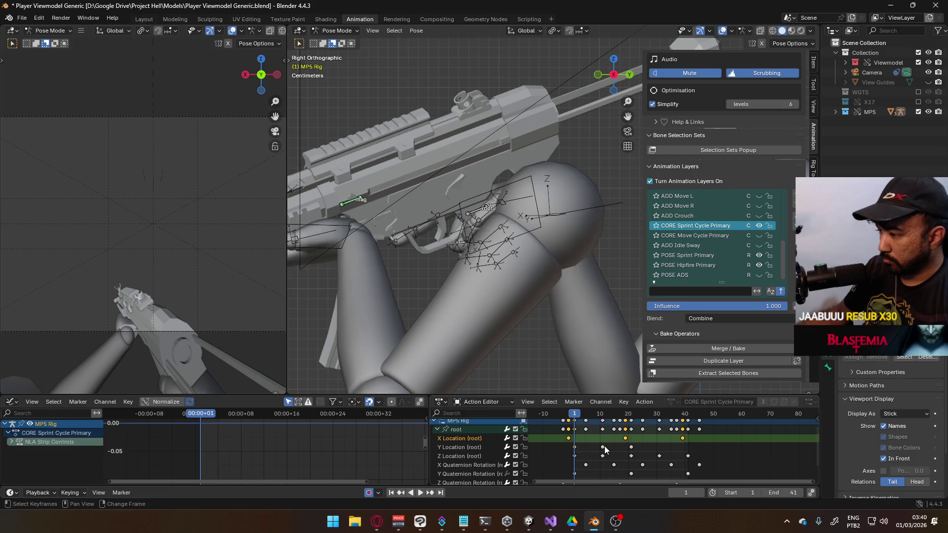
{"action": "key", "text": "g"}
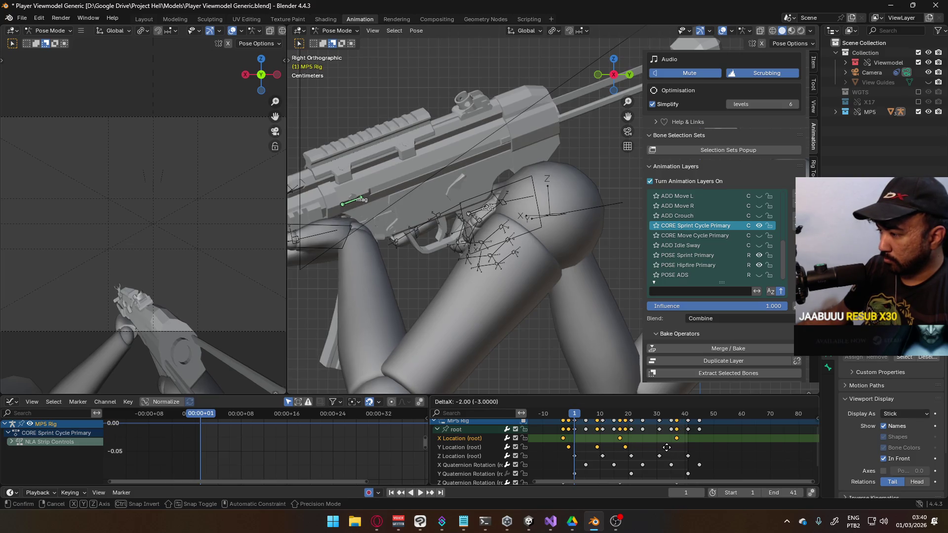
{"action": "left_click", "coordinate": [665, 447]}
{"action": "key", "text": "space"}
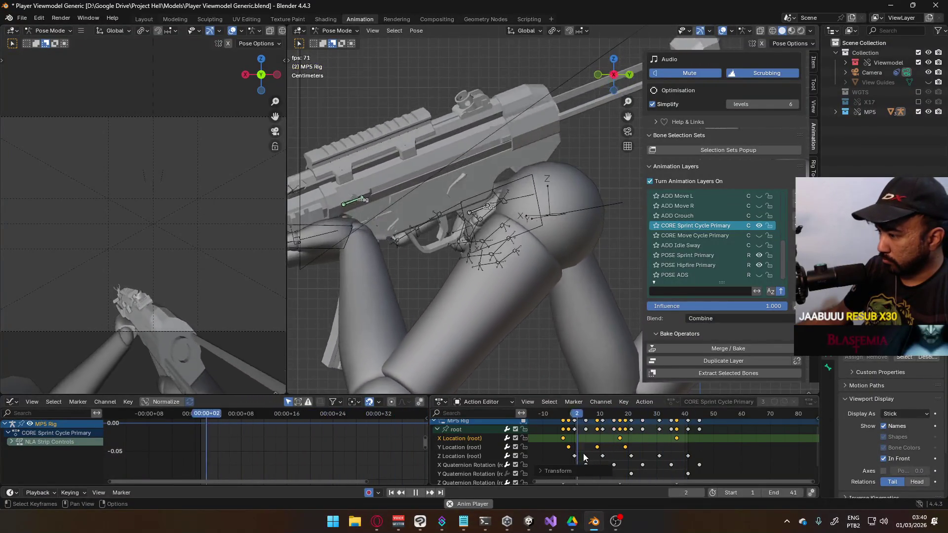
{"action": "left_click", "coordinate": [574, 455]}
- Change the selected Z location keys' type and make the frame-40 key a breakdown
{"action": "right_click", "coordinate": [577, 456]}
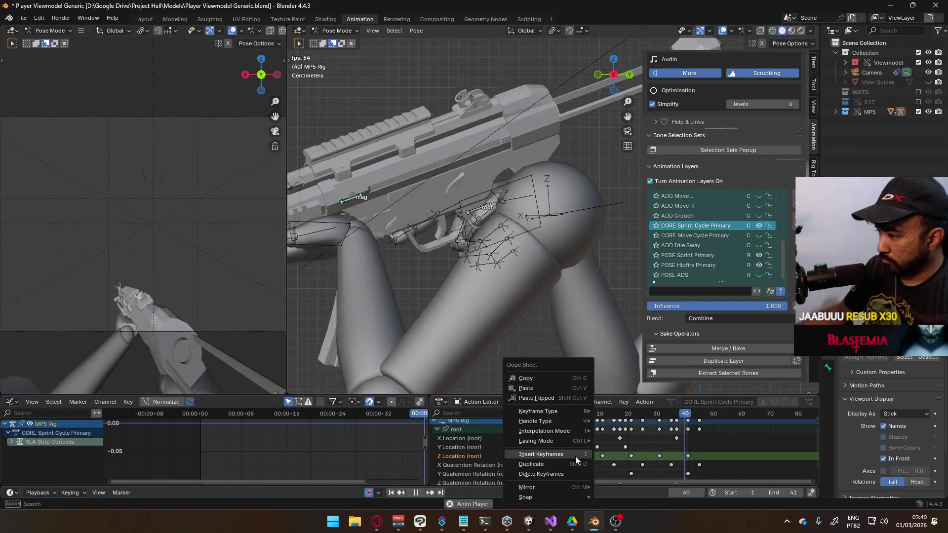
{"action": "mouse_move", "coordinate": [581, 422]}
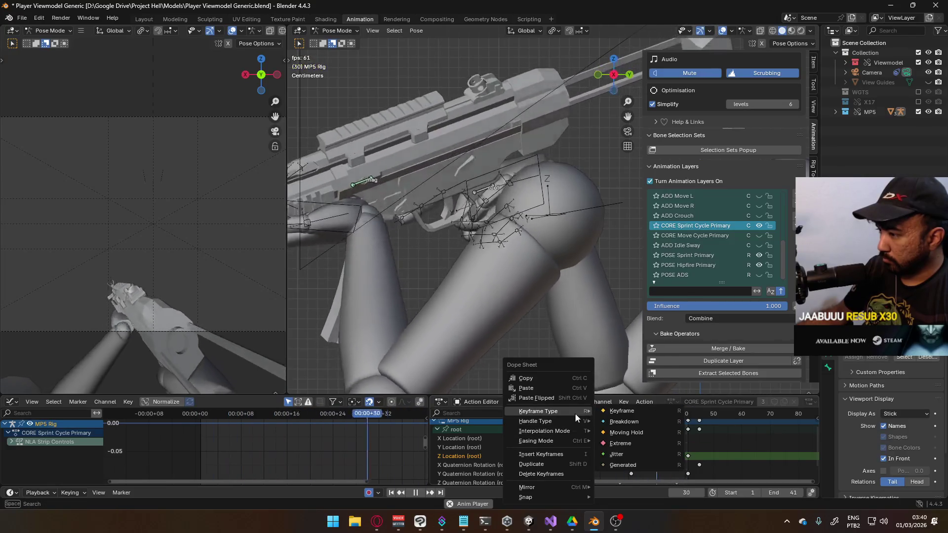
{"action": "left_click", "coordinate": [637, 424]}
{"action": "left_click", "coordinate": [690, 455]}
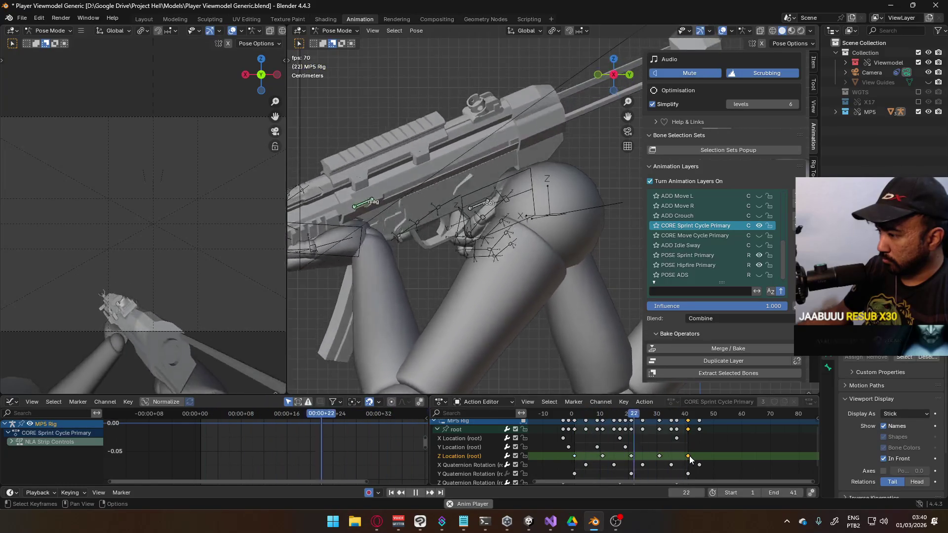
{"action": "right_click", "coordinate": [690, 455]}
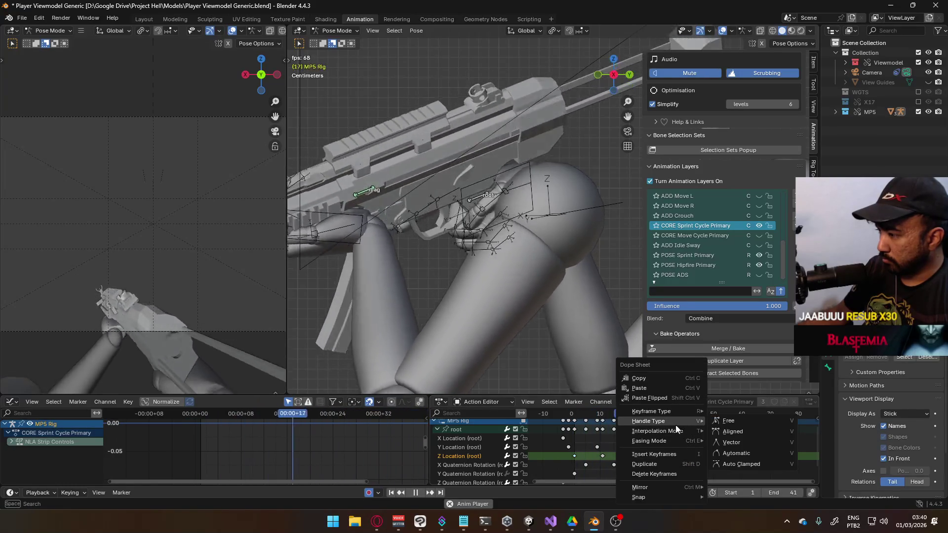
{"action": "mouse_move", "coordinate": [671, 413]}
{"action": "left_click", "coordinate": [737, 422]}
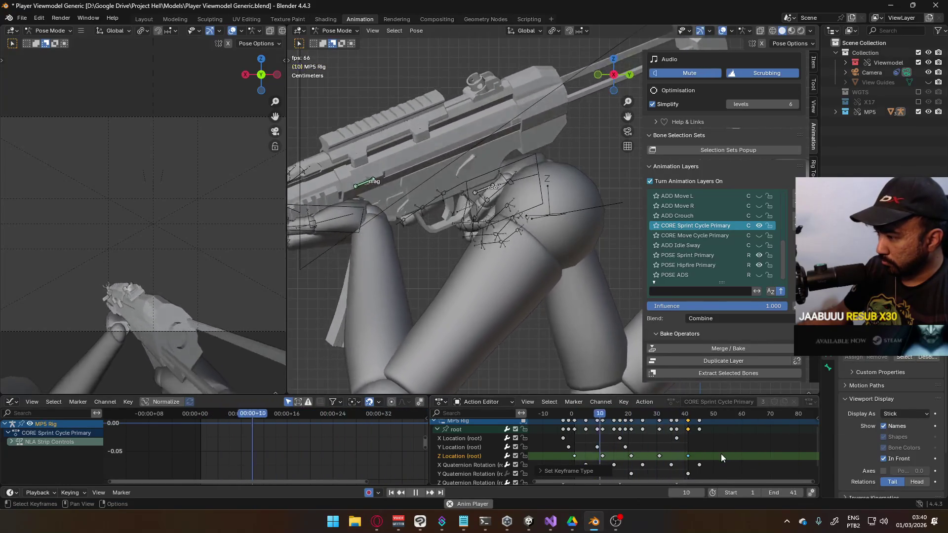
- Set the root keys at frame 1 to the Moving Hold keyframe type
{"action": "scroll", "coordinate": [697, 447], "scroll_direction": "down", "scroll_amount": 2}
{"action": "middle_click_drag", "start_coordinate": [697, 446], "coordinate": [695, 418]}
{"action": "scroll", "coordinate": [695, 418], "scroll_direction": "up", "scroll_amount": 3}
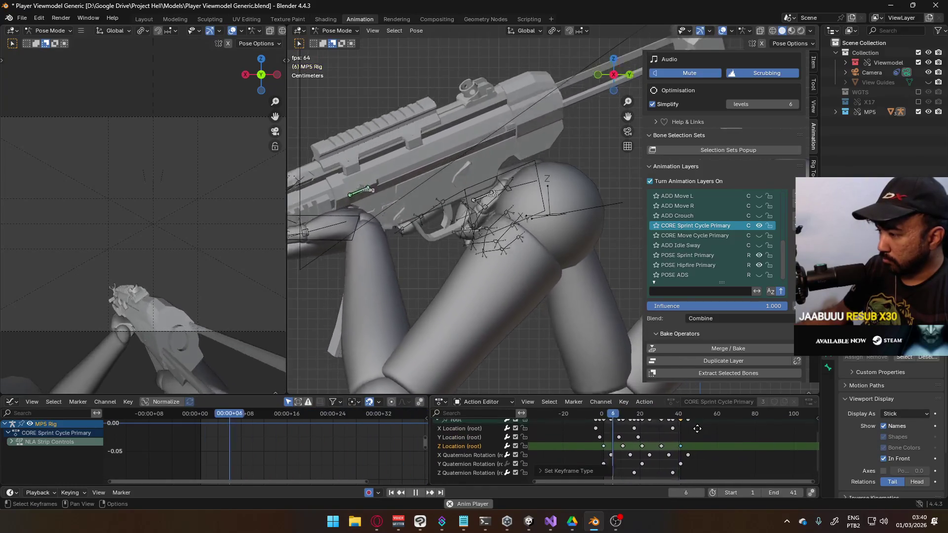
{"action": "left_click", "coordinate": [605, 432]}
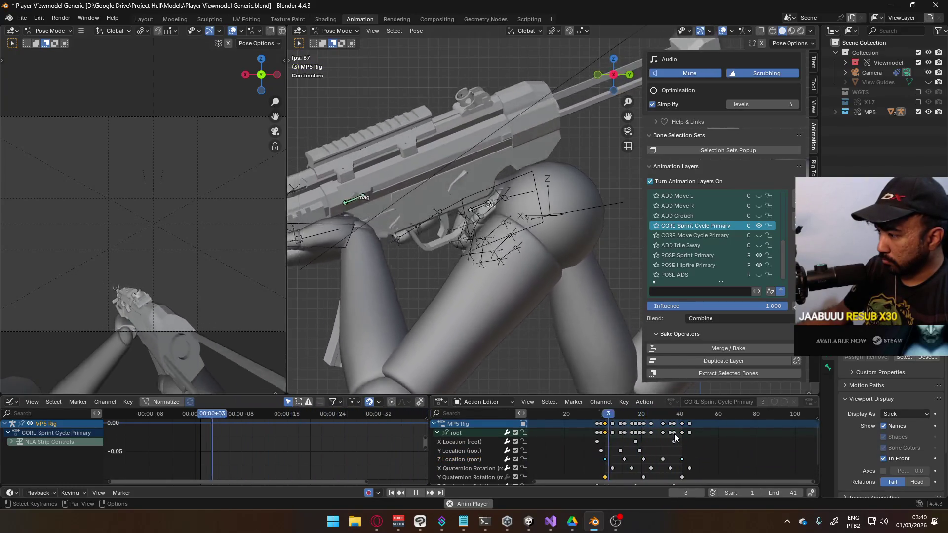
{"action": "right_click", "coordinate": [662, 411]}
{"action": "mouse_move", "coordinate": [684, 430]}
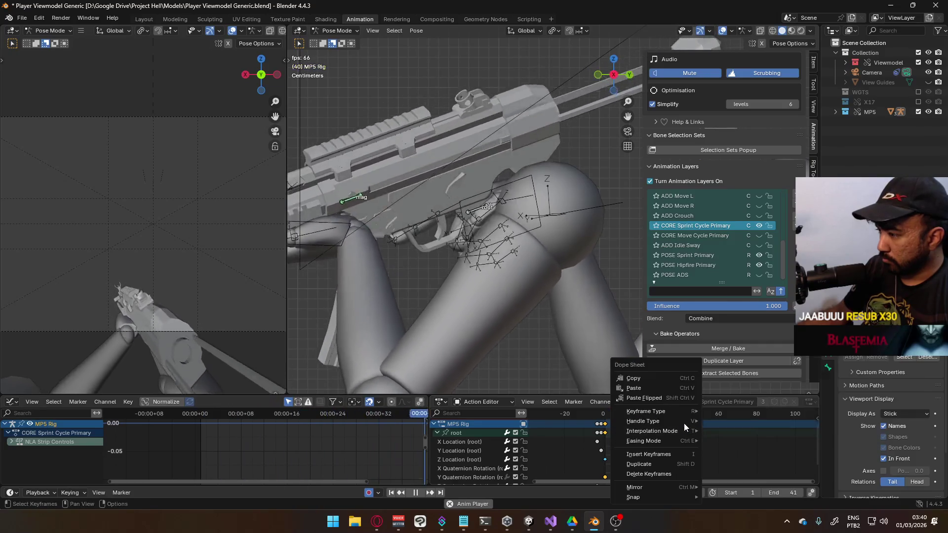
{"action": "mouse_move", "coordinate": [676, 414]}
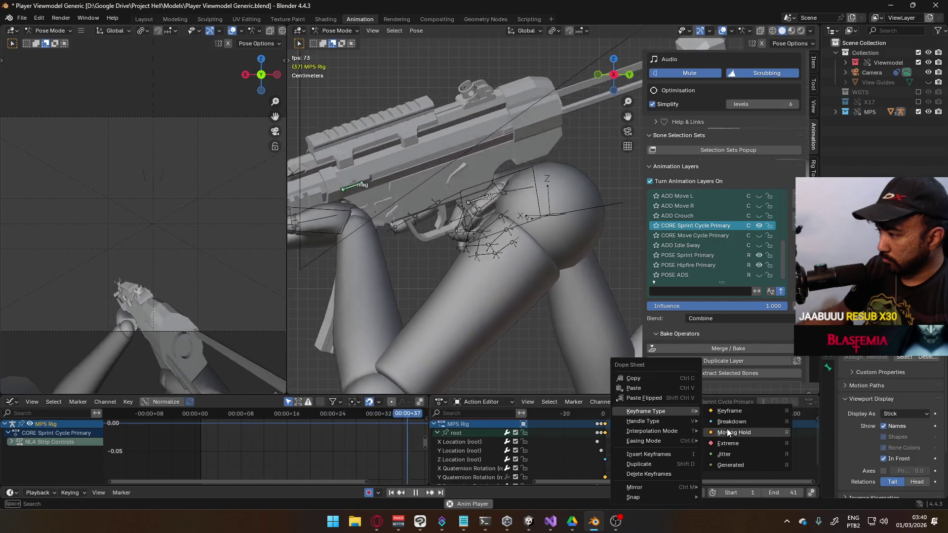
{"action": "left_click", "coordinate": [728, 423]}
- Replay the animation from frame 1, then add a new layer above CORE Sprint Cycle Primary
{"action": "mouse_move", "coordinate": [702, 449]}
{"action": "middle_mouse_down"}
{"action": "mouse_move", "coordinate": [691, 416]}
{"action": "mouse_move", "coordinate": [689, 432]}
{"action": "middle_mouse_up"}
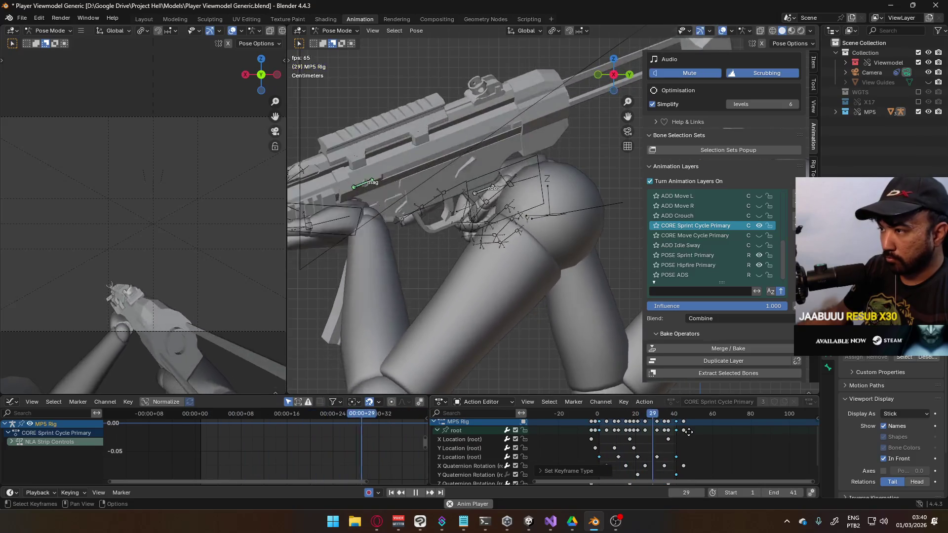
{"action": "key", "text": "space"}
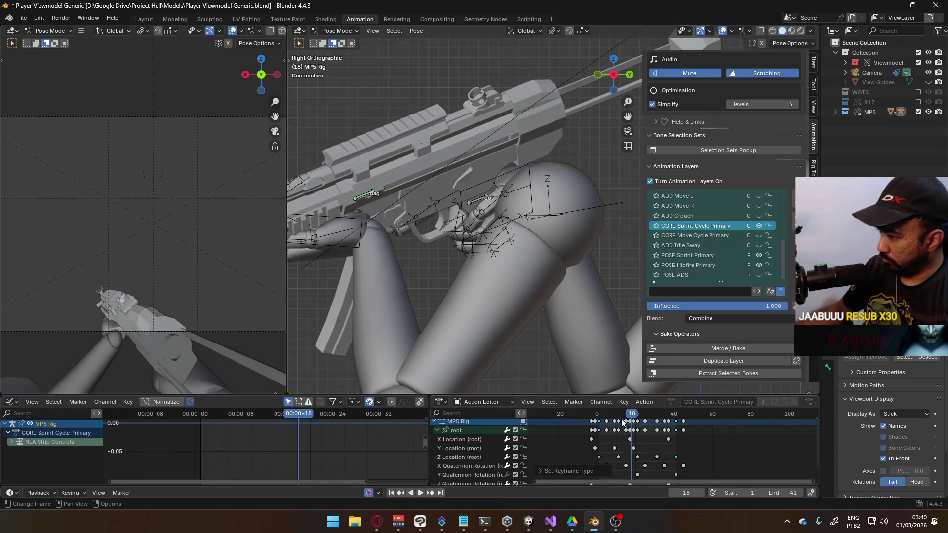
{"action": "left_click_drag", "start_coordinate": [606, 416], "coordinate": [600, 417]}
{"action": "key", "text": "space"}
{"action": "key", "text": "Escape"}
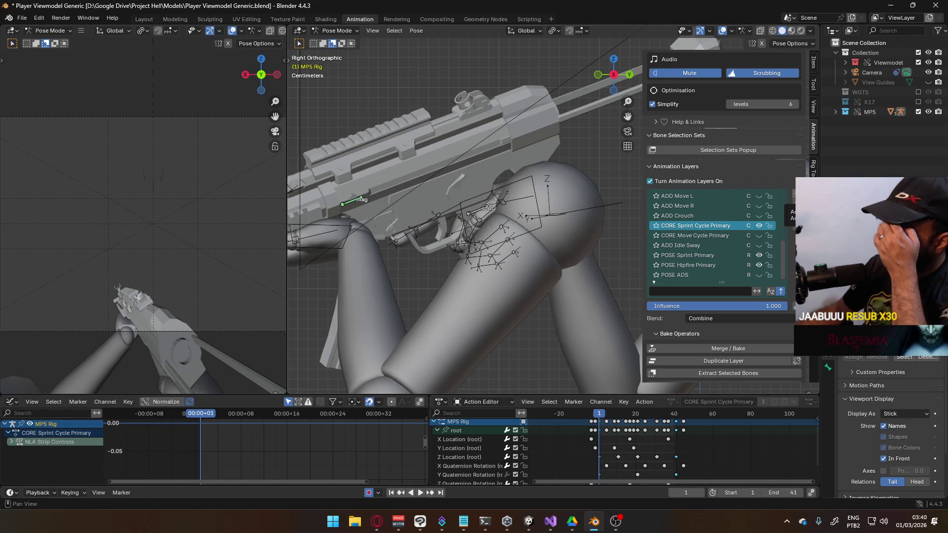
{"action": "left_click", "coordinate": [793, 195]}
{"action": "type", "text": "ADD Sprint Cycle Vibrations"}
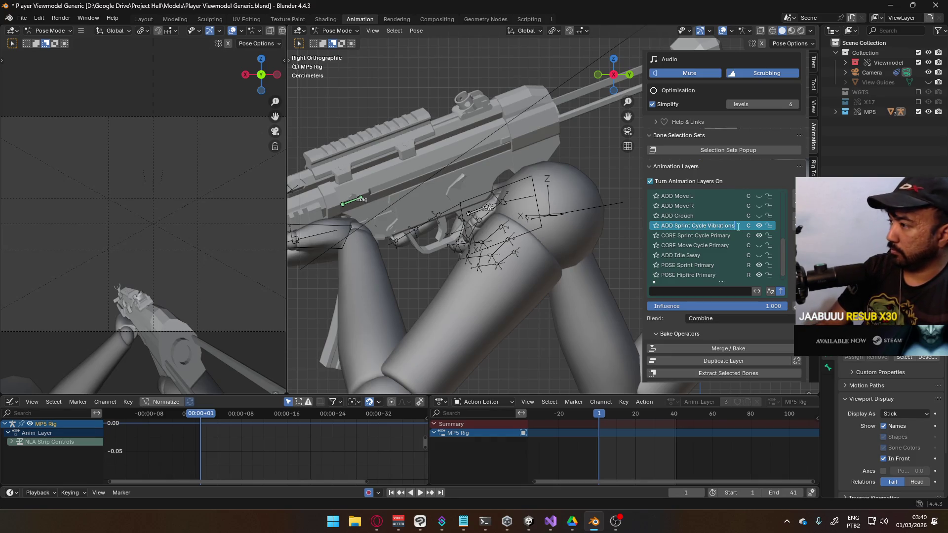
- Name the layer ADD Sprint Cycle Vibrations and key root Location & Rotation at frame 1
{"action": "key", "text": "Return"}
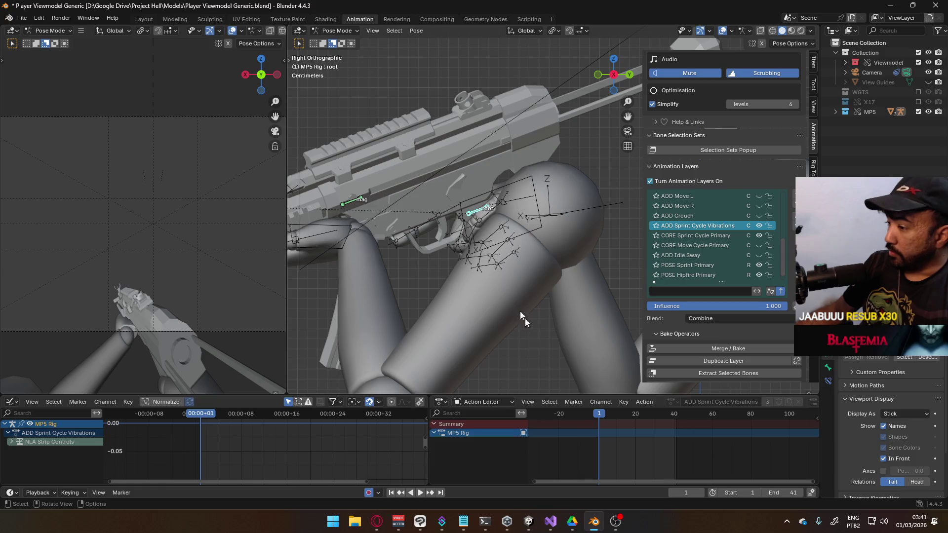
{"action": "key", "text": "i"}
{"action": "key", "text": "i"}
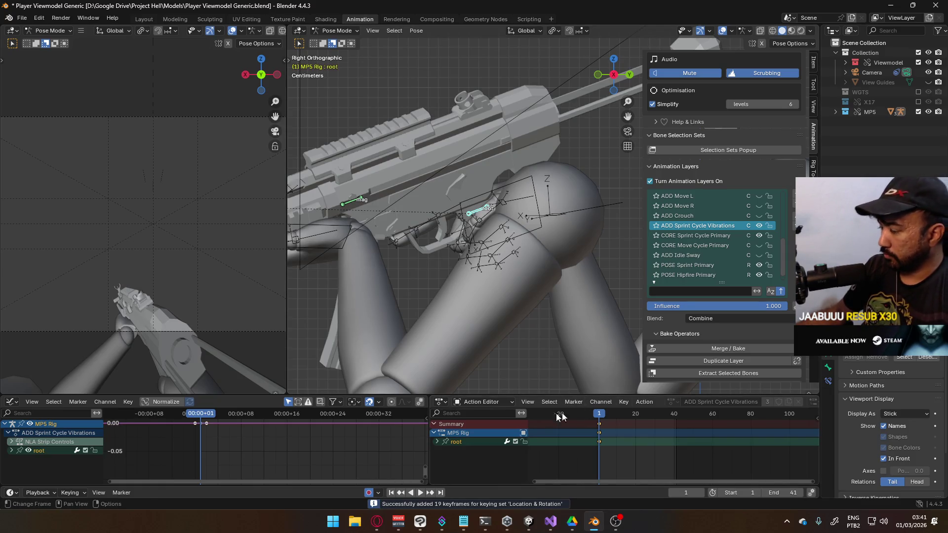
{"action": "left_click", "coordinate": [437, 442]}
- Delete the W rotation curve and paste the frame-1 Y rotation key onto frames 5 and 9
{"action": "scroll", "coordinate": [627, 442], "scroll_direction": "down", "scroll_amount": 3}
{"action": "left_click", "coordinate": [476, 452]}
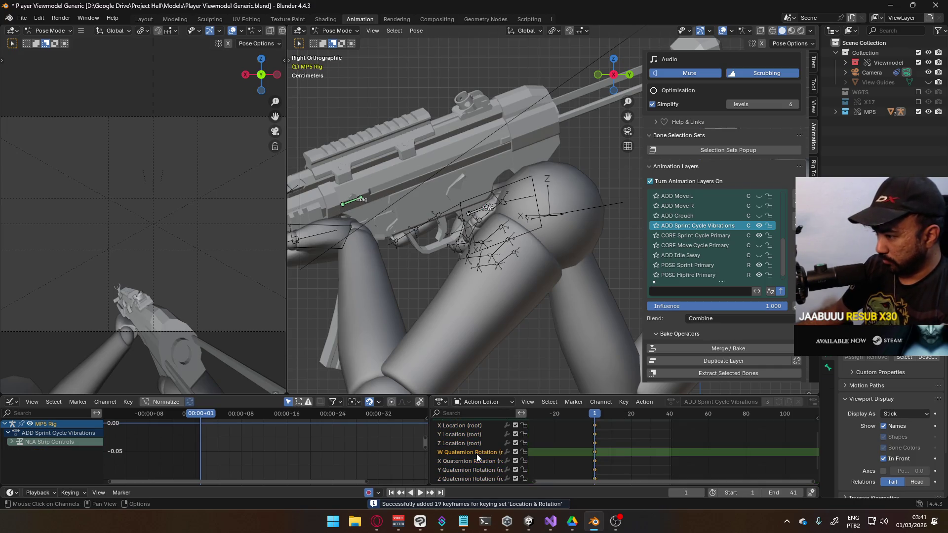
{"action": "key", "text": "x"}
{"action": "left_click", "coordinate": [469, 461]}
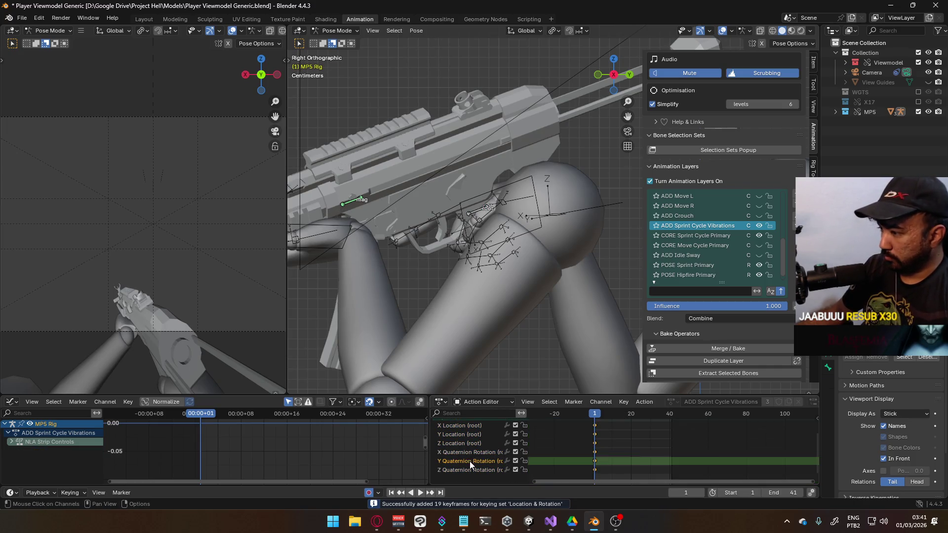
{"action": "left_click", "coordinate": [594, 461]}
{"action": "key", "text": "space"}
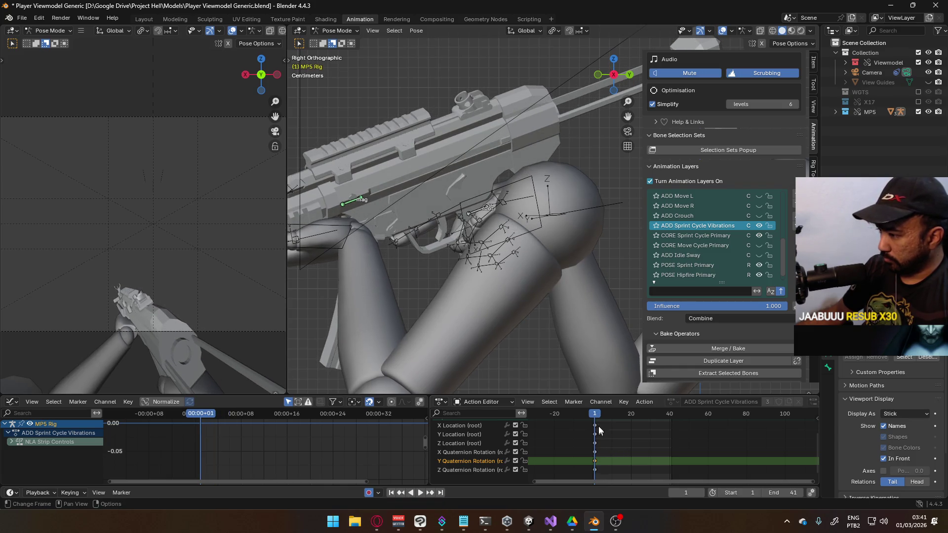
{"action": "key", "text": "space"}
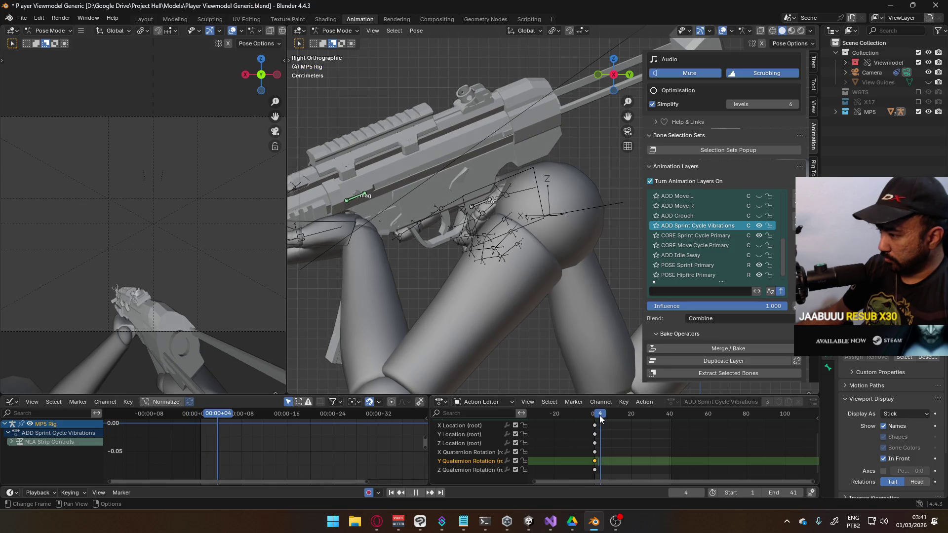
{"action": "key", "text": "space"}
{"action": "key", "text": "ctrl+v"}
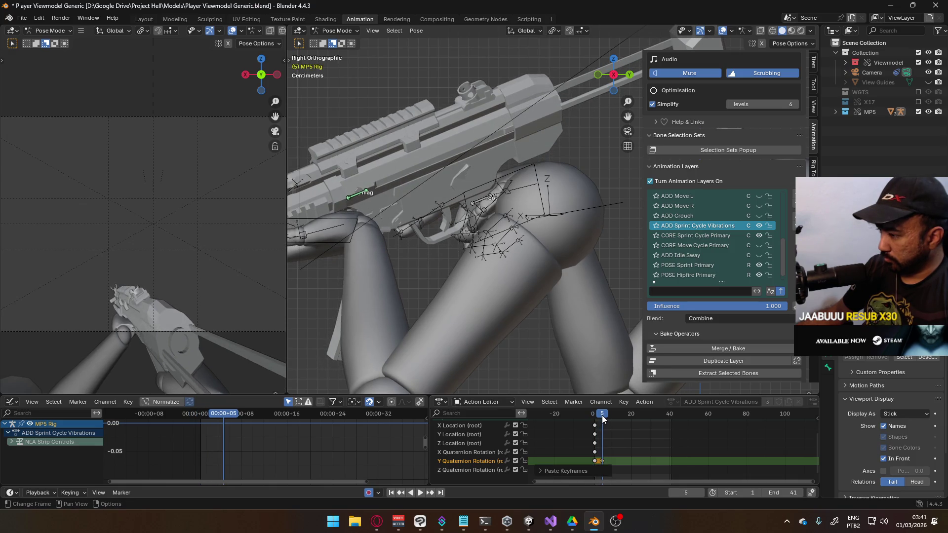
{"action": "left_click_drag", "start_coordinate": [603, 419], "coordinate": [622, 419]}
{"action": "key", "text": "ctrl+v"}
{"action": "key", "text": "ctrl+v"}
- Select the root bone's channel and frame its curve in the graph view
{"action": "left_click", "coordinate": [483, 462]}
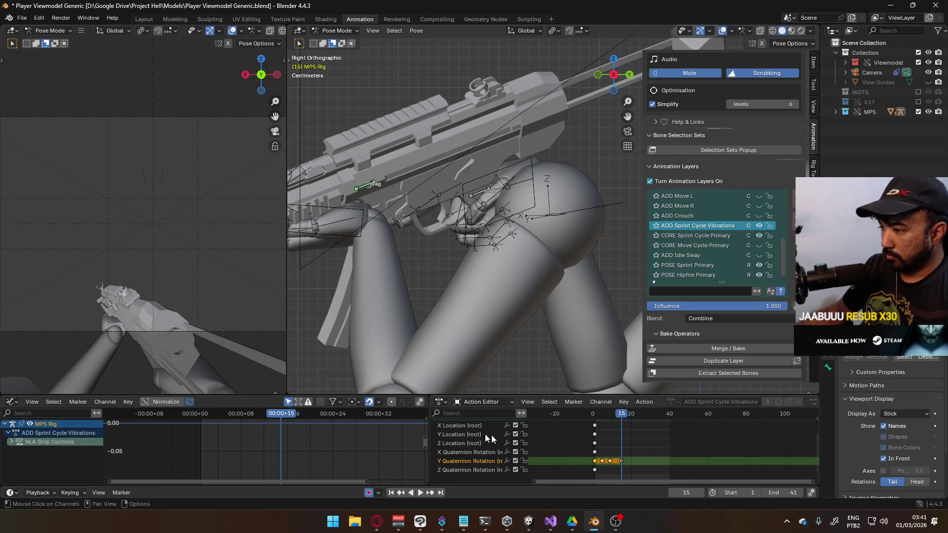
{"action": "scroll", "coordinate": [474, 442], "scroll_direction": "up", "scroll_amount": 1}
{"action": "left_click", "coordinate": [463, 432]}
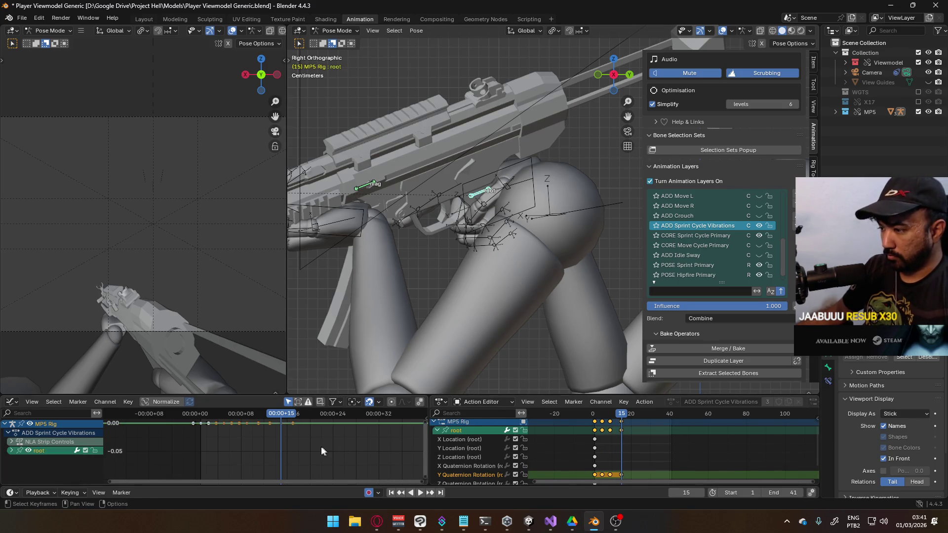
{"action": "key", "text": "Home"}
{"action": "key", "text": "alt+Tab"}
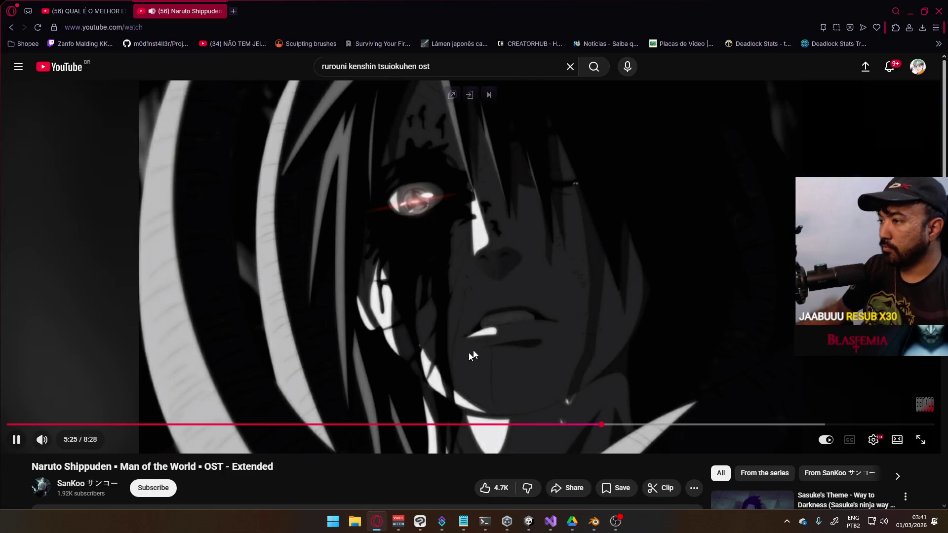
- Pick the 'You Say Run' AMV from the YouTube home feed, then minimize the browser
{"action": "left_click", "coordinate": [59, 67]}
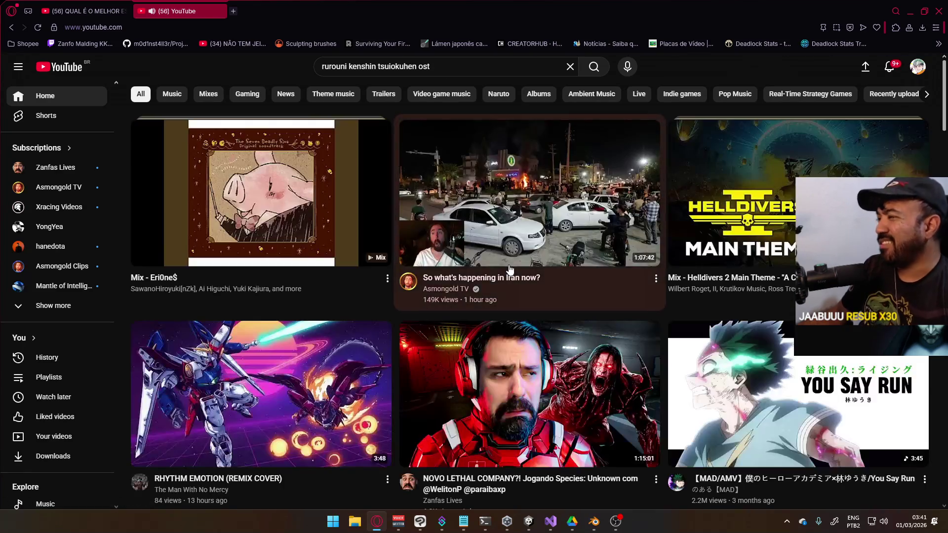
{"action": "scroll", "coordinate": [485, 279], "scroll_direction": "down", "scroll_amount": 4}
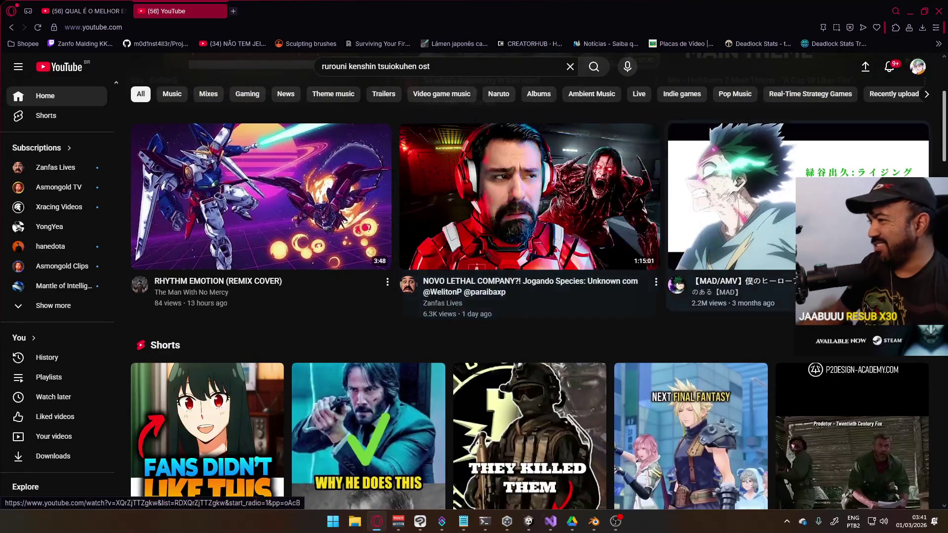
{"action": "key", "text": "alt+Left"}
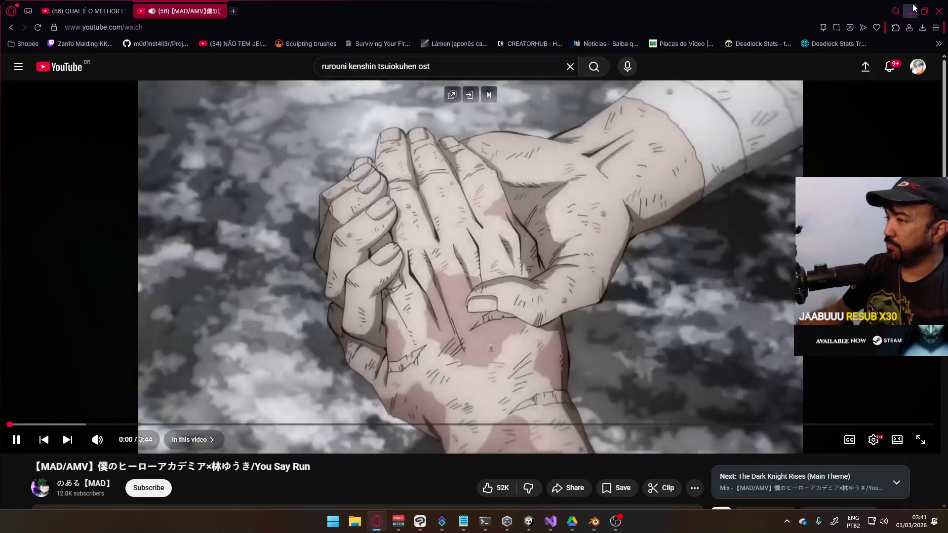
{"action": "left_click", "coordinate": [910, 11]}
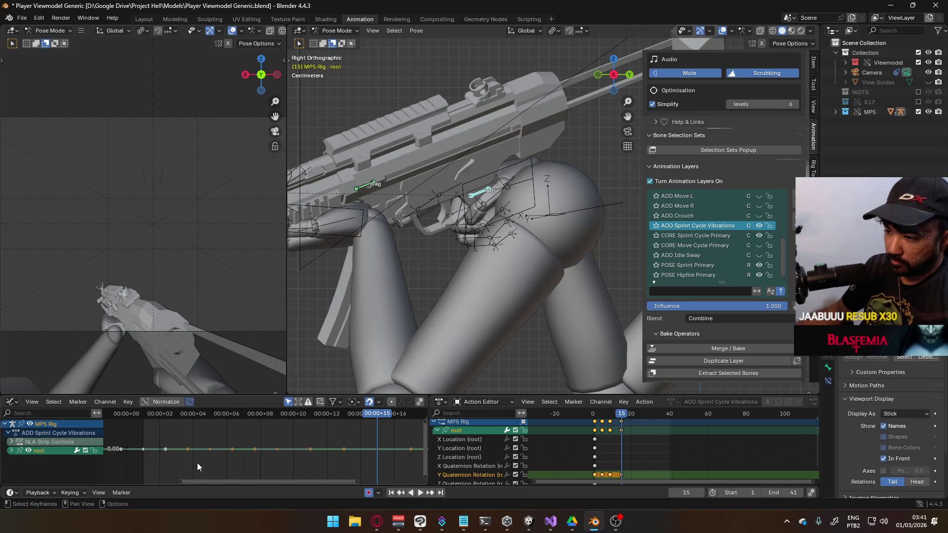
- Reselect the root bone and nudge its curve keys vertically in the zoomed-out graph view
{"action": "left_click", "coordinate": [601, 475]}
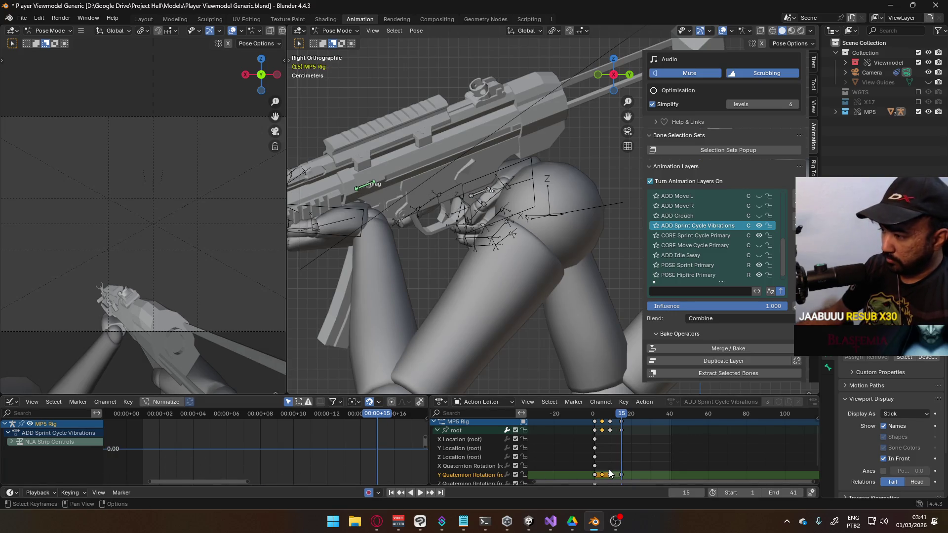
{"action": "left_click", "coordinate": [610, 471]}
{"action": "left_click", "coordinate": [211, 449]}
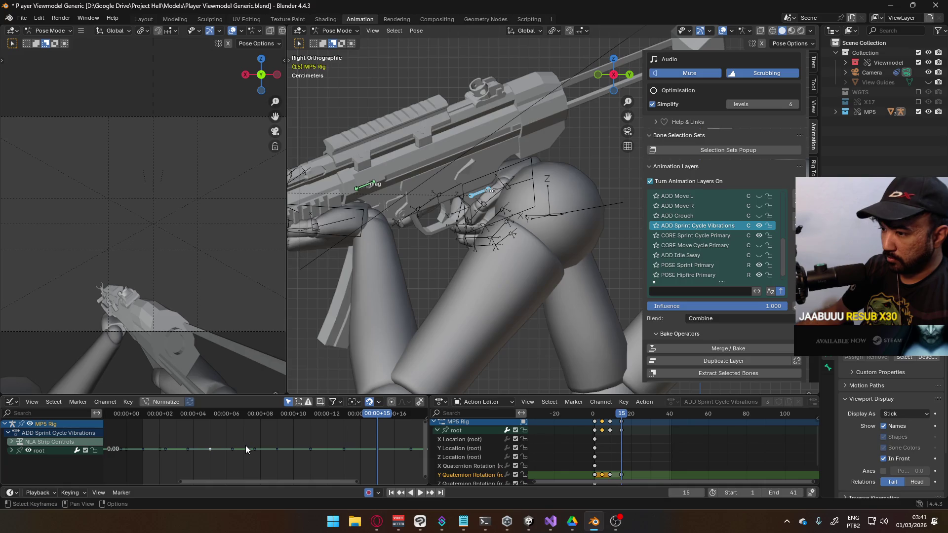
{"action": "key", "text": "g"}
{"action": "key", "text": "Escape"}
{"action": "mouse_move", "coordinate": [248, 427]}
{"action": "middle_mouse_down", "text": "ctrl"}
{"action": "mouse_move", "coordinate": [338, 438]}
{"action": "mouse_move", "coordinate": [333, 452]}
{"action": "middle_mouse_up", "text": "ctrl"}
{"action": "key", "text": "g"}
{"action": "key", "text": "y"}
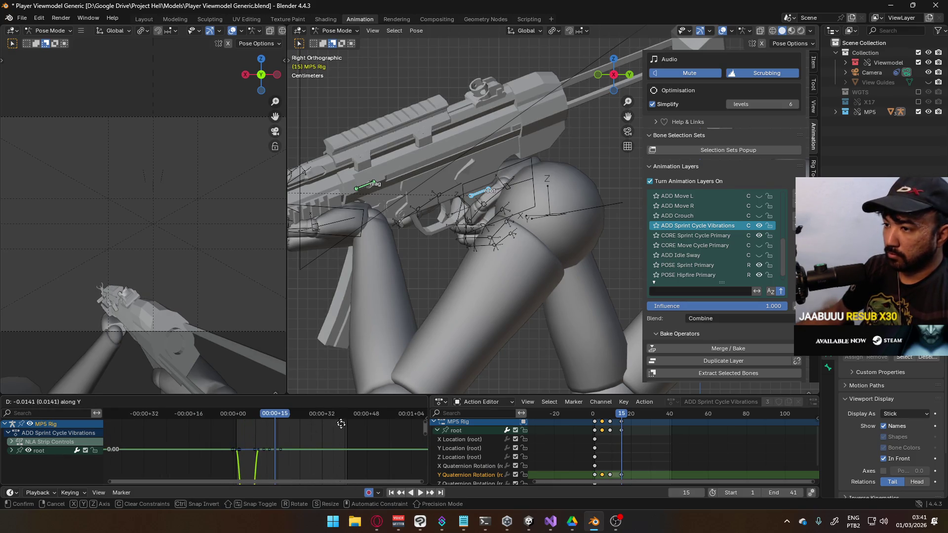
{"action": "left_click", "coordinate": [325, 434]}
{"action": "scroll", "coordinate": [600, 464], "scroll_direction": "down", "scroll_amount": 5}
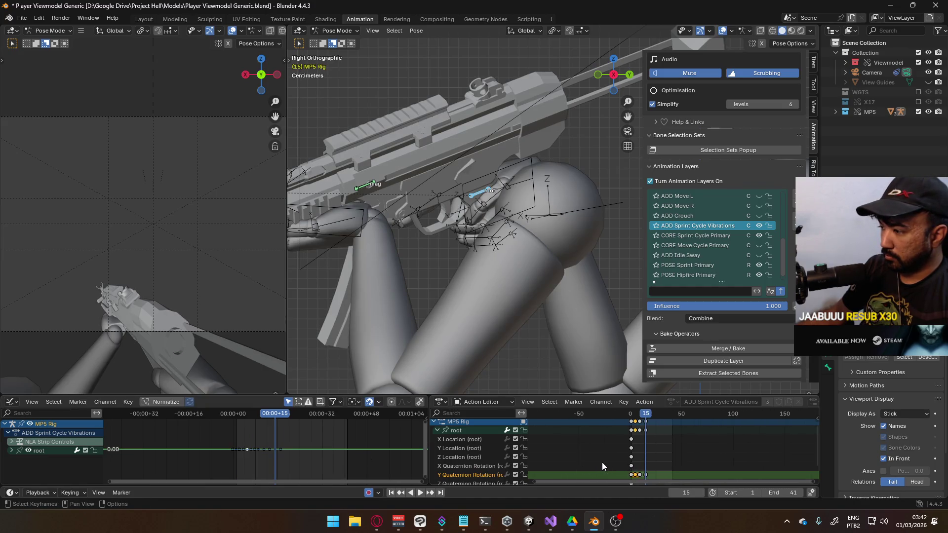
- At frame 5, rotate the root -5.74° around its local Y axis to key the dip
{"action": "key", "text": "r"}
{"action": "key", "text": "y"}
{"action": "left_click", "coordinate": [498, 257]}
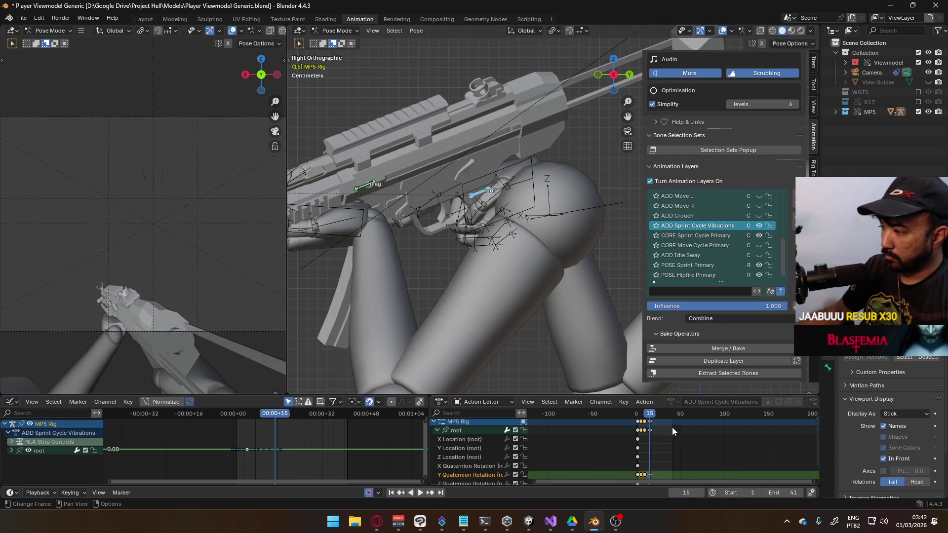
{"action": "left_click_drag", "start_coordinate": [646, 416], "coordinate": [641, 416]}
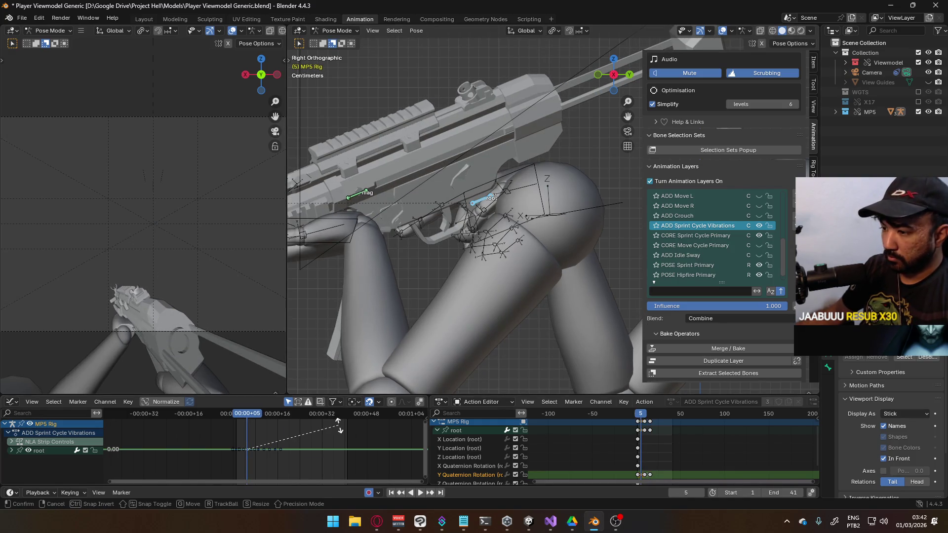
{"action": "key", "text": "r"}
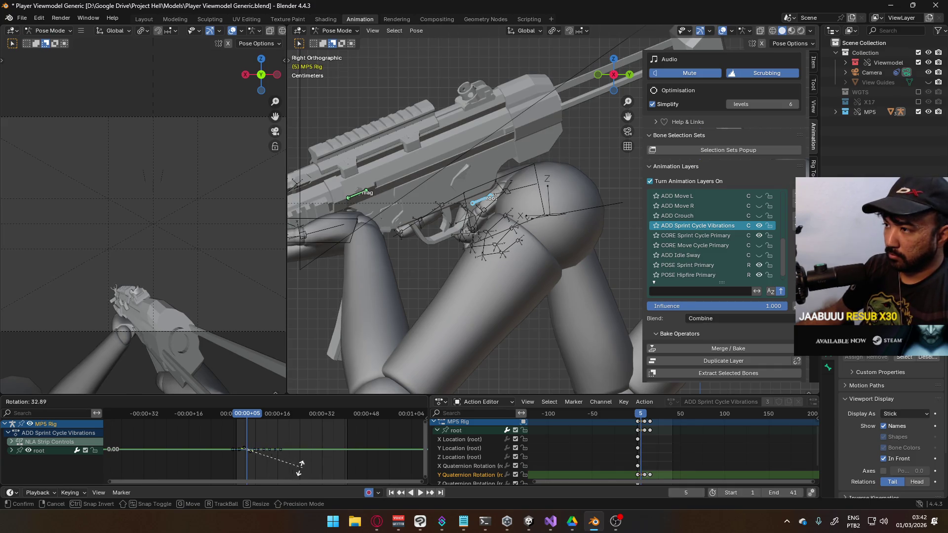
{"action": "right_click", "coordinate": [299, 468]}
{"action": "key", "text": "r"}
{"action": "key", "text": "y"}
{"action": "key", "text": "y"}
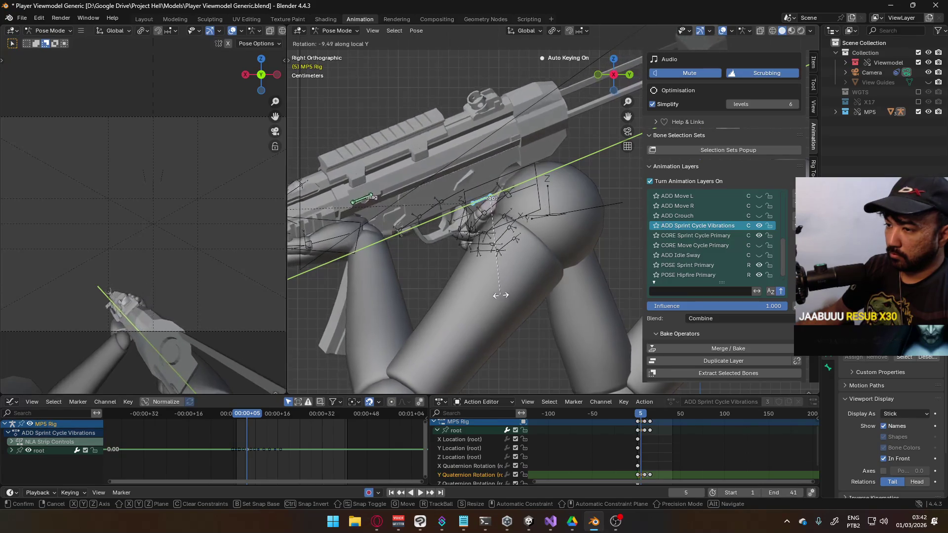
{"action": "left_click", "coordinate": [531, 279]}
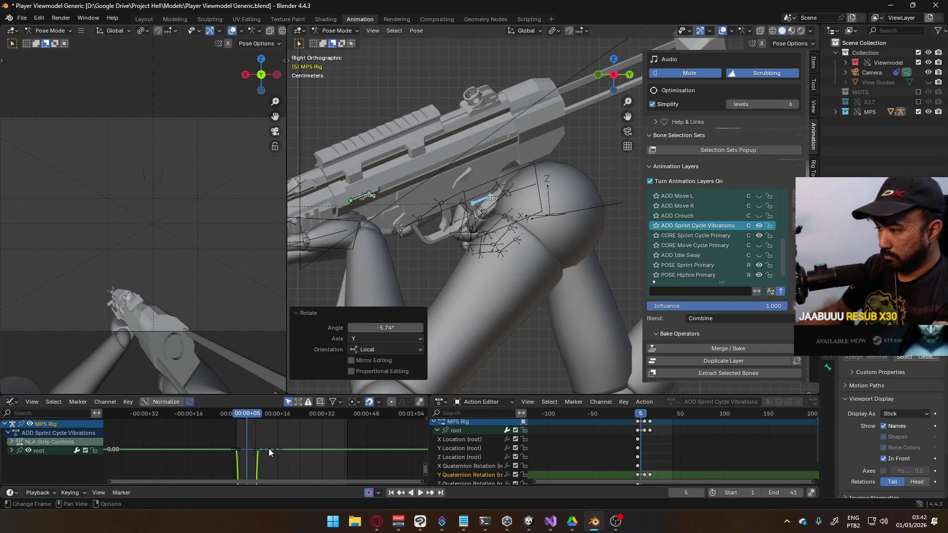
- Frame the dipping Y rotation curve and reselect the root's Y Quaternion Rotation channel
{"action": "left_click_drag", "start_coordinate": [656, 471], "coordinate": [630, 476]}
{"action": "key", "text": "Home"}
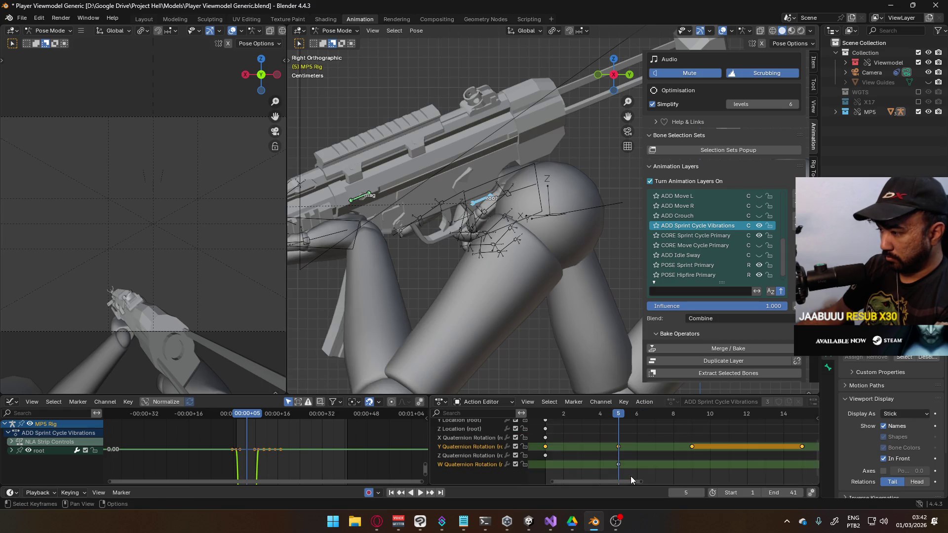
{"action": "key", "text": "Home"}
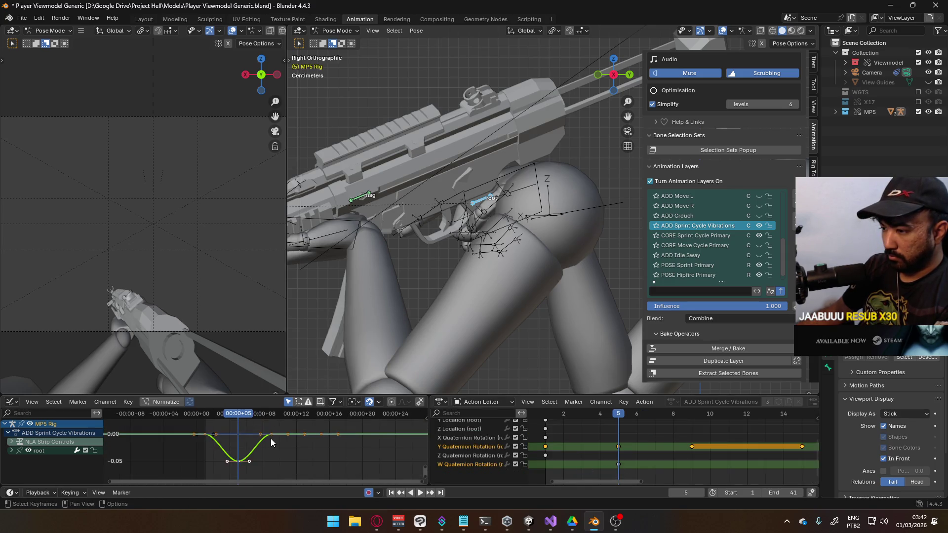
{"action": "left_click", "coordinate": [619, 453]}
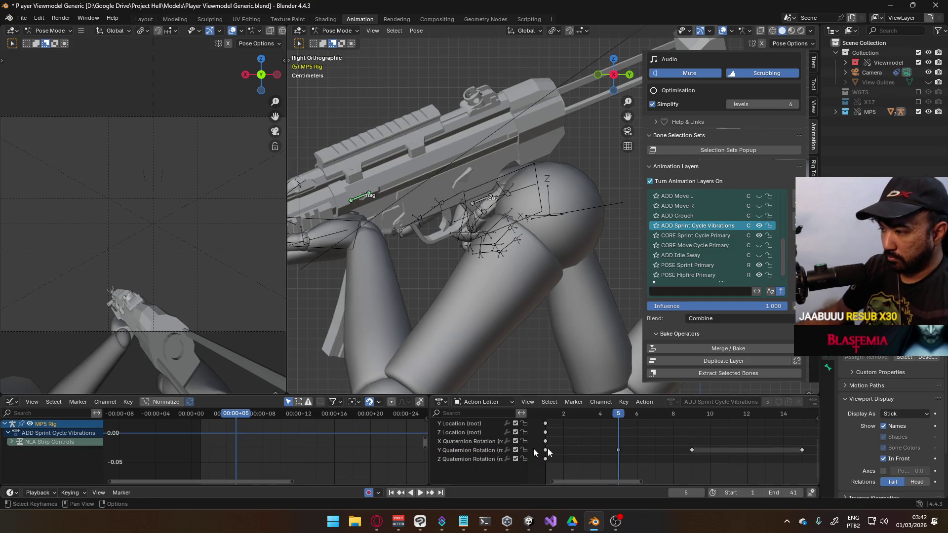
{"action": "left_click", "coordinate": [492, 451]}
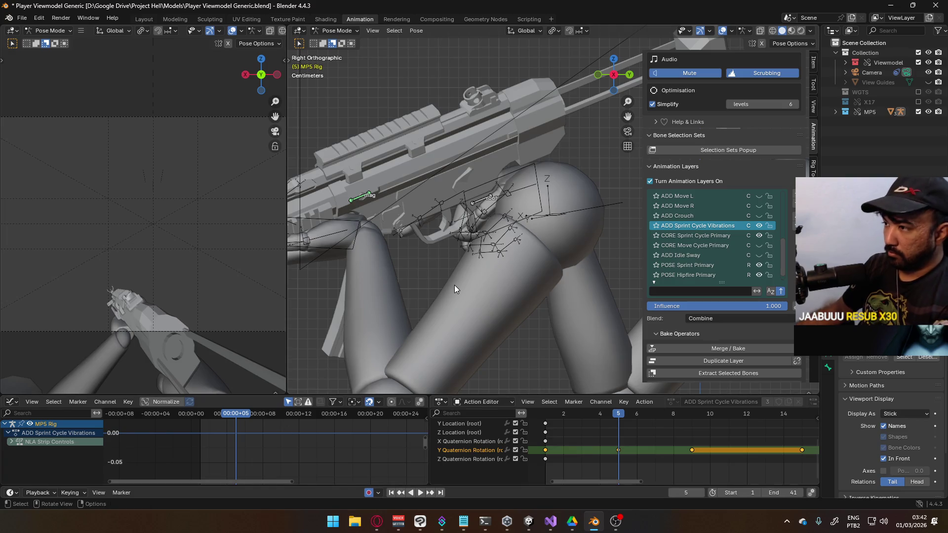
{"action": "left_click", "coordinate": [483, 201]}
{"action": "scroll", "coordinate": [298, 448], "scroll_direction": "down", "scroll_amount": 3}
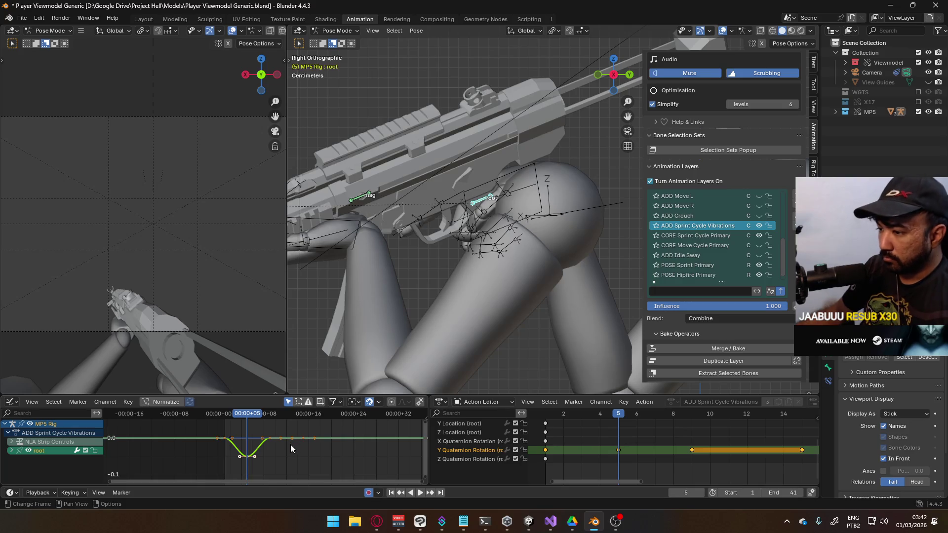
- Raise the key after the dip into an overshoot bump and lower the following key to settle
{"action": "left_click", "coordinate": [269, 440]}
{"action": "middle_click_drag", "start_coordinate": [285, 442], "coordinate": [286, 458]}
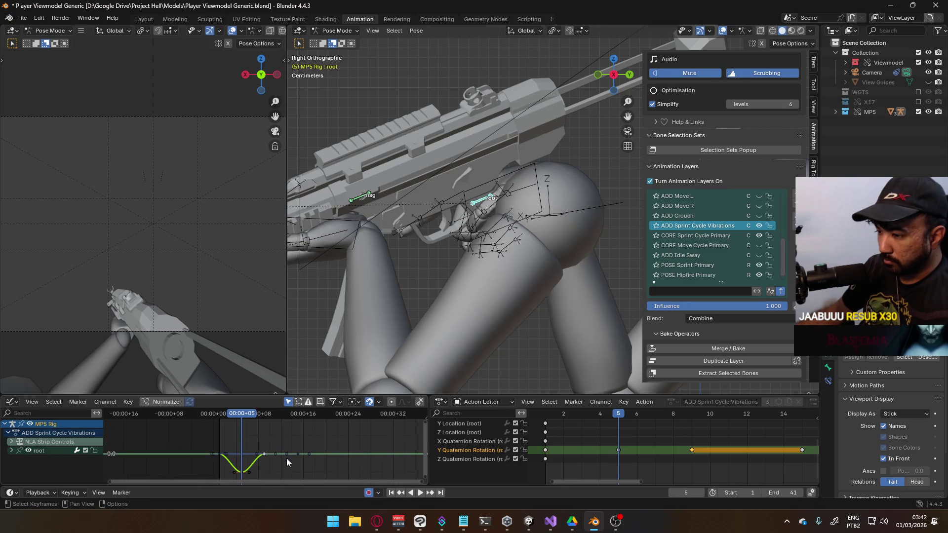
{"action": "key", "text": "g"}
{"action": "left_click", "coordinate": [285, 446]}
{"action": "left_click", "coordinate": [299, 453]}
{"action": "key", "text": "g"}
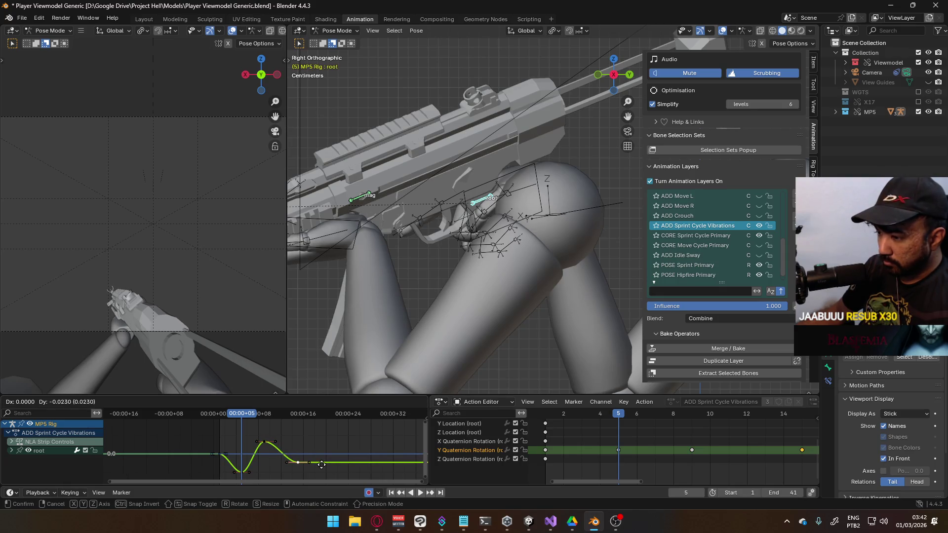
{"action": "left_click", "coordinate": [322, 466]}
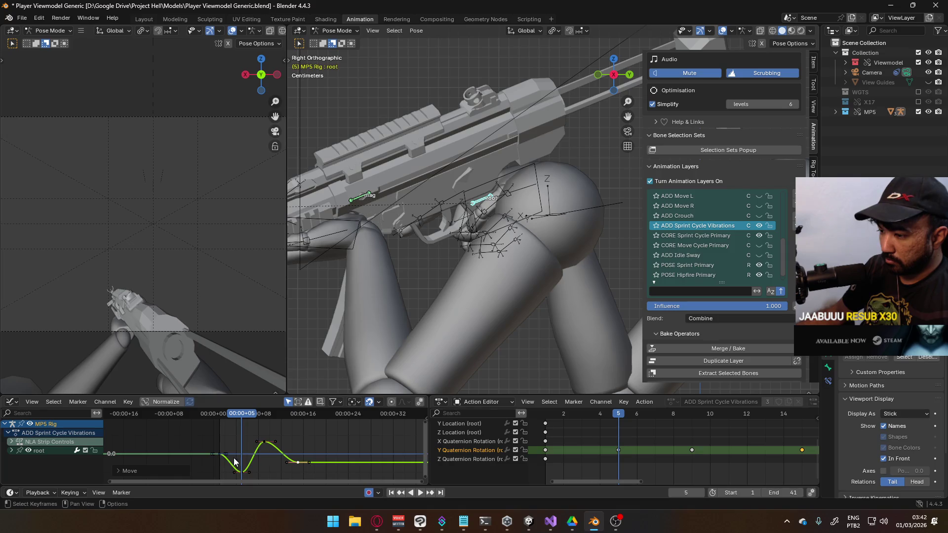
{"action": "left_click_drag", "start_coordinate": [238, 419], "coordinate": [218, 419]}
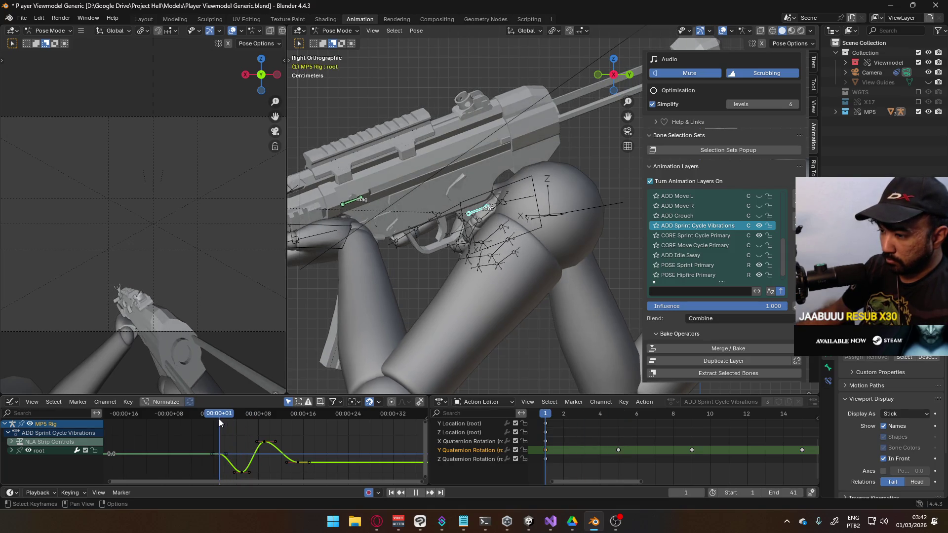
- Paste the copied keys and replay the wave, checking frames 1 through 9
{"action": "key", "text": "space"}
{"action": "key", "text": "space"}
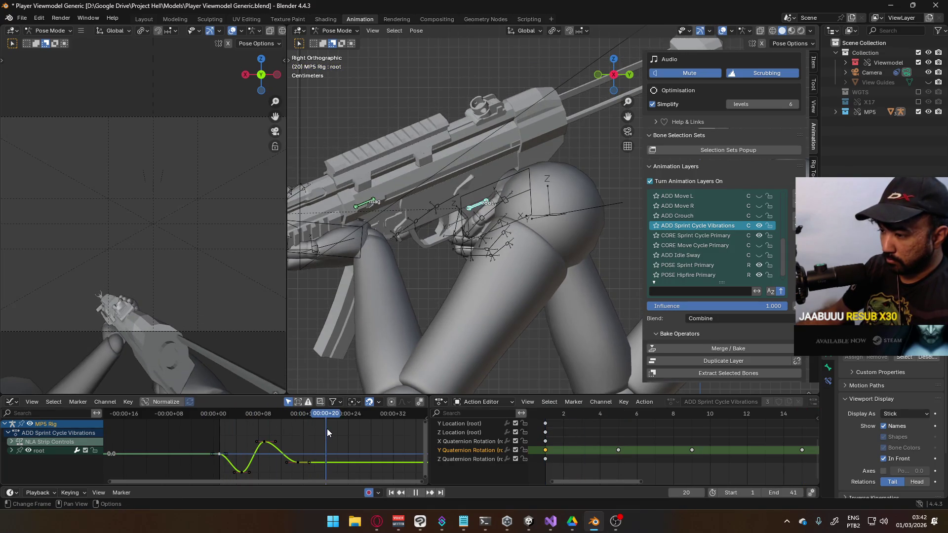
{"action": "key", "text": "ctrl+v"}
{"action": "left_click_drag", "start_coordinate": [328, 433], "coordinate": [218, 426]}
{"action": "key", "text": "space"}
{"action": "mouse_move", "coordinate": [324, 415]}
{"action": "left_mouse_down"}
{"action": "mouse_move", "coordinate": [221, 428]}
{"action": "mouse_move", "coordinate": [282, 424]}
{"action": "mouse_move", "coordinate": [271, 456]}
{"action": "mouse_move", "coordinate": [301, 456]}
{"action": "left_mouse_up"}
{"action": "key", "text": "space"}
{"action": "left_click", "coordinate": [265, 439]}
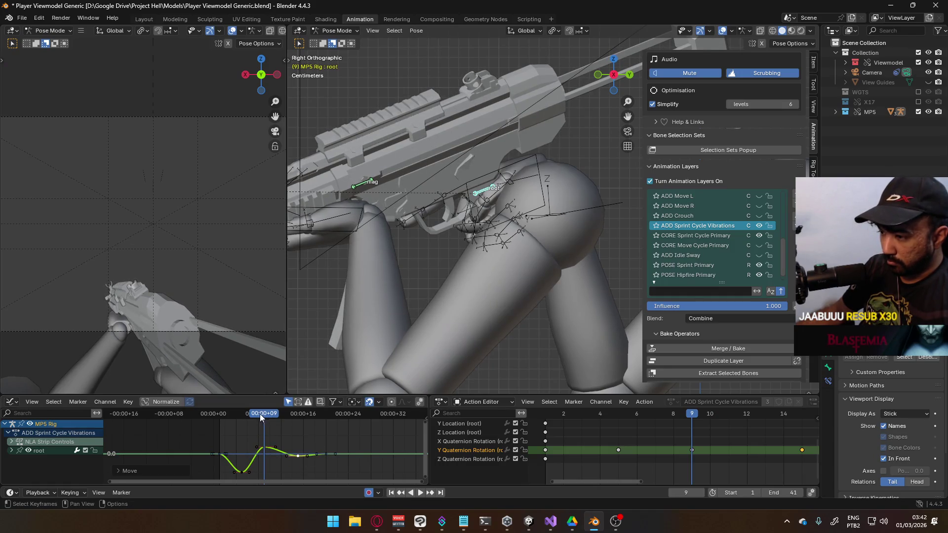
{"action": "key", "text": "space"}
{"action": "left_click_drag", "start_coordinate": [309, 417], "coordinate": [239, 439]}
{"action": "key", "text": "space"}
- Retime the dip keys one frame earlier, placing the peak at frame 7
{"action": "left_click", "coordinate": [241, 472]}
{"action": "key", "text": "g"}
{"action": "left_click", "coordinate": [290, 451]}
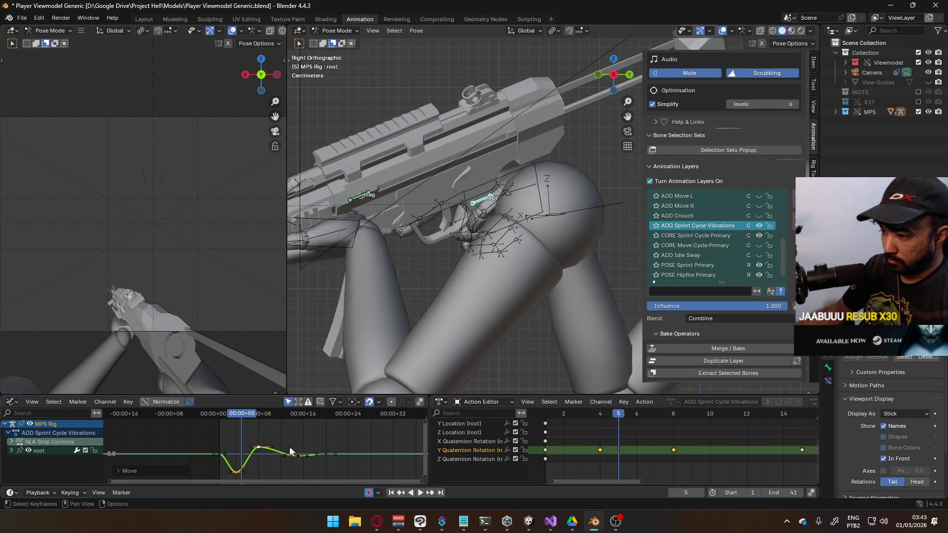
{"action": "key", "text": "g"}
{"action": "left_click", "coordinate": [291, 452]}
{"action": "left_click", "coordinate": [301, 455]}
{"action": "key", "text": "g"}
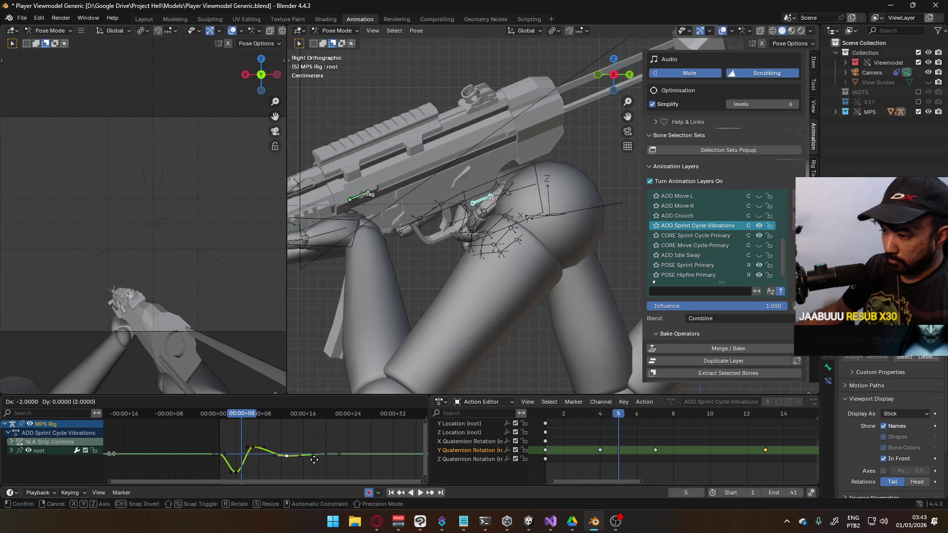
{"action": "left_click", "coordinate": [310, 460]}
- Replay the wave and raise the lowest key for a shallower dip
{"action": "scroll", "coordinate": [318, 464], "scroll_direction": "up", "scroll_amount": 2}
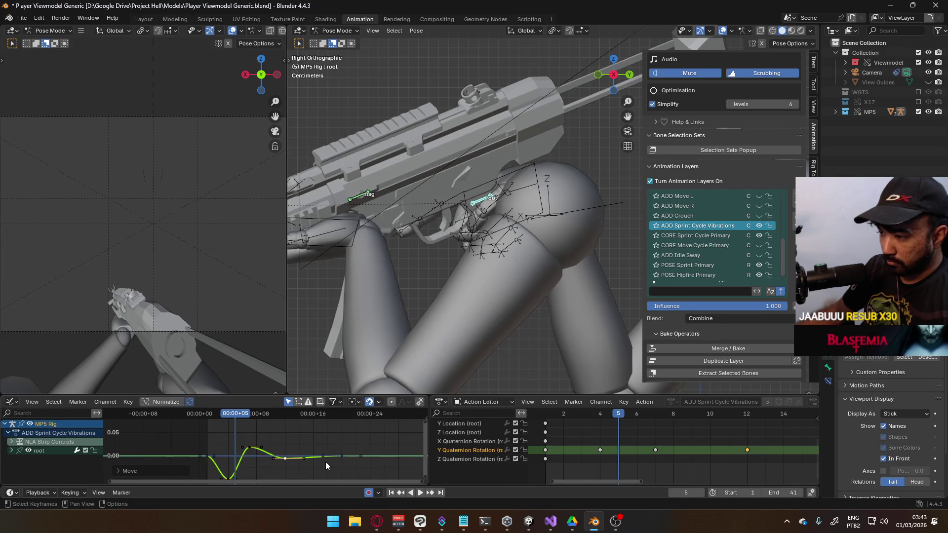
{"action": "key", "text": "space"}
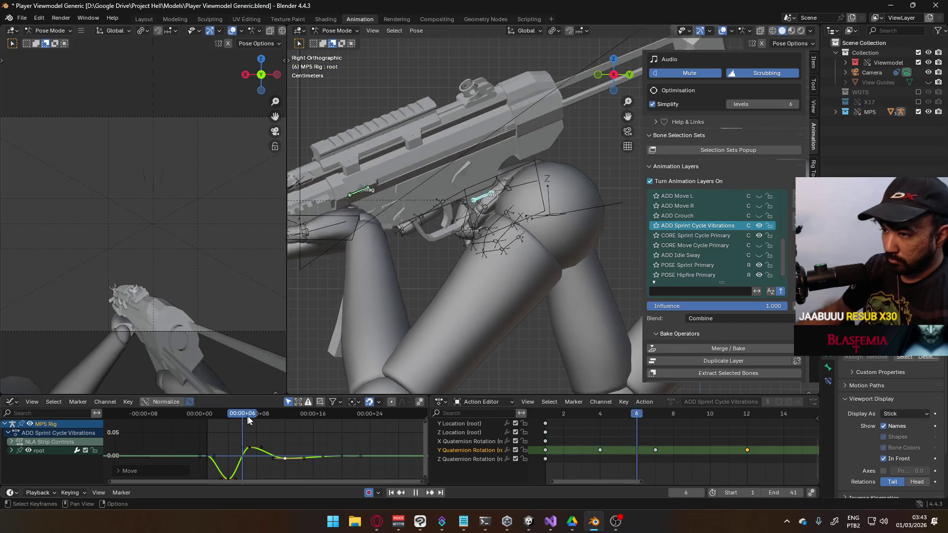
{"action": "mouse_move", "coordinate": [316, 425]}
{"action": "left_mouse_down"}
{"action": "mouse_move", "coordinate": [206, 426]}
{"action": "mouse_move", "coordinate": [306, 419]}
{"action": "mouse_move", "coordinate": [208, 430]}
{"action": "mouse_move", "coordinate": [227, 428]}
{"action": "left_mouse_up"}
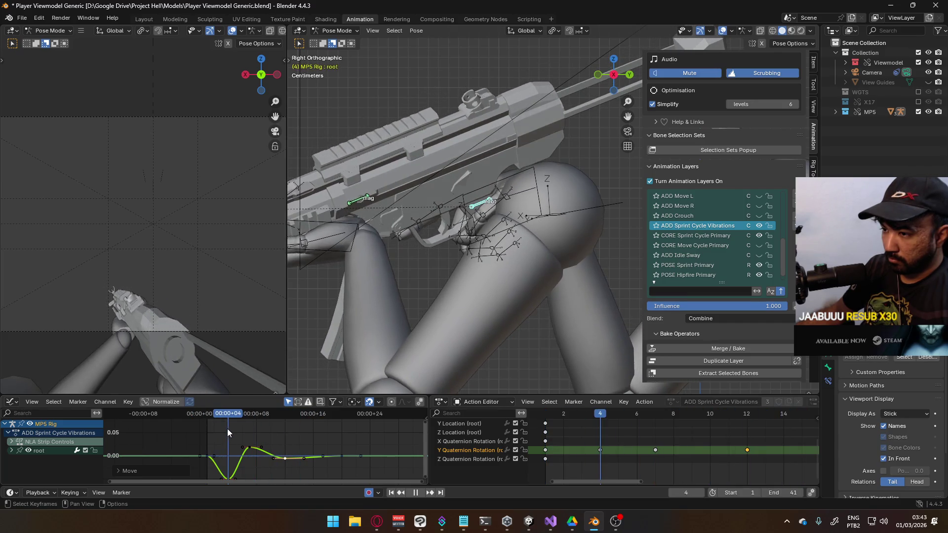
{"action": "key", "text": "space"}
{"action": "middle_click_drag", "start_coordinate": [236, 436], "coordinate": [243, 455]}
{"action": "mouse_move", "coordinate": [241, 462]}
{"action": "left_mouse_down"}
{"action": "mouse_move", "coordinate": [259, 449]}
{"action": "mouse_move", "coordinate": [256, 434]}
{"action": "left_mouse_up"}
- Delete the frame-12 key and move the next key earlier in time
{"action": "left_click", "coordinate": [293, 442]}
{"action": "key", "text": "Delete"}
{"action": "left_click", "coordinate": [349, 437]}
{"action": "key", "text": "g"}
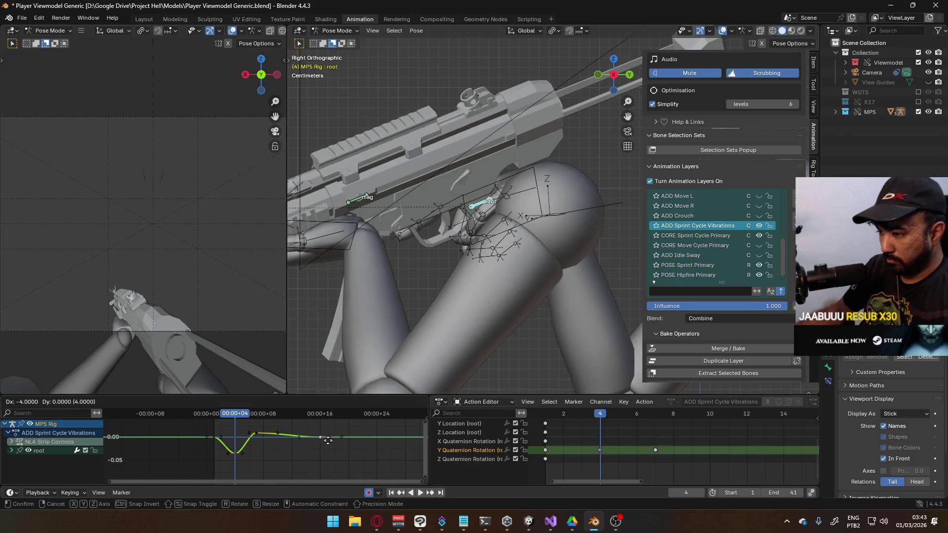
{"action": "left_click", "coordinate": [306, 441]}
- Shrink the key handles, scale the wave keys tighter, and reposition one key
{"action": "scroll", "coordinate": [269, 435], "scroll_direction": "up", "scroll_amount": 4}
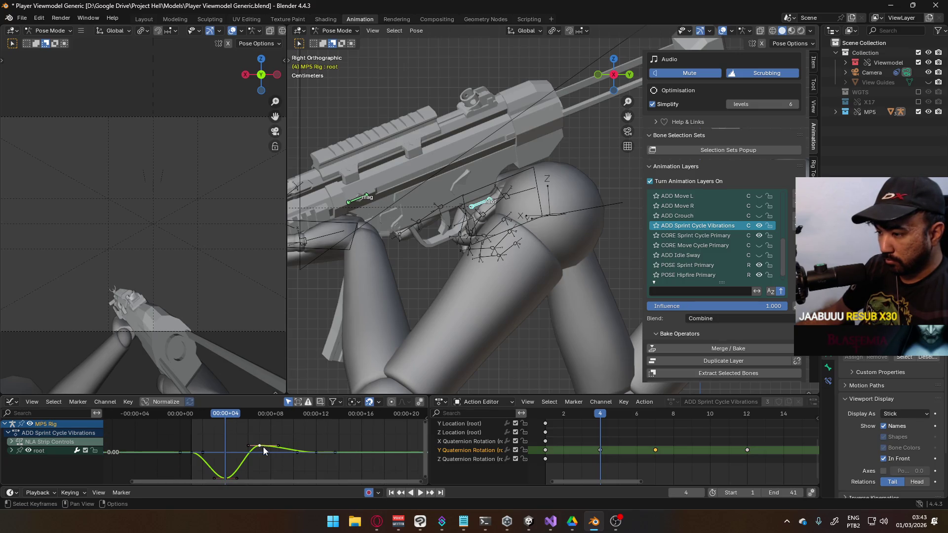
{"action": "key", "text": "s"}
{"action": "left_click", "coordinate": [298, 451]}
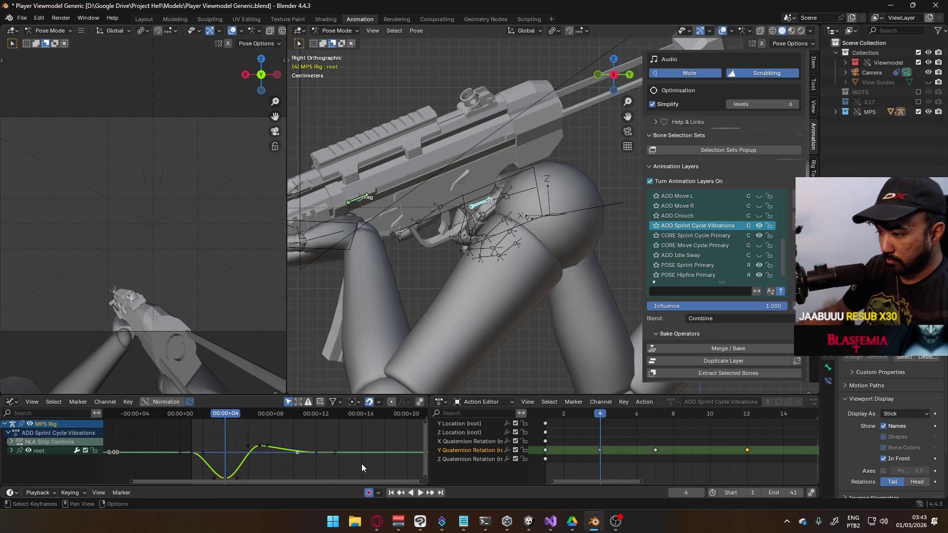
{"action": "key", "text": "s"}
{"action": "left_click", "coordinate": [426, 462]}
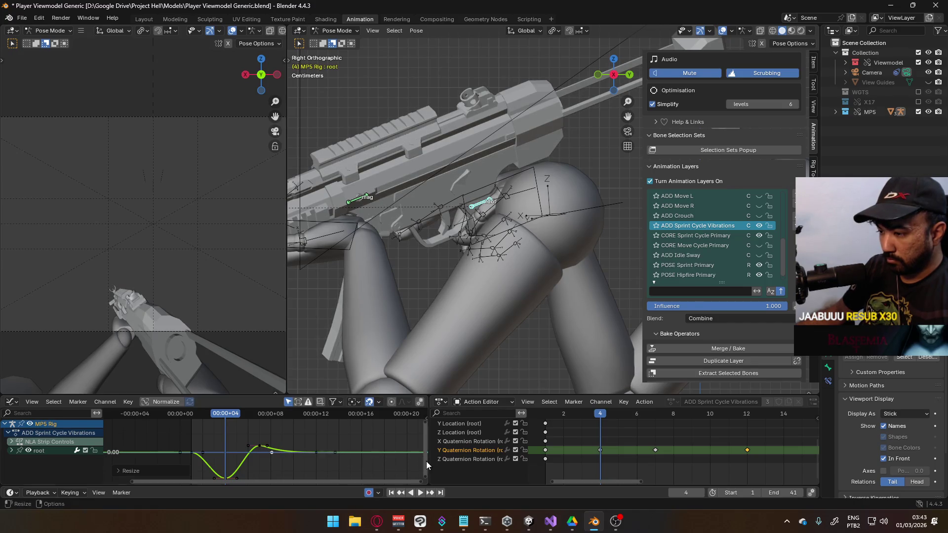
{"action": "scroll", "coordinate": [246, 429], "scroll_direction": "down", "scroll_amount": 1}
{"action": "scroll", "coordinate": [256, 444], "scroll_direction": "down", "scroll_amount": 1}
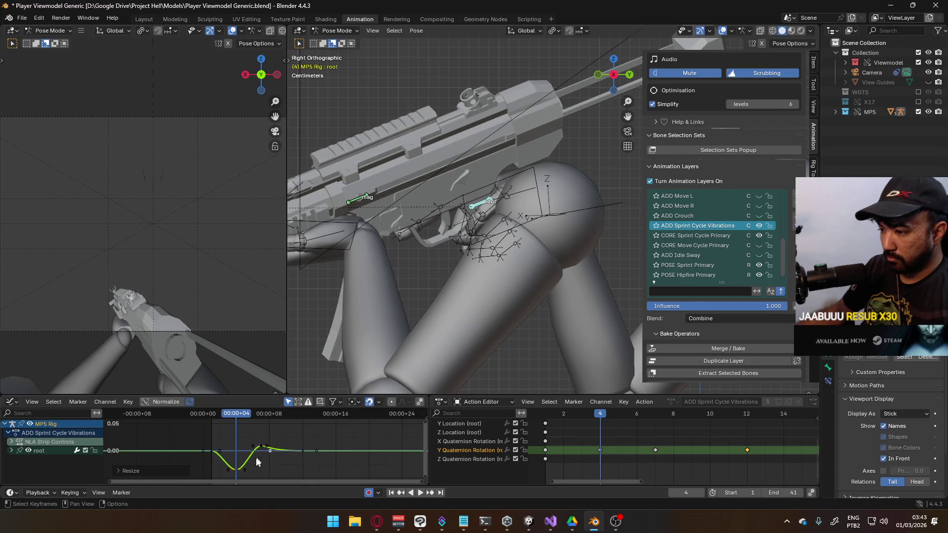
{"action": "left_click", "coordinate": [303, 453]}
{"action": "key", "text": "g"}
{"action": "left_click", "coordinate": [325, 452]}
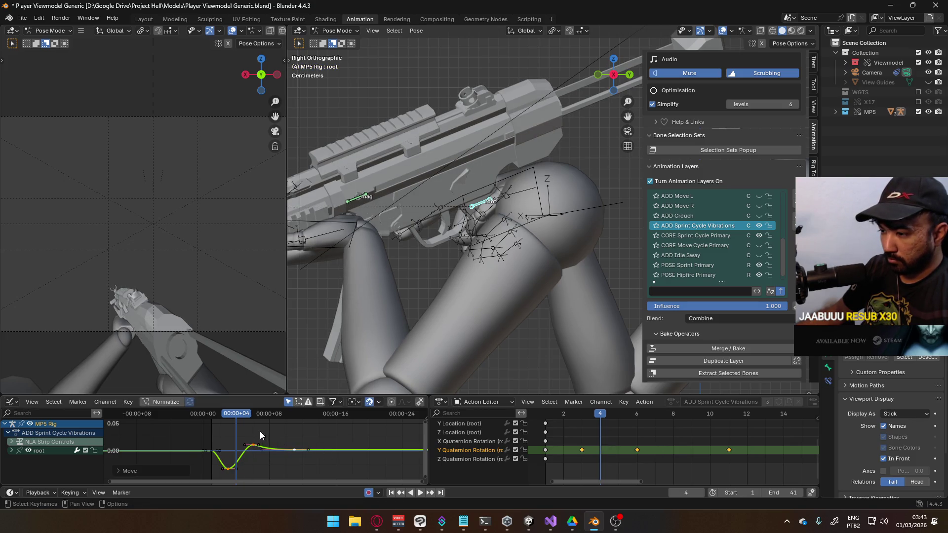
- Scrub to preview the pose, then change the Y rotation keys' handle type
{"action": "mouse_move", "coordinate": [241, 418]}
{"action": "left_mouse_down"}
{"action": "mouse_move", "coordinate": [213, 423]}
{"action": "mouse_move", "coordinate": [334, 420]}
{"action": "mouse_move", "coordinate": [212, 430]}
{"action": "mouse_move", "coordinate": [319, 428]}
{"action": "mouse_move", "coordinate": [251, 431]}
{"action": "mouse_move", "coordinate": [292, 437]}
{"action": "left_mouse_up"}
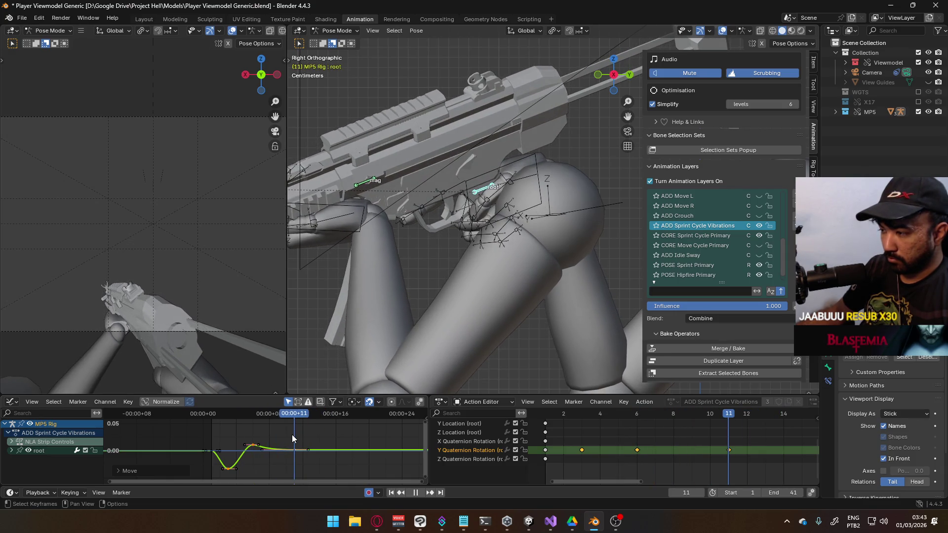
{"action": "key", "text": "v"}
{"action": "left_click", "coordinate": [725, 453]}
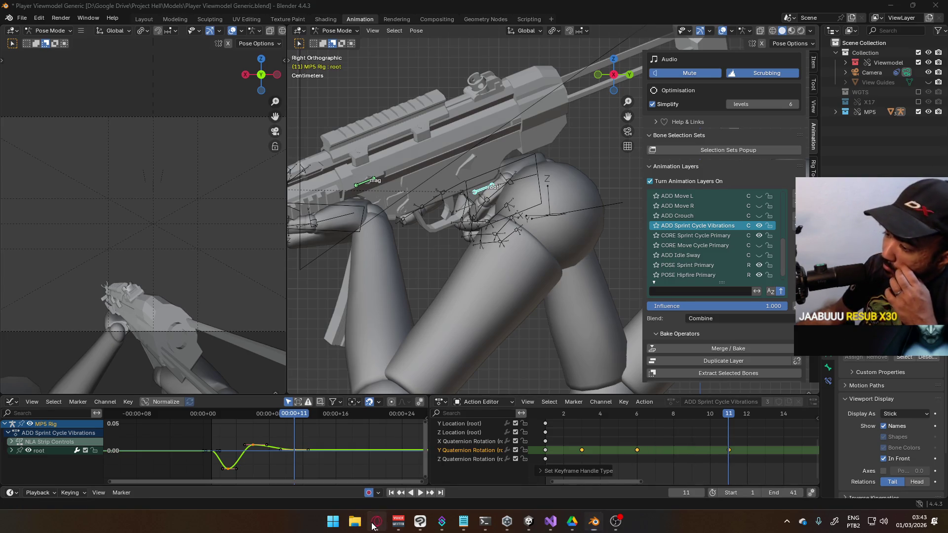
{"action": "left_click", "coordinate": [372, 524]}
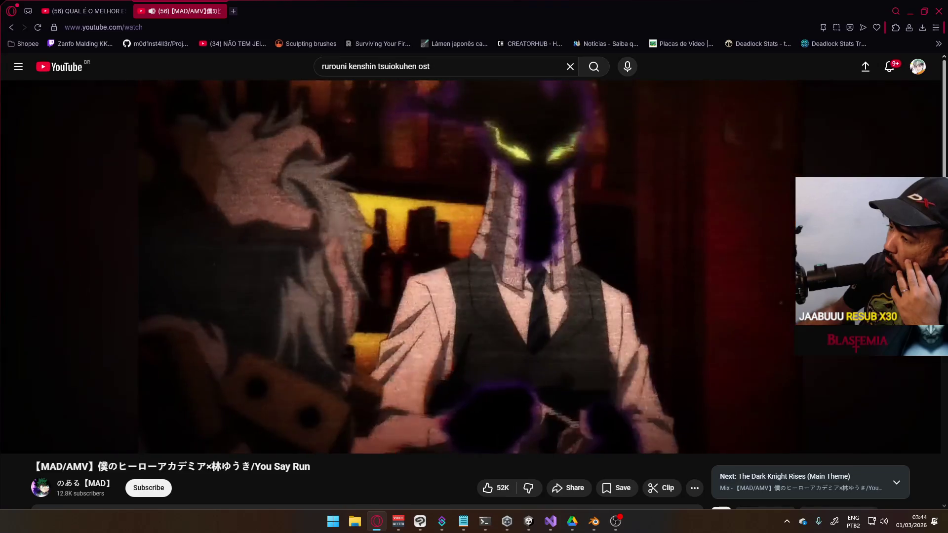
- Search YouTube for 'united states of smash ost' and play the first result
{"action": "scroll", "coordinate": [485, 342], "scroll_direction": "down", "scroll_amount": 4}
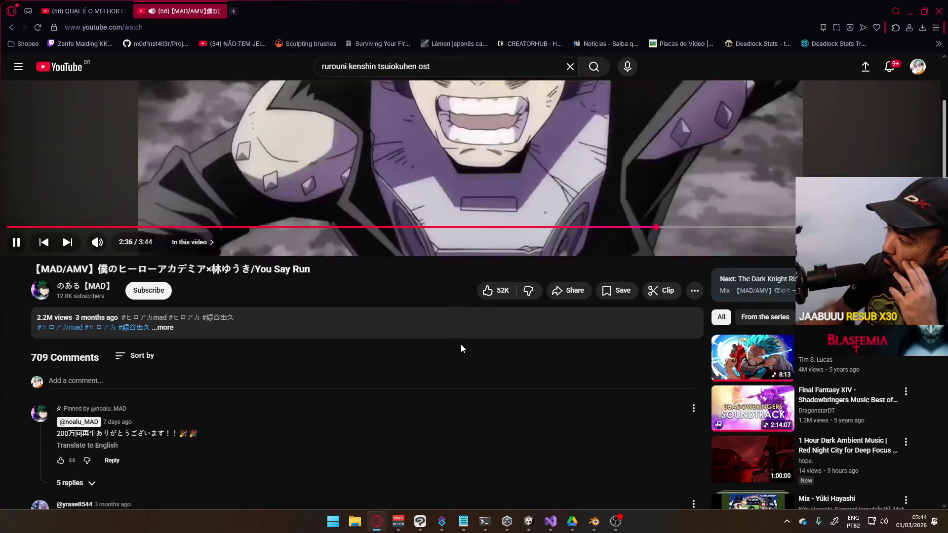
{"action": "scroll", "coordinate": [461, 344], "scroll_direction": "up", "scroll_amount": 3}
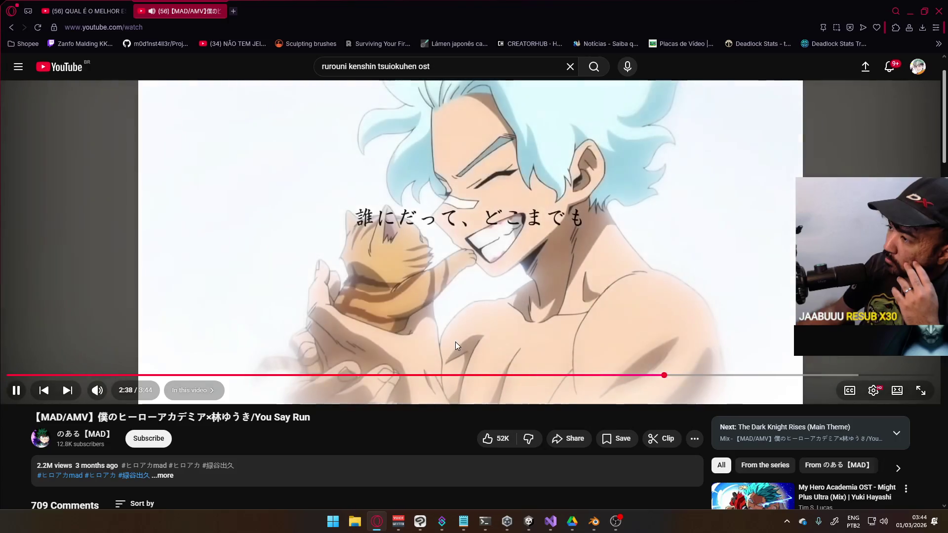
{"action": "scroll", "coordinate": [456, 346], "scroll_direction": "up", "scroll_amount": 1}
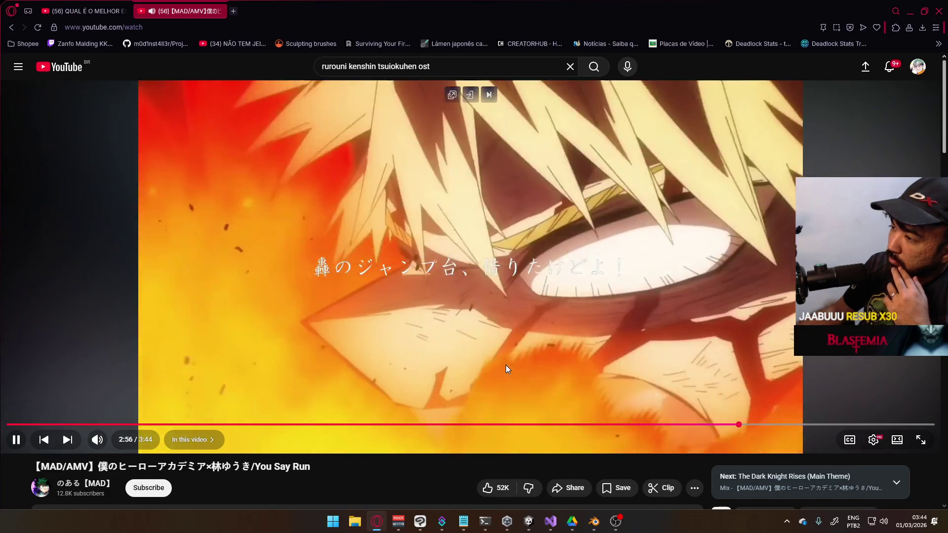
{"action": "left_click", "coordinate": [464, 68]}
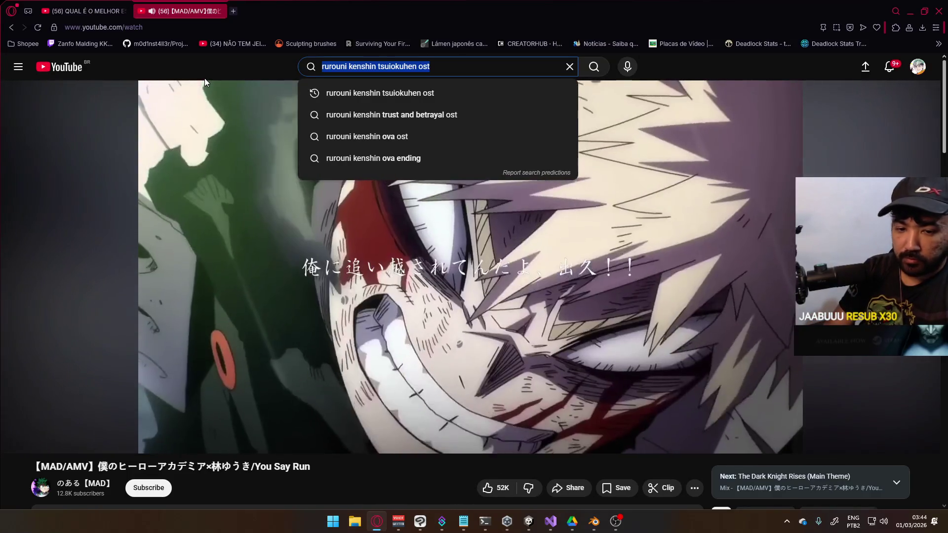
{"action": "type", "text": "unite"}
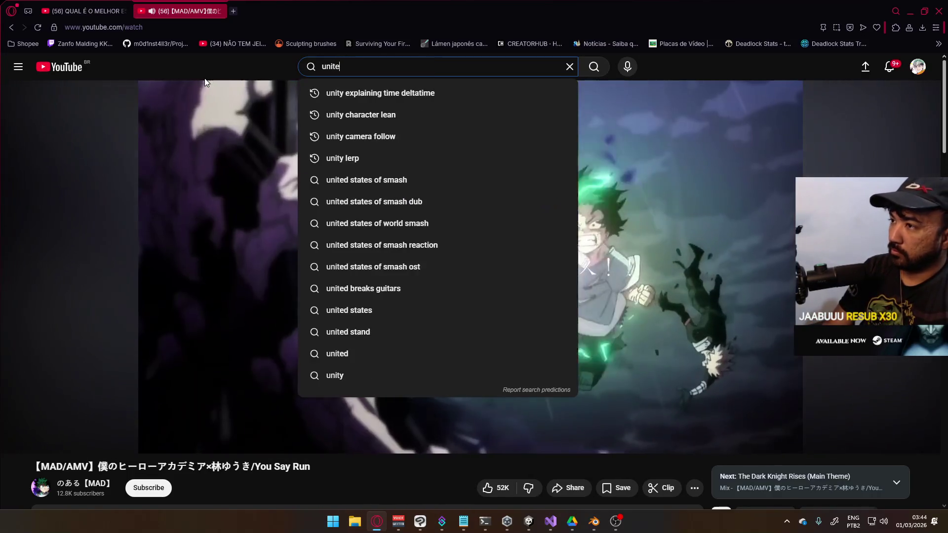
{"action": "type", "text": "d states of smash "}
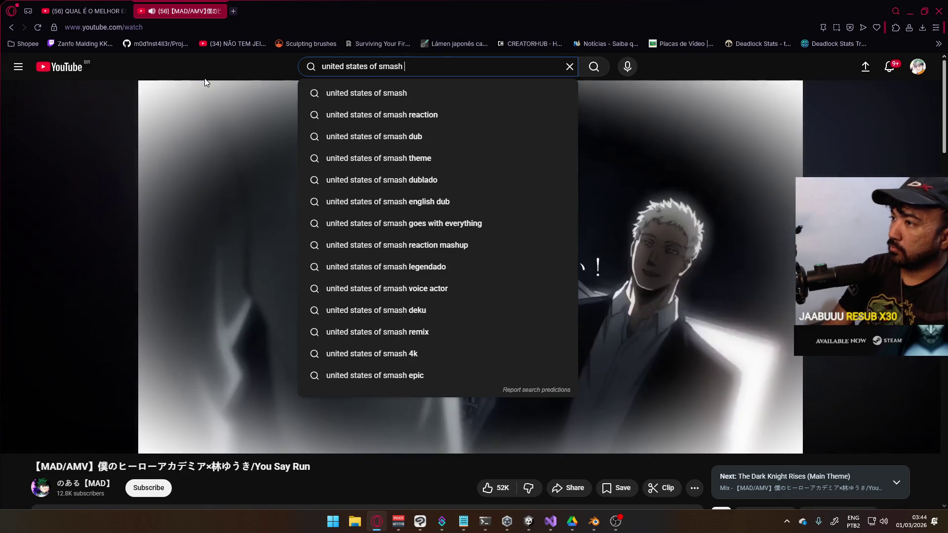
{"action": "type", "text": "ost"}
{"action": "key", "text": "Return"}
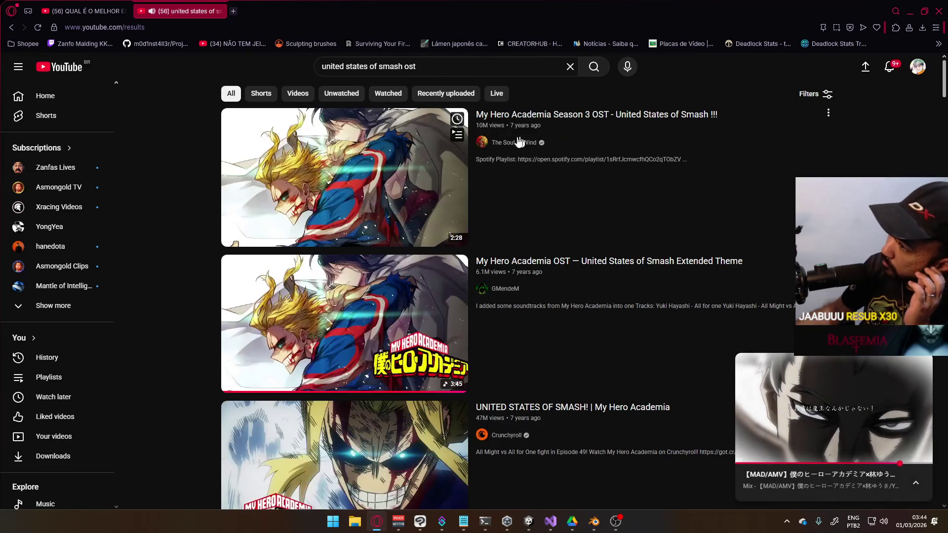
{"action": "left_click", "coordinate": [459, 250]}
- Back in Blender, paste a root Z quaternion rotation key at frame 3
{"action": "key", "text": "alt+Tab"}
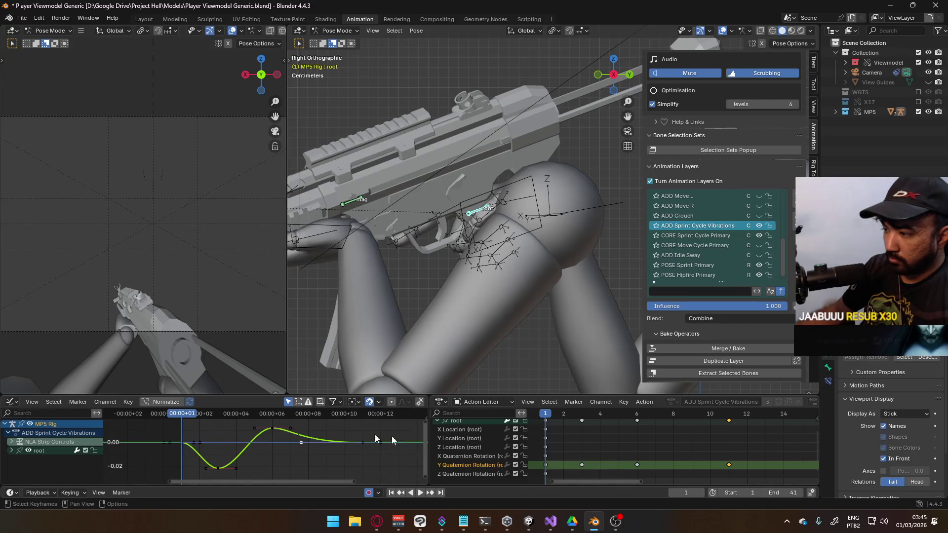
{"action": "left_click", "coordinate": [489, 475]}
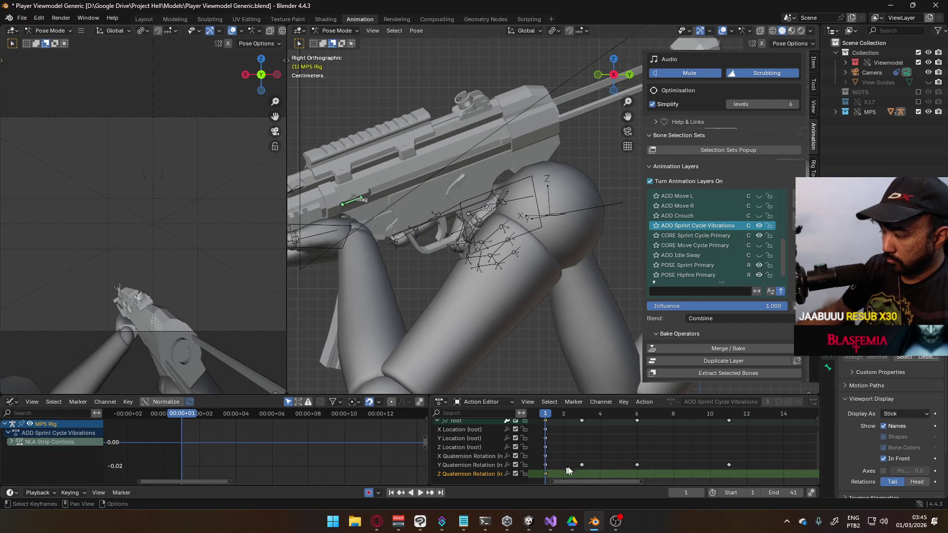
{"action": "mouse_move", "coordinate": [547, 418]}
{"action": "left_mouse_down"}
{"action": "mouse_move", "coordinate": [740, 424]}
{"action": "mouse_move", "coordinate": [546, 420]}
{"action": "left_mouse_up"}
{"action": "key", "text": "ctrl+v"}
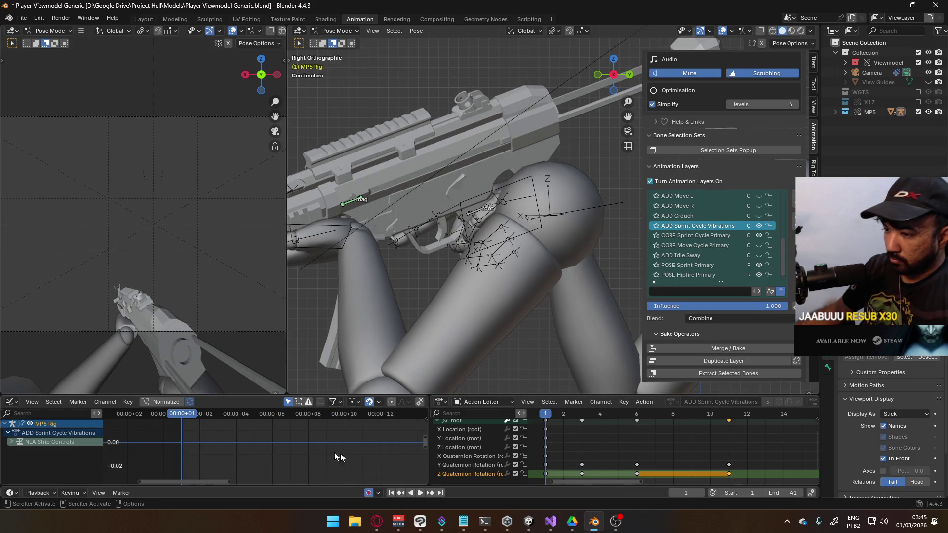
- Select the root bone and all its Z rotation keys, then return to the browser
{"action": "left_click", "coordinate": [477, 213]}
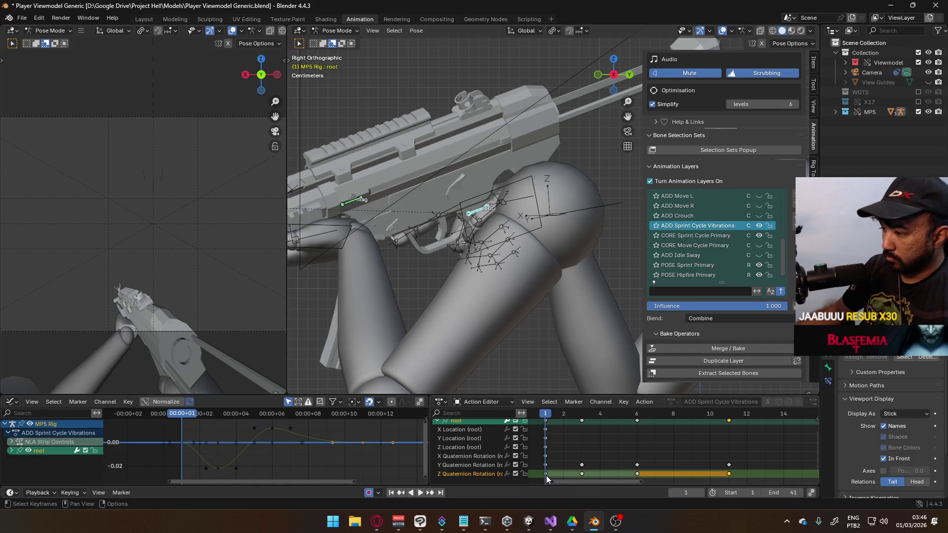
{"action": "left_click_drag", "start_coordinate": [534, 476], "coordinate": [742, 472]}
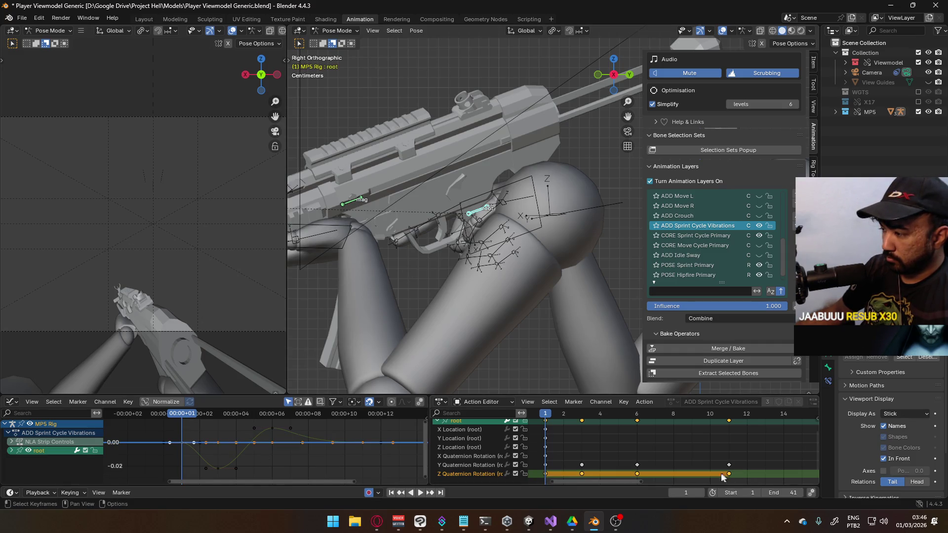
{"action": "key", "text": "alt+Tab"}
{"action": "left_click", "coordinate": [535, 266]}
{"action": "scroll", "coordinate": [669, 281], "scroll_direction": "down", "scroll_amount": 4}
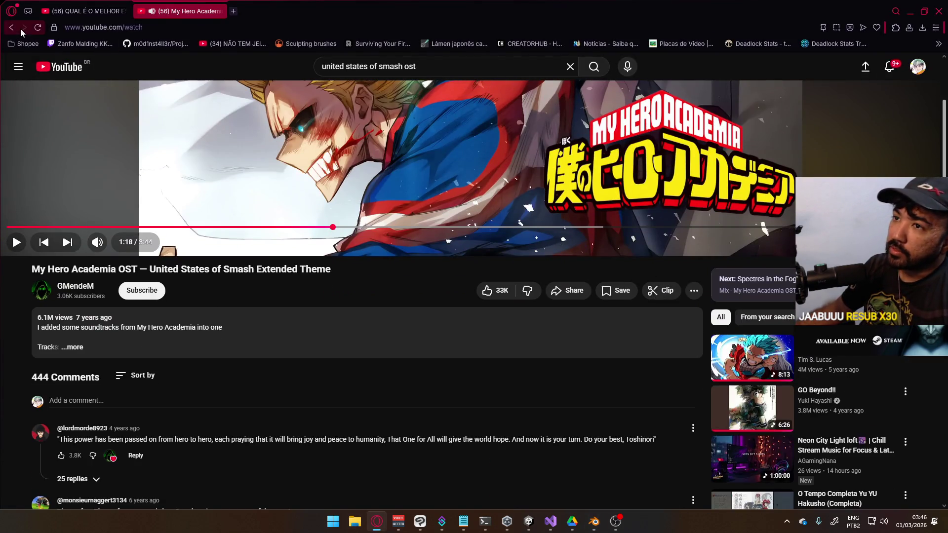
{"action": "left_click", "coordinate": [20, 29]}
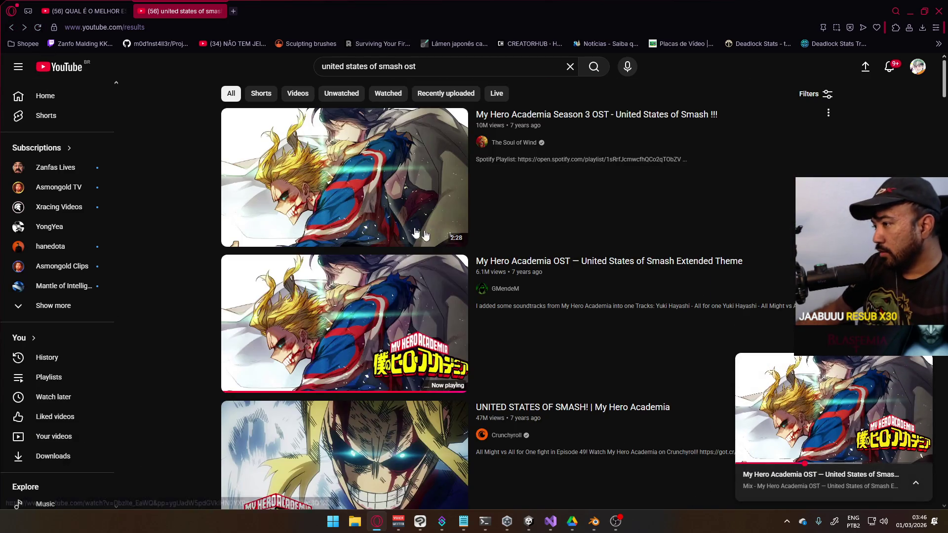
{"action": "mouse_move", "coordinate": [898, 415]}
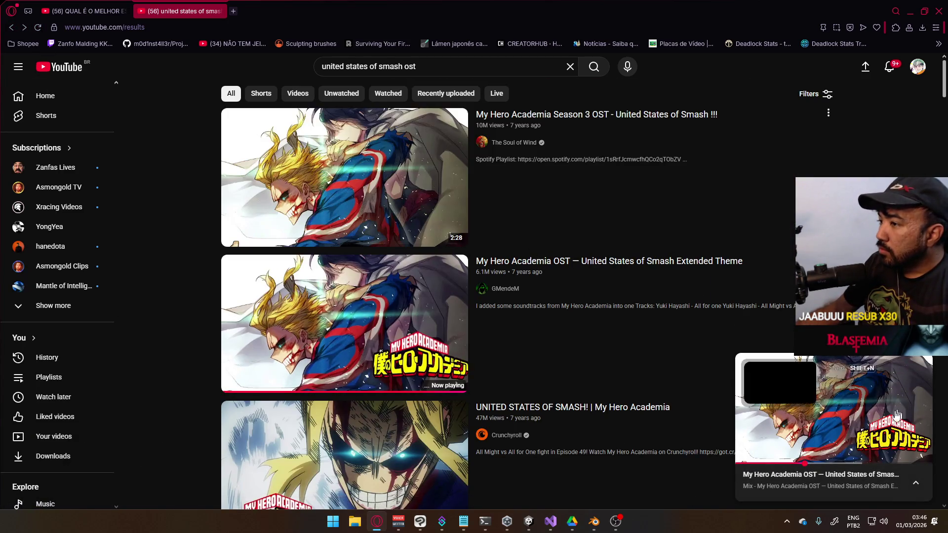
{"action": "scroll", "coordinate": [626, 359], "scroll_direction": "down", "scroll_amount": 3}
{"action": "scroll", "coordinate": [626, 360], "scroll_direction": "up", "scroll_amount": 3}
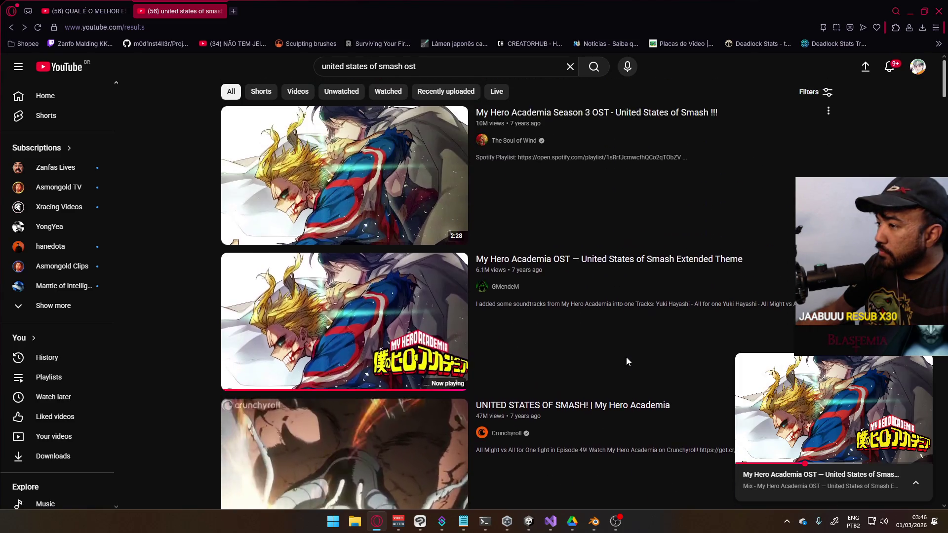
{"action": "mouse_move", "coordinate": [355, 194]}
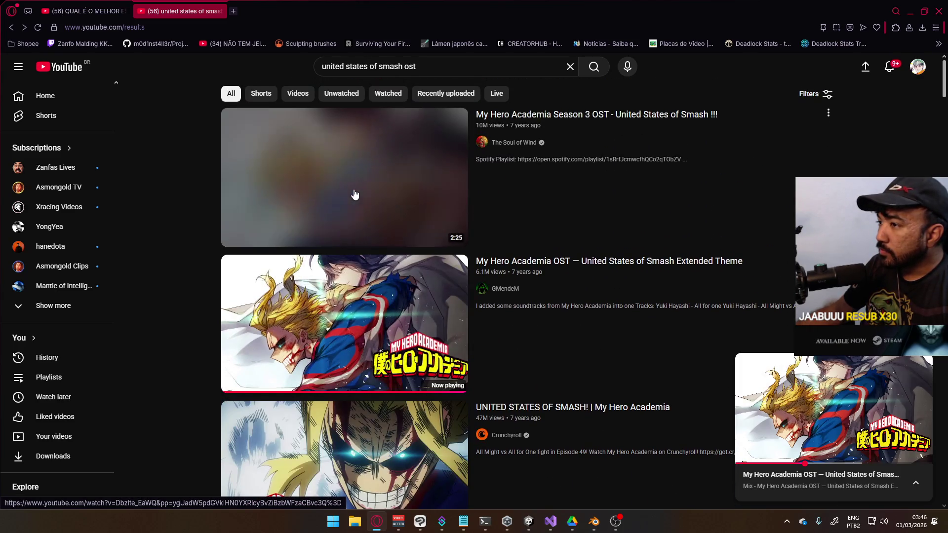
{"action": "scroll", "coordinate": [422, 288], "scroll_direction": "down", "scroll_amount": 2}
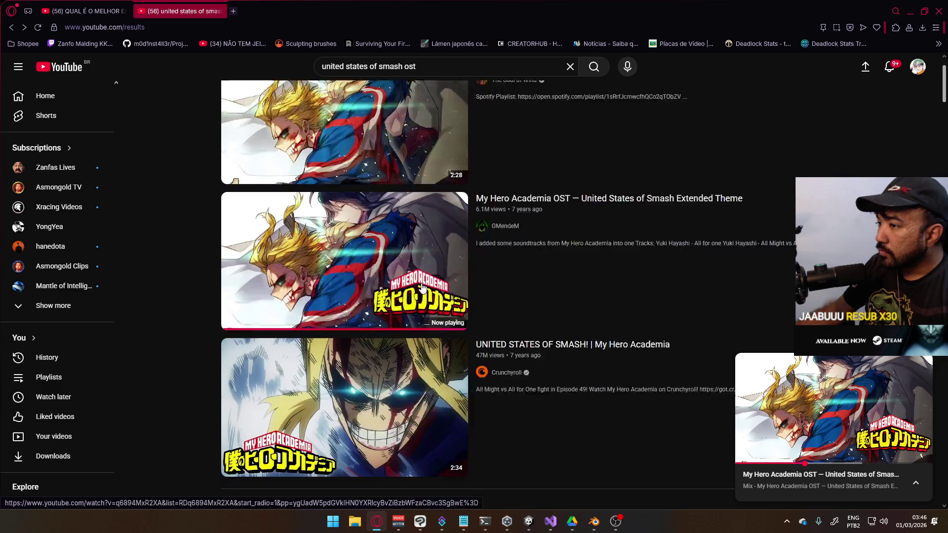
{"action": "scroll", "coordinate": [422, 287], "scroll_direction": "down", "scroll_amount": 3}
{"action": "key", "text": "i"}
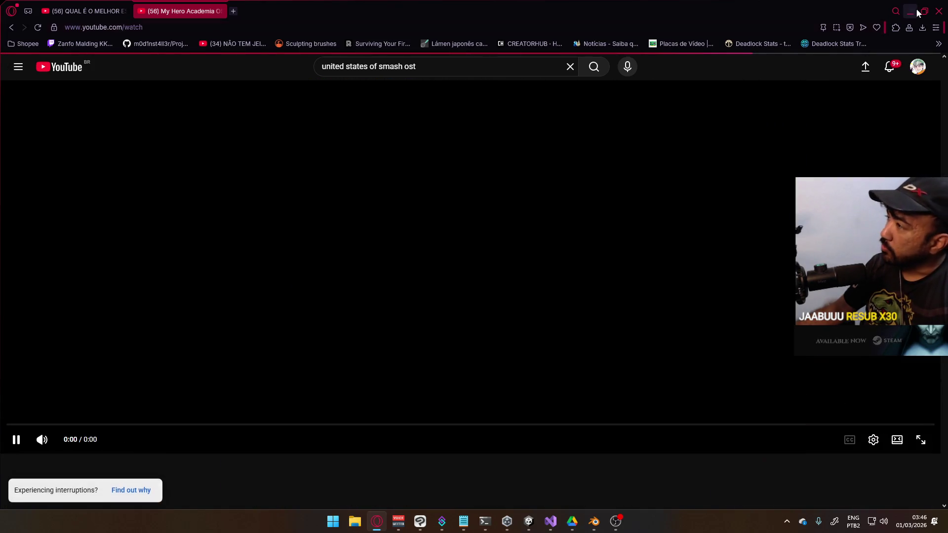
{"action": "left_click", "coordinate": [917, 12]}
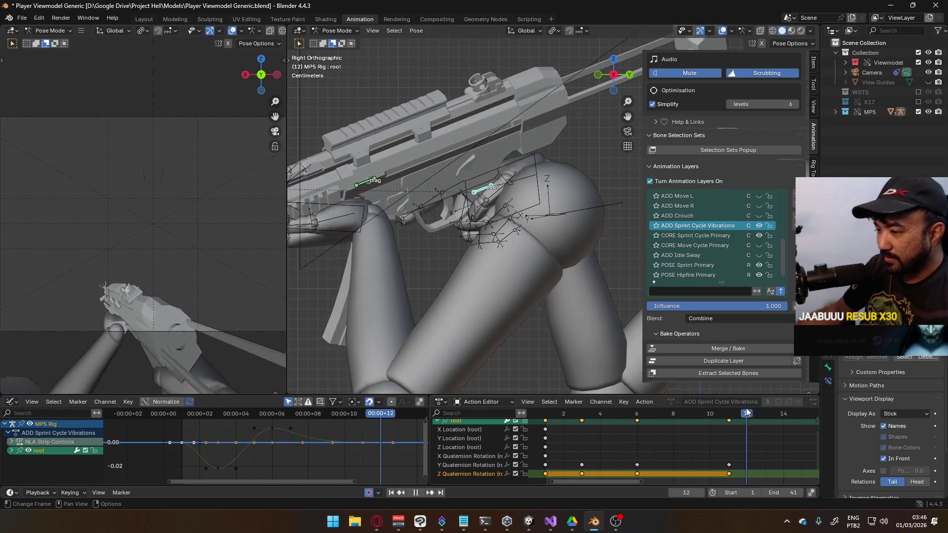
- Raise the frame-3 and frame-6 vibration keys slightly in the Graph Editor
{"action": "left_click_drag", "start_coordinate": [773, 409], "coordinate": [553, 413]}
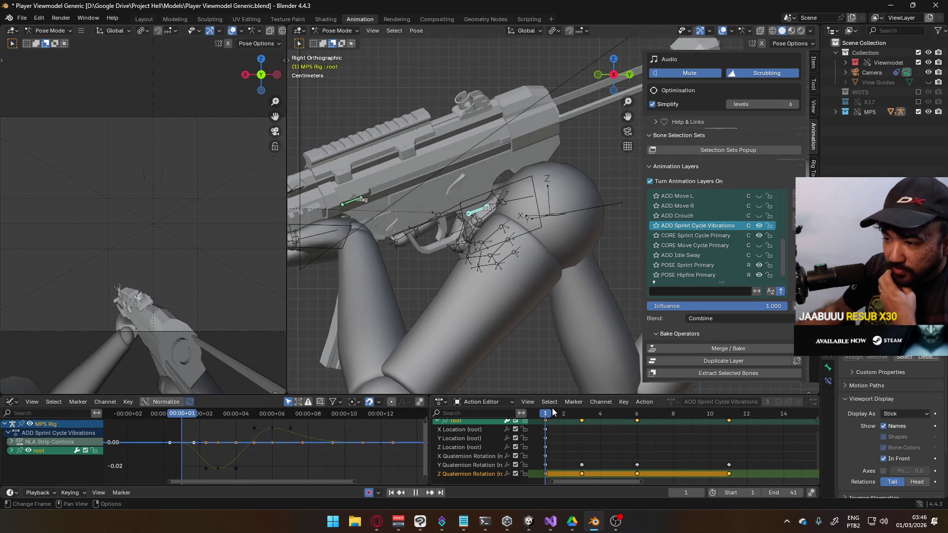
{"action": "key", "text": "Right"}
{"action": "key", "text": "Right"}
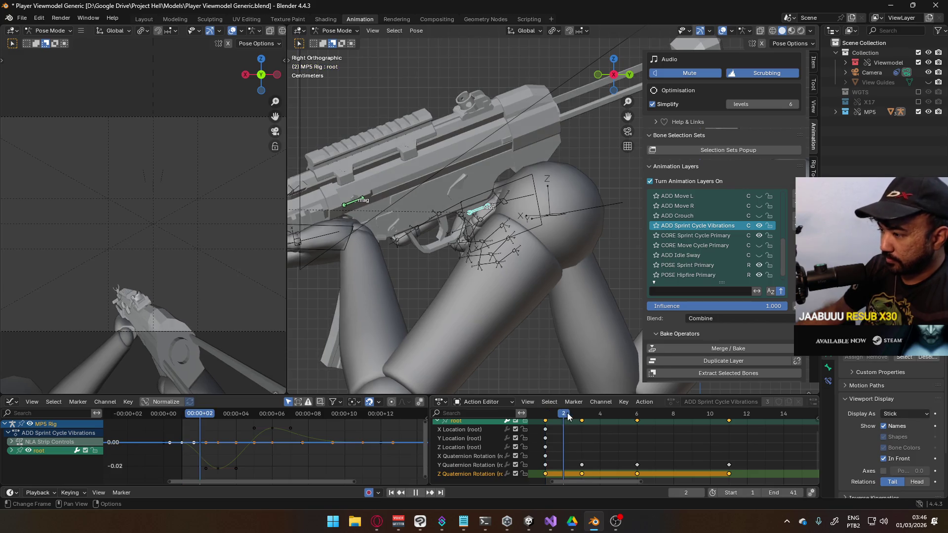
{"action": "left_click", "coordinate": [215, 443]}
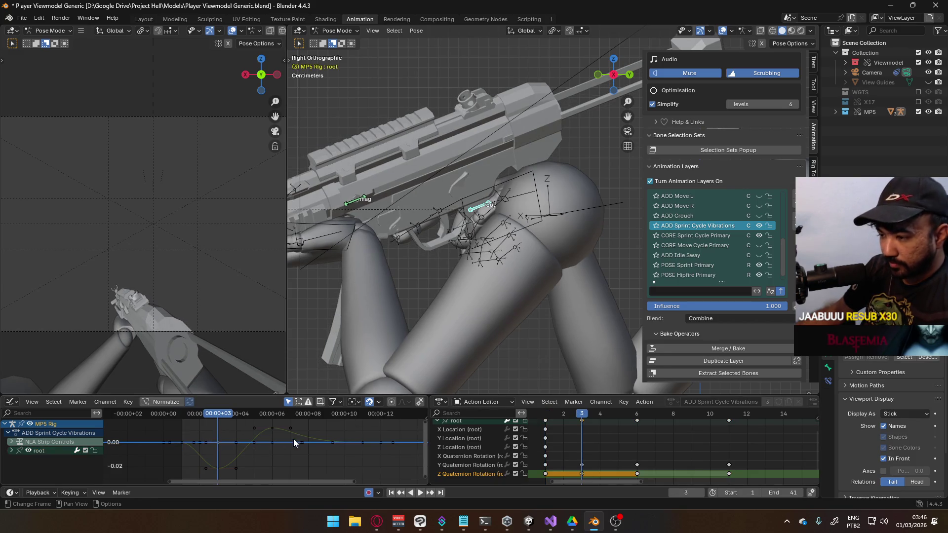
{"action": "middle_click_drag", "start_coordinate": [324, 439], "coordinate": [327, 428]}
{"action": "key", "text": "g"}
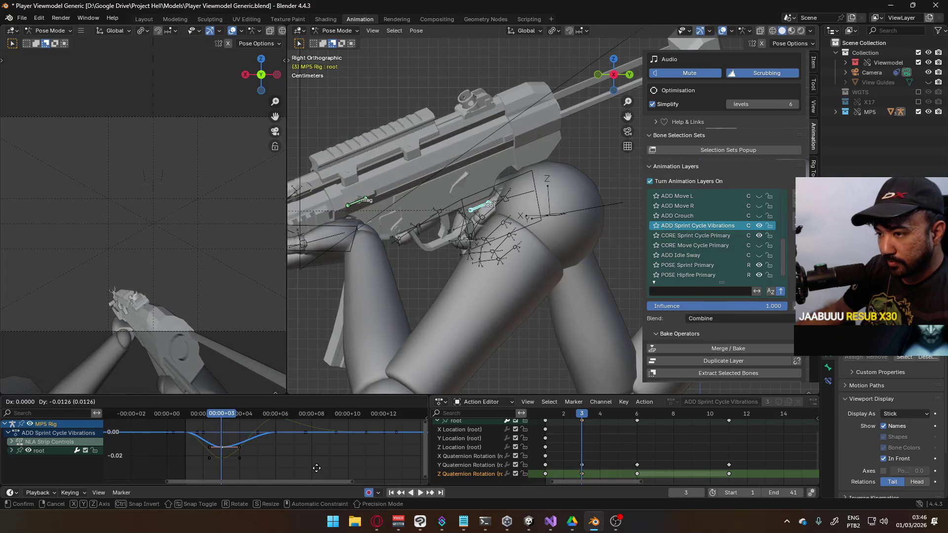
{"action": "left_click", "coordinate": [317, 464]}
{"action": "left_click", "coordinate": [276, 432]}
{"action": "middle_click_drag", "start_coordinate": [301, 434], "coordinate": [314, 458]}
{"action": "key", "text": "g"}
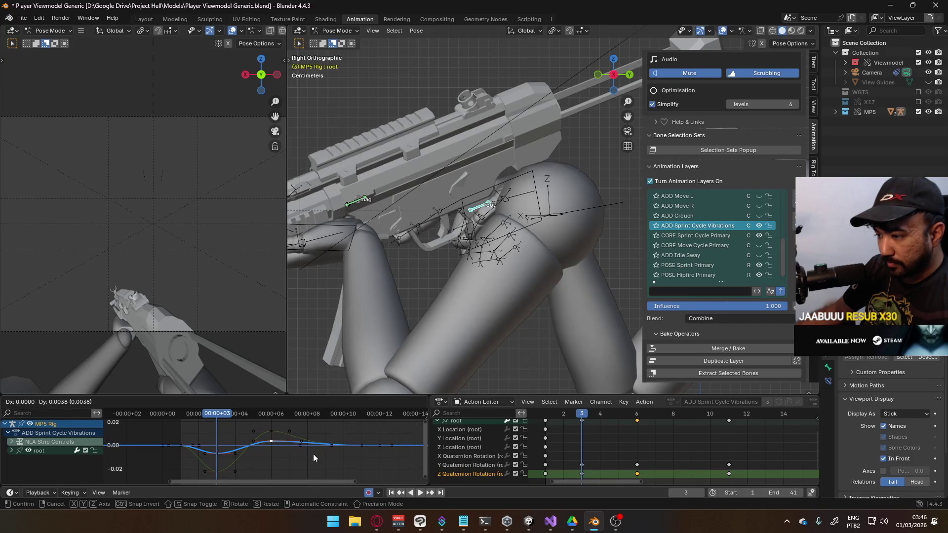
{"action": "left_click", "coordinate": [314, 454]}
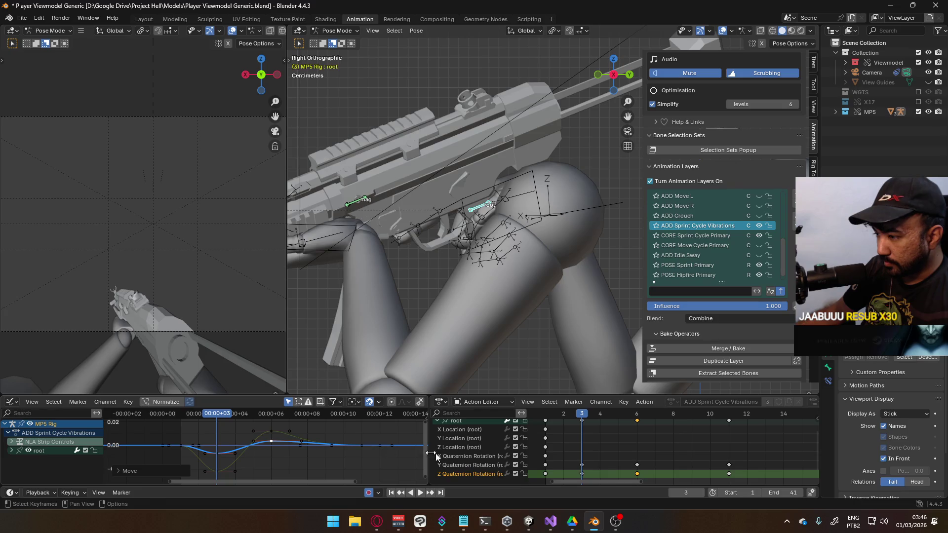
- Scale up the root bone's rotation keys by about 1.8× to enlarge the wave
{"action": "left_click", "coordinate": [724, 476]}
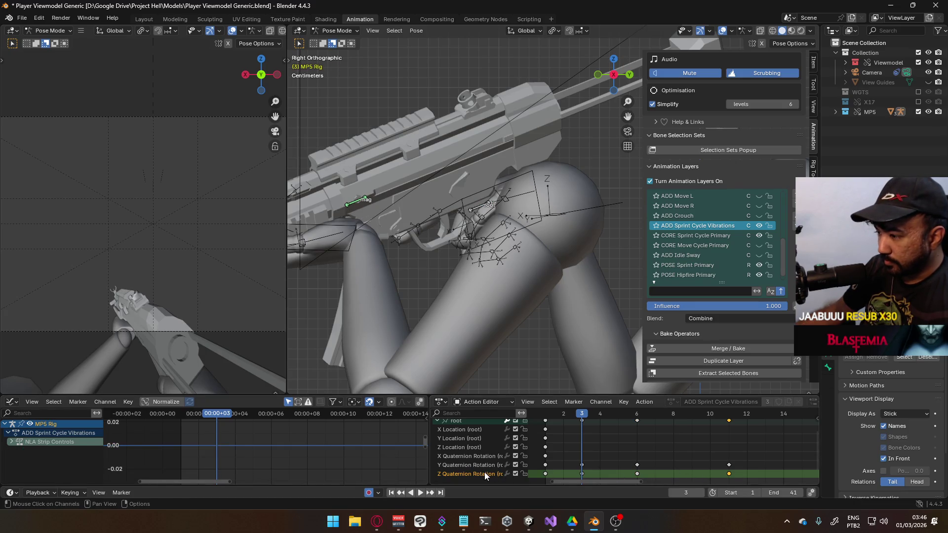
{"action": "left_click", "coordinate": [461, 422]}
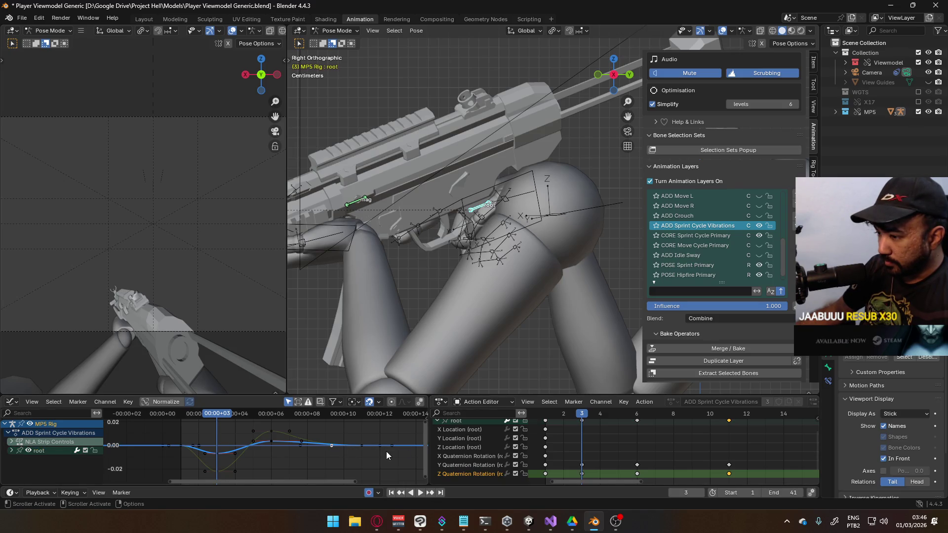
{"action": "key", "text": "s"}
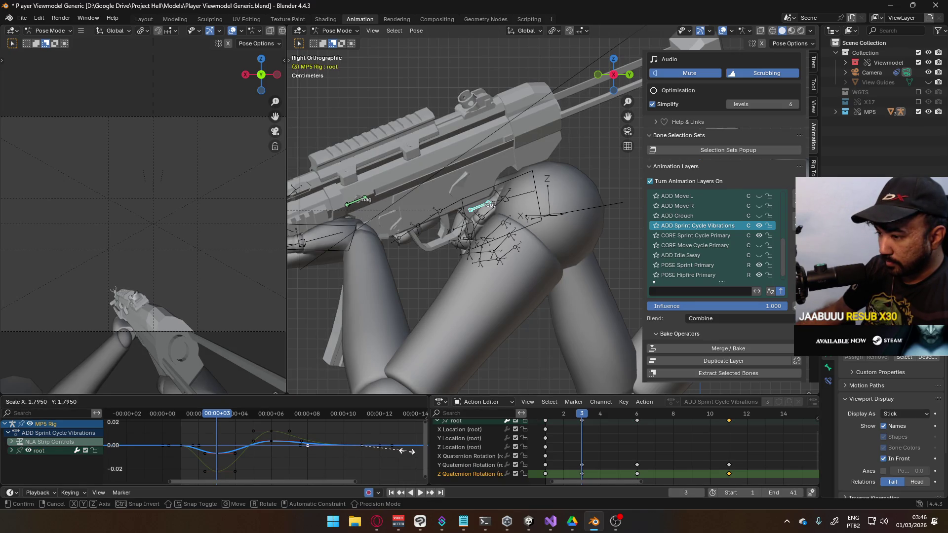
{"action": "left_click", "coordinate": [407, 452]}
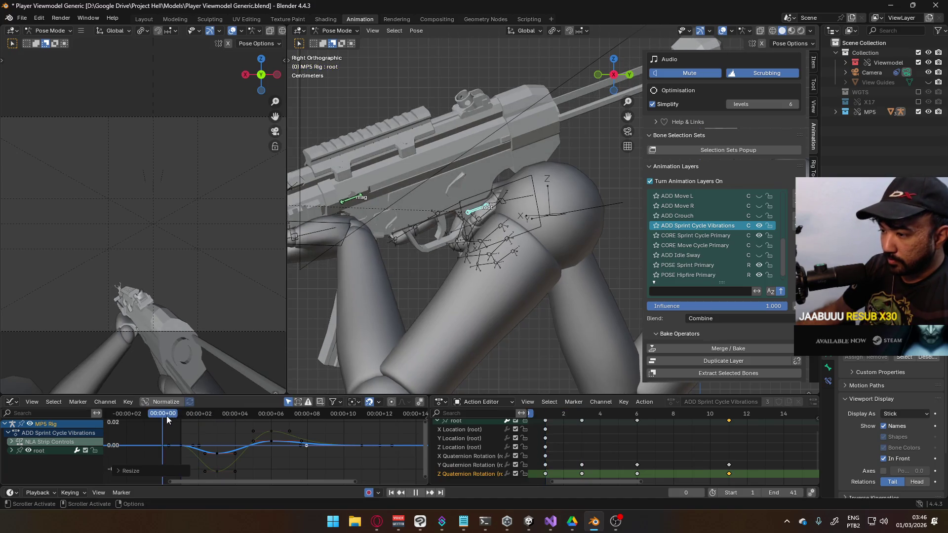
- Play back from frame 1 to preview the damped vibration wave
{"action": "left_click_drag", "start_coordinate": [358, 415], "coordinate": [181, 431]}
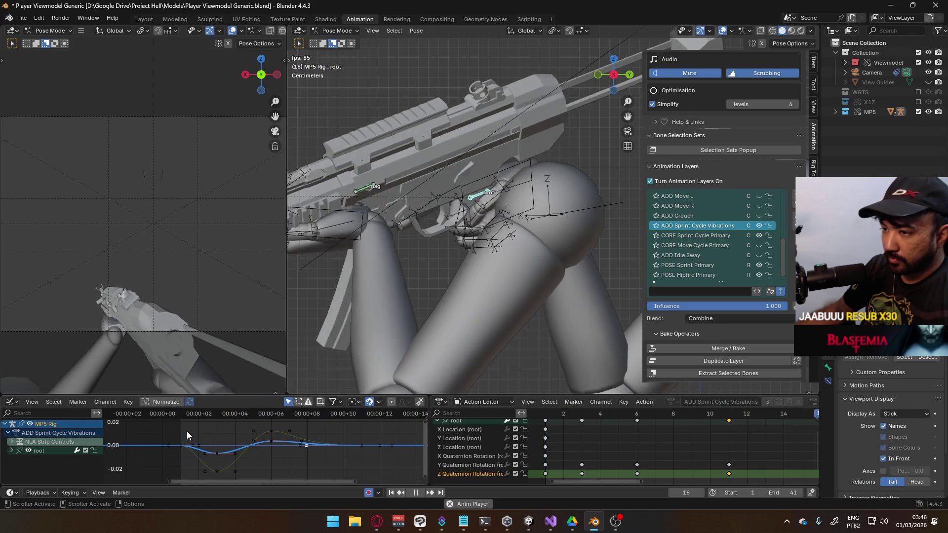
{"action": "key", "text": "space"}
{"action": "scroll", "coordinate": [266, 450], "scroll_direction": "down", "scroll_amount": 2}
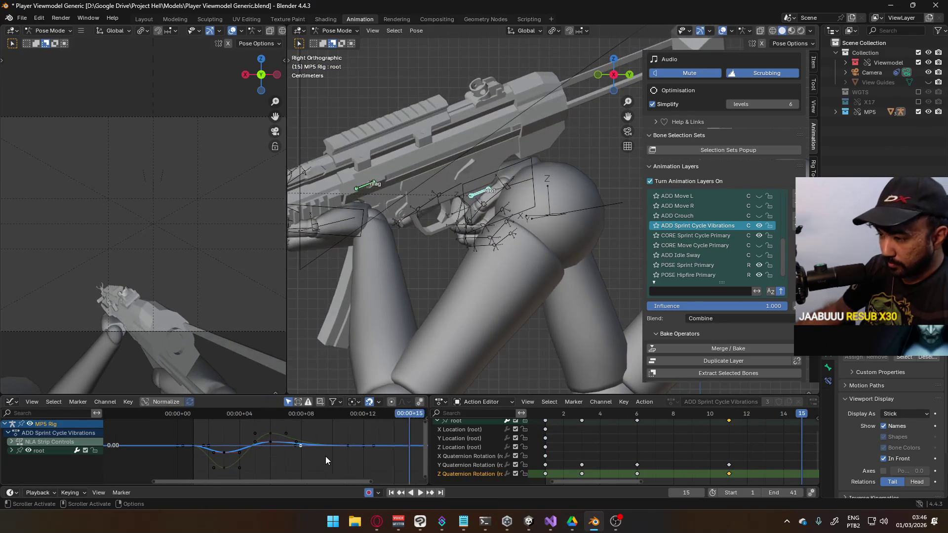
{"action": "left_click_drag", "start_coordinate": [372, 469], "coordinate": [197, 427]}
{"action": "left_click", "coordinate": [201, 417]}
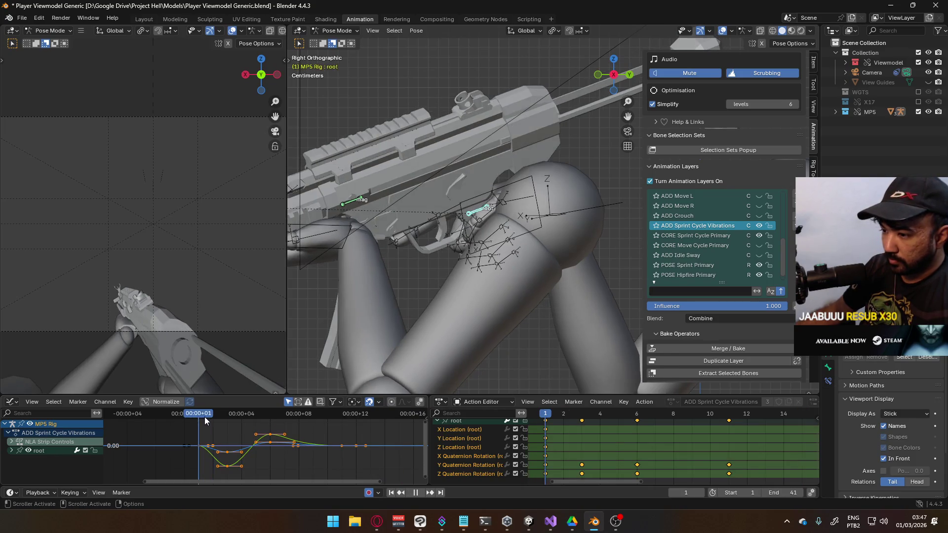
- Compress the keys in time, scale them by 3, shift them one frame later, and play
{"action": "key", "text": "s"}
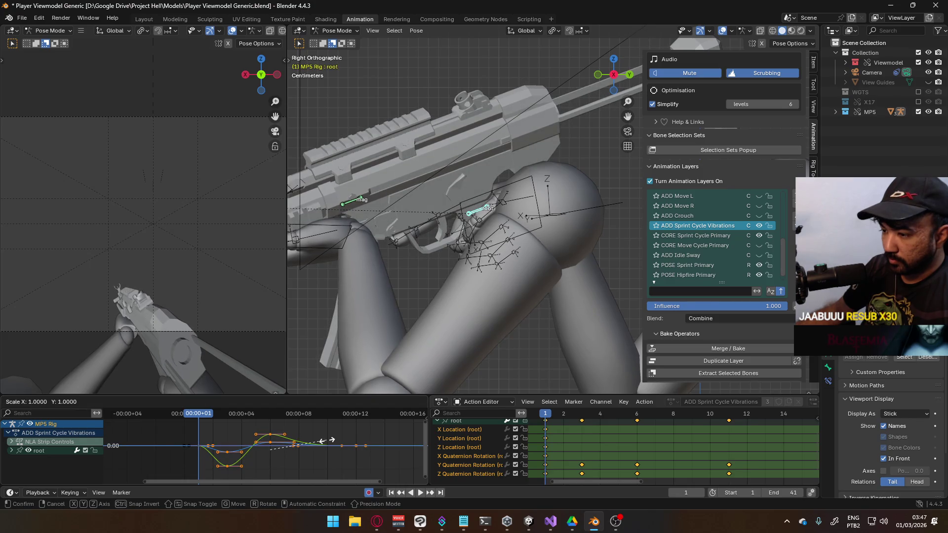
{"action": "key", "text": "Escape"}
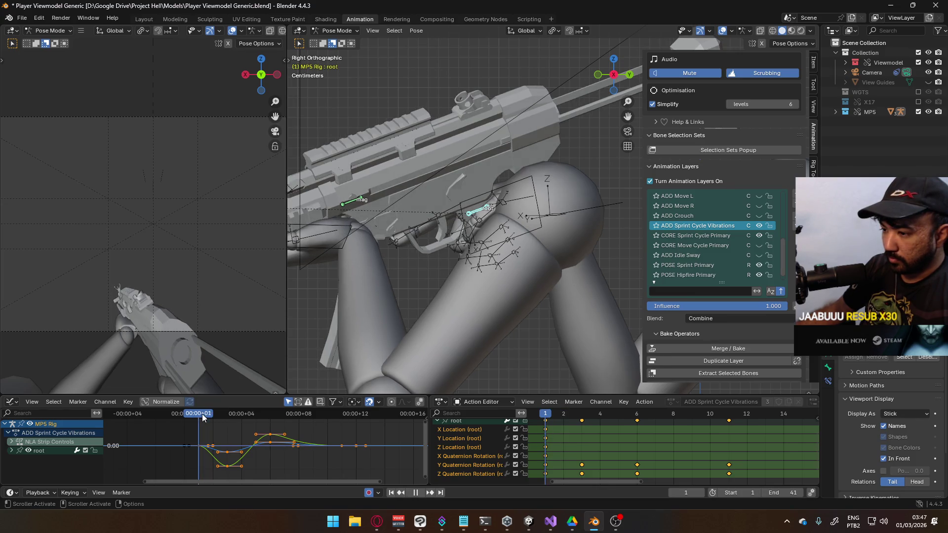
{"action": "key", "text": "s"}
{"action": "key", "text": "x"}
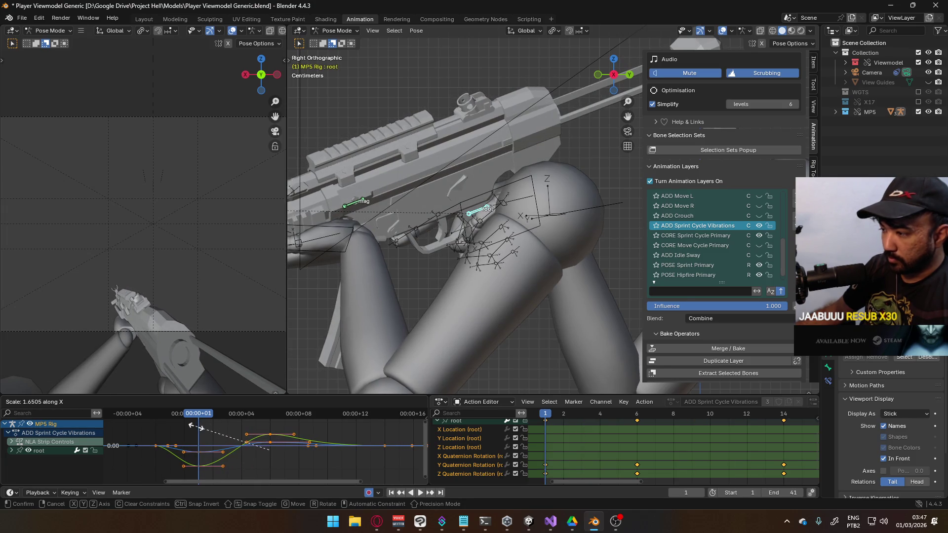
{"action": "left_click", "coordinate": [251, 441]}
{"action": "key", "text": "s"}
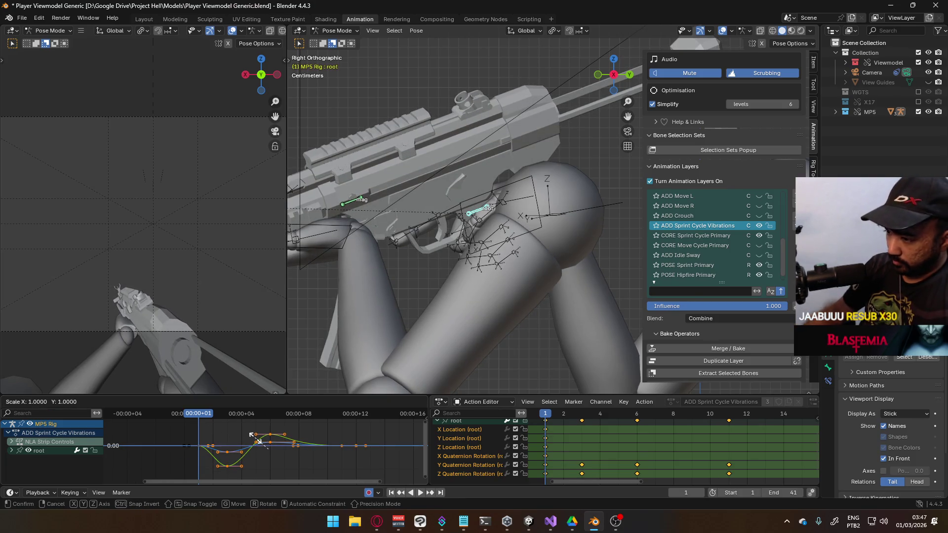
{"action": "type", "text": "3"}
{"action": "key", "text": "Return"}
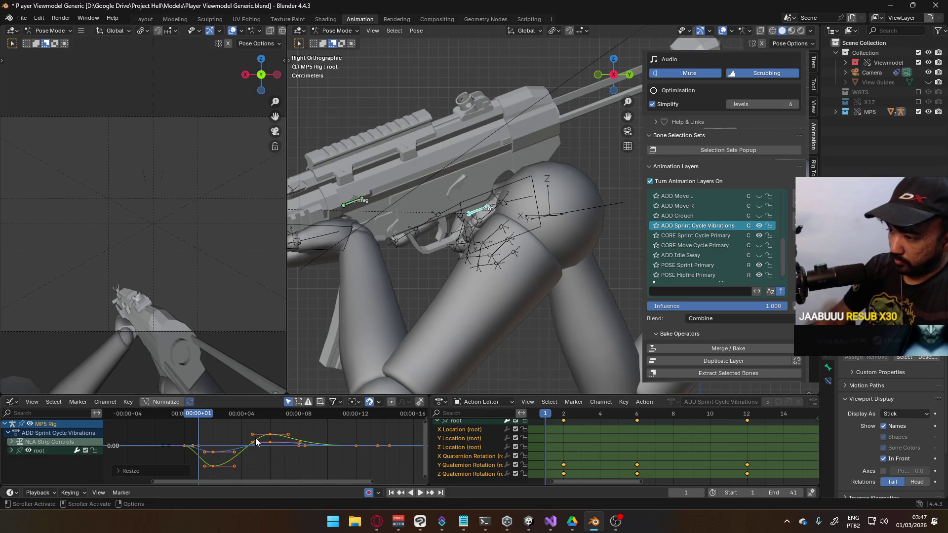
{"action": "type", "text": "g1"}
{"action": "key", "text": "Return"}
{"action": "key", "text": "space"}
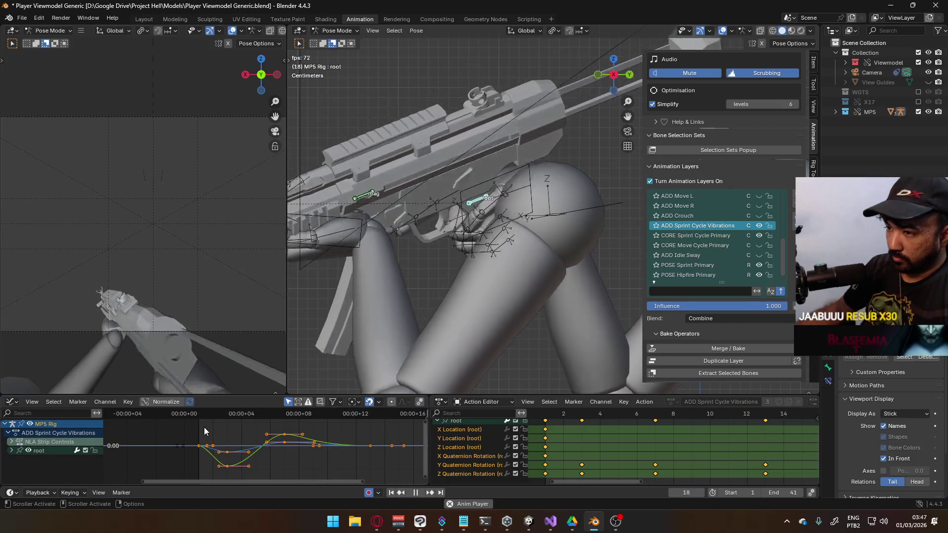
{"action": "key", "text": "space"}
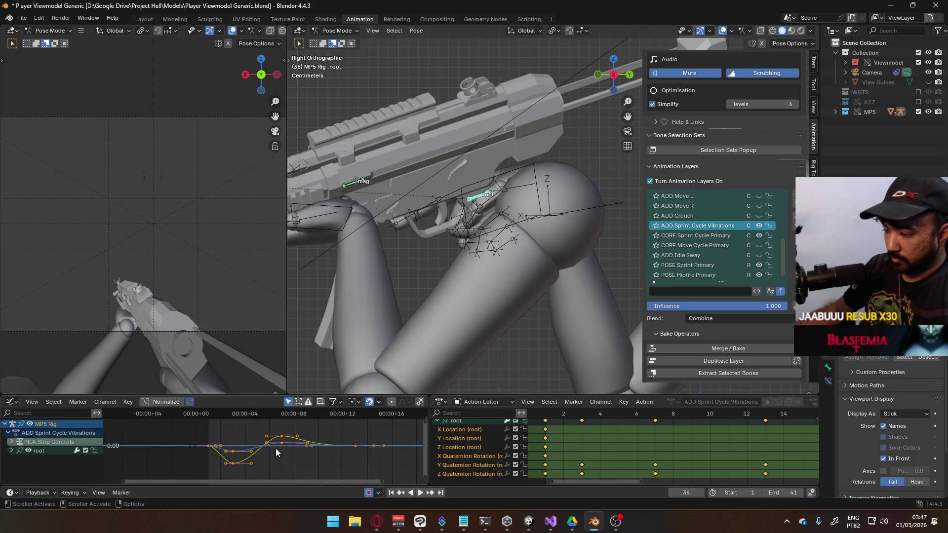
- Rescale the keys, stretch them 1.2 in time, move them later, and preview
{"action": "scroll", "coordinate": [320, 450], "scroll_direction": "down", "scroll_amount": 2}
{"action": "key", "text": "s"}
{"action": "key", "text": "x"}
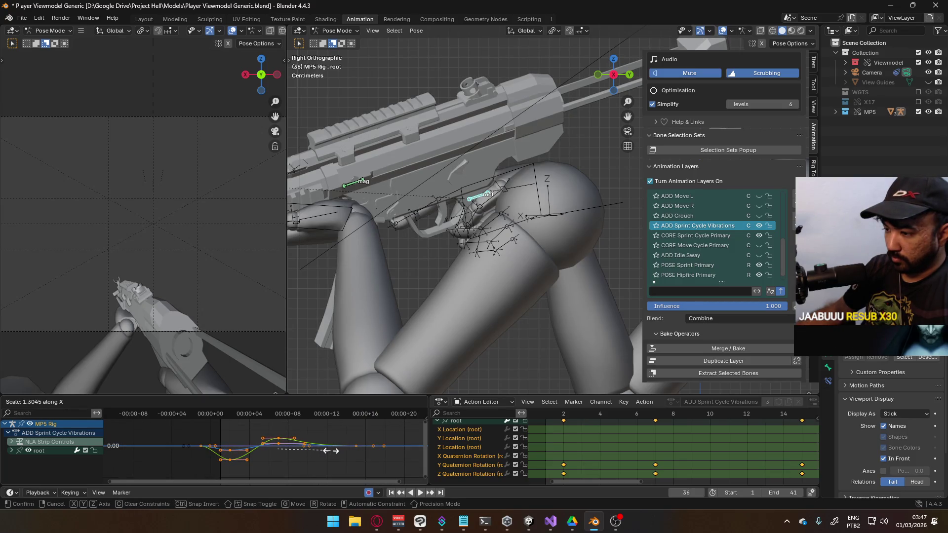
{"action": "key", "text": "x"}
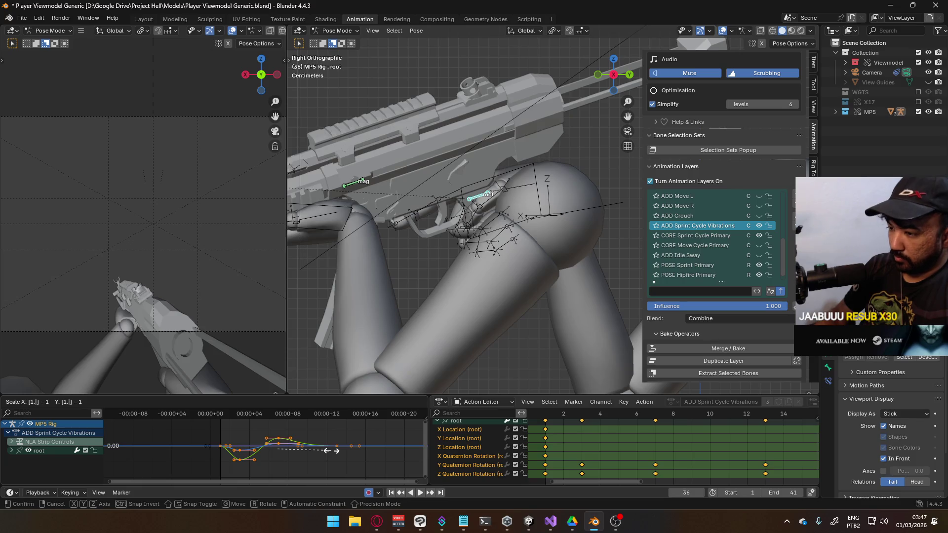
{"action": "key", "text": "Return"}
{"action": "key", "text": "shift+Left"}
{"action": "key", "text": "s"}
{"action": "key", "text": "x"}
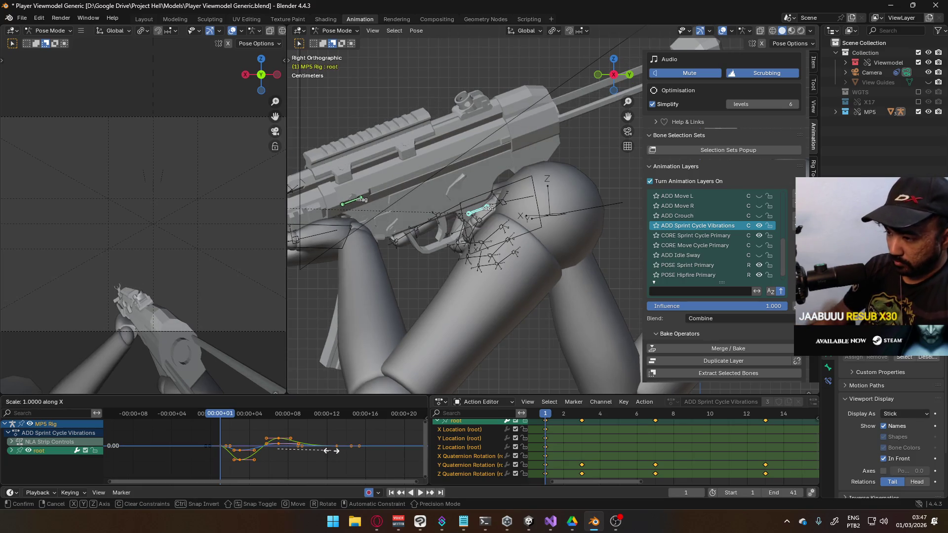
{"action": "key", "text": "Return"}
{"action": "scroll", "coordinate": [270, 447], "scroll_direction": "up", "scroll_amount": 1}
{"action": "key", "text": "g"}
{"action": "key", "text": "Return"}
{"action": "key", "text": "space"}
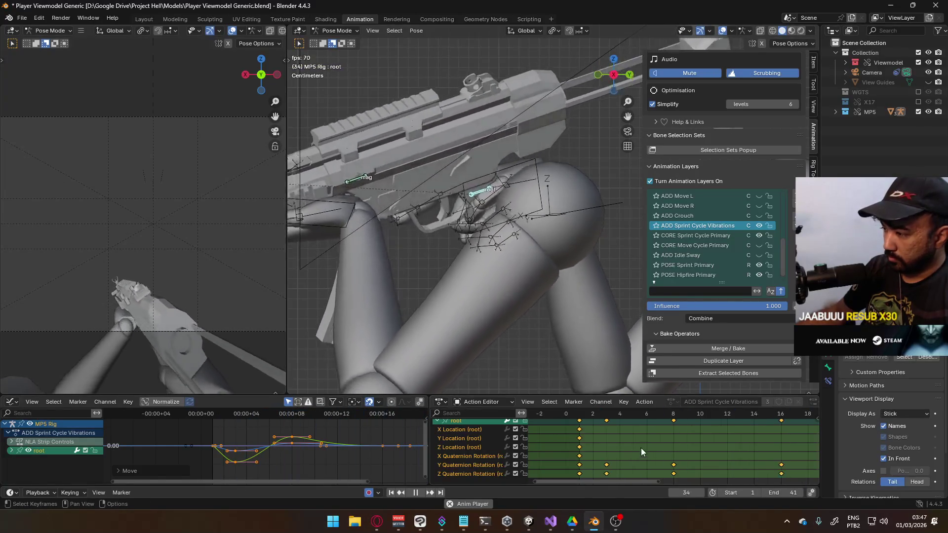
- Shift the vibration keys after frame 0 a few frames later
{"action": "scroll", "coordinate": [641, 448], "scroll_direction": "down", "scroll_amount": 3}
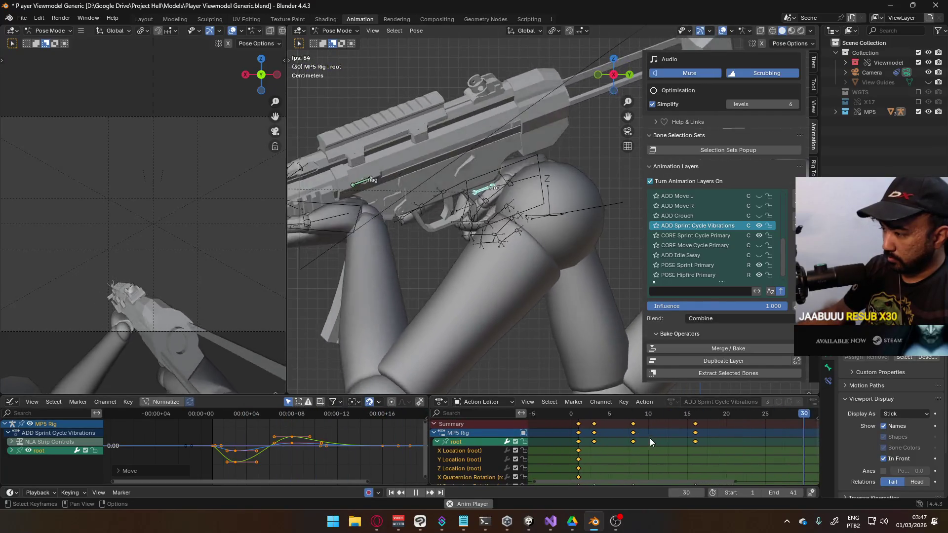
{"action": "scroll", "coordinate": [650, 437], "scroll_direction": "down", "scroll_amount": 2}
{"action": "left_click_drag", "start_coordinate": [721, 449], "coordinate": [609, 418]}
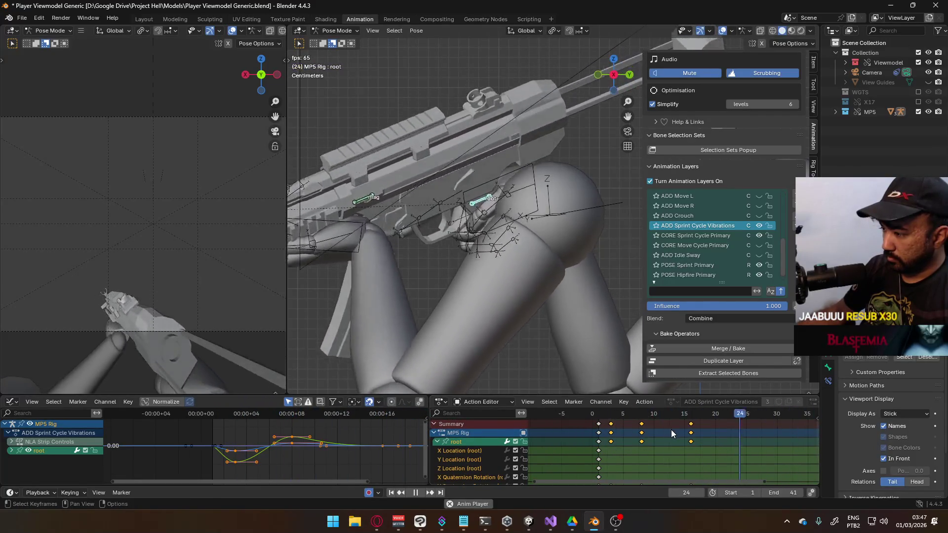
{"action": "key", "text": "g"}
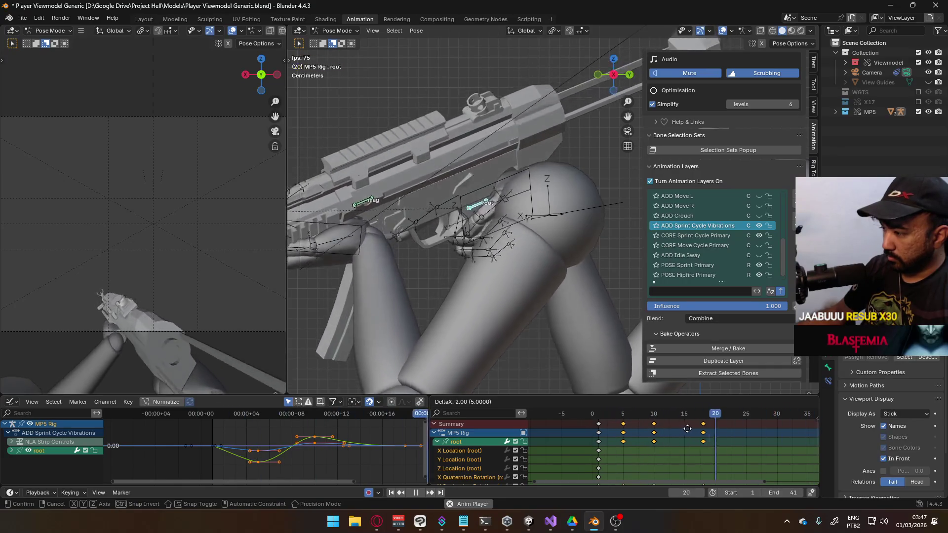
{"action": "left_click", "coordinate": [689, 429]}
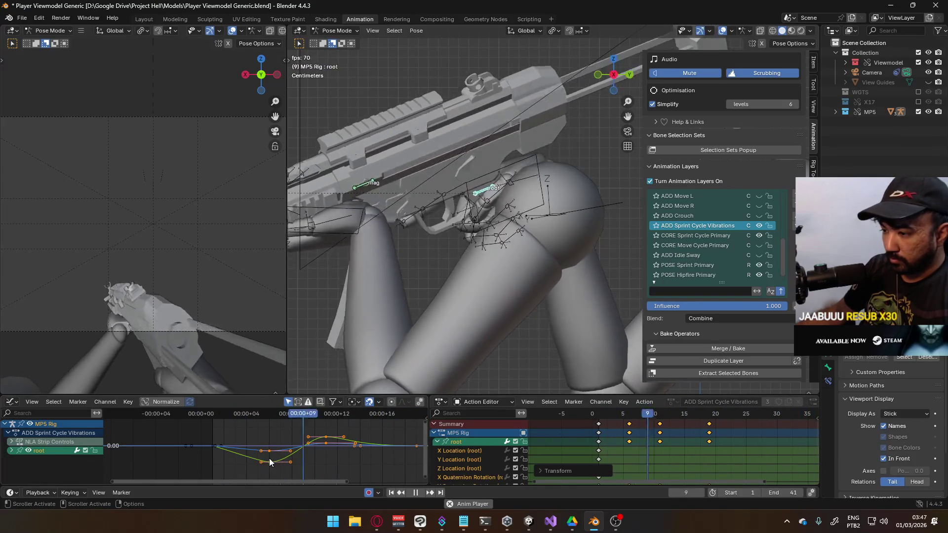
- Test-lower a single keyframe, then undo the change
{"action": "left_click", "coordinate": [269, 461]}
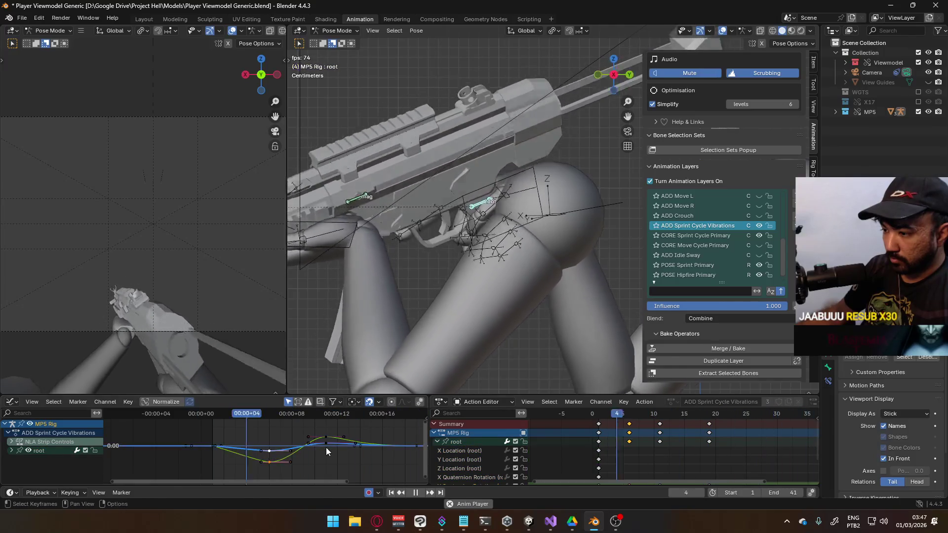
{"action": "key", "text": "g"}
{"action": "left_click", "coordinate": [324, 458]}
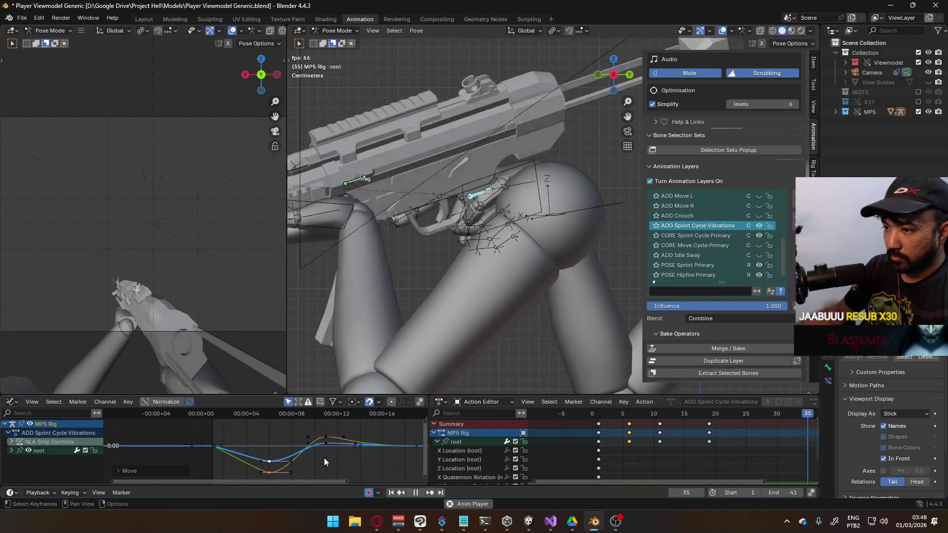
{"action": "key", "text": "ctrl+z"}
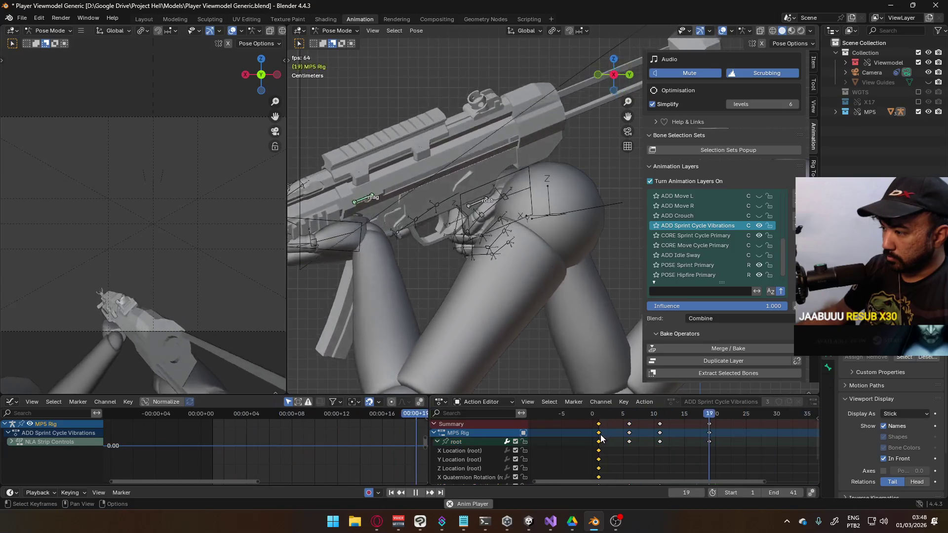
- Set the Y and Z Quaternion Rotation keys' handles to Free
{"action": "middle_click_drag", "start_coordinate": [624, 446], "coordinate": [622, 431]}
{"action": "middle_click_drag", "start_coordinate": [609, 472], "coordinate": [610, 446]}
{"action": "middle_click_drag", "start_coordinate": [291, 470], "coordinate": [331, 459]}
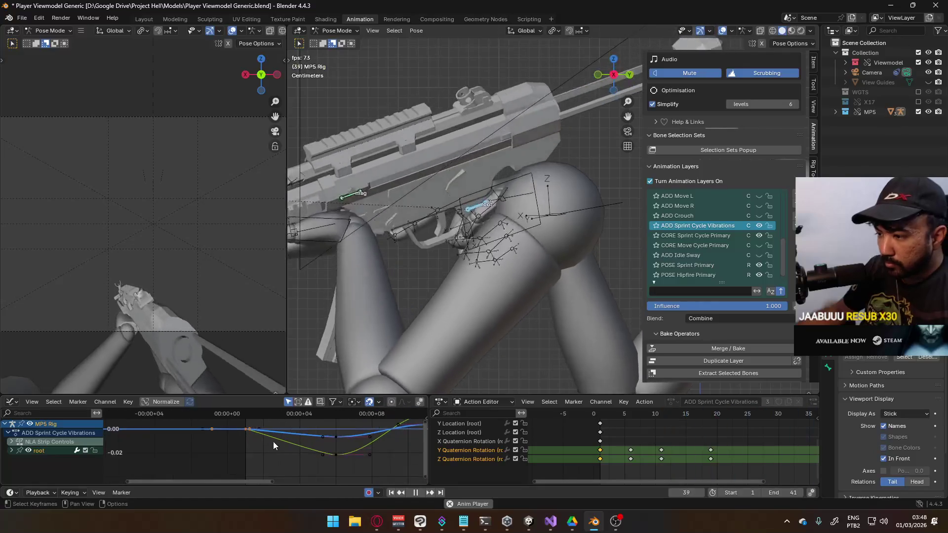
{"action": "scroll", "coordinate": [273, 442], "scroll_direction": "up", "scroll_amount": 4}
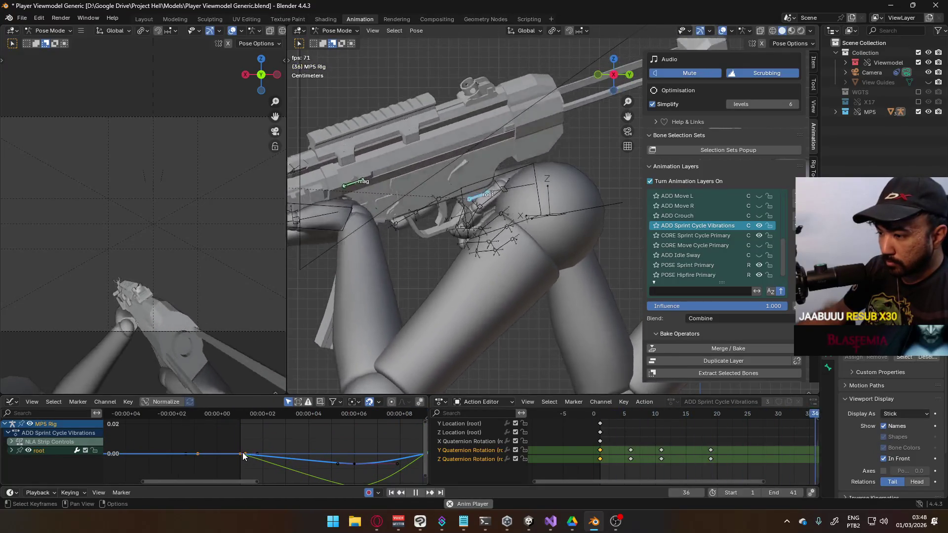
{"action": "right_click", "coordinate": [242, 452]}
{"action": "mouse_move", "coordinate": [239, 418]}
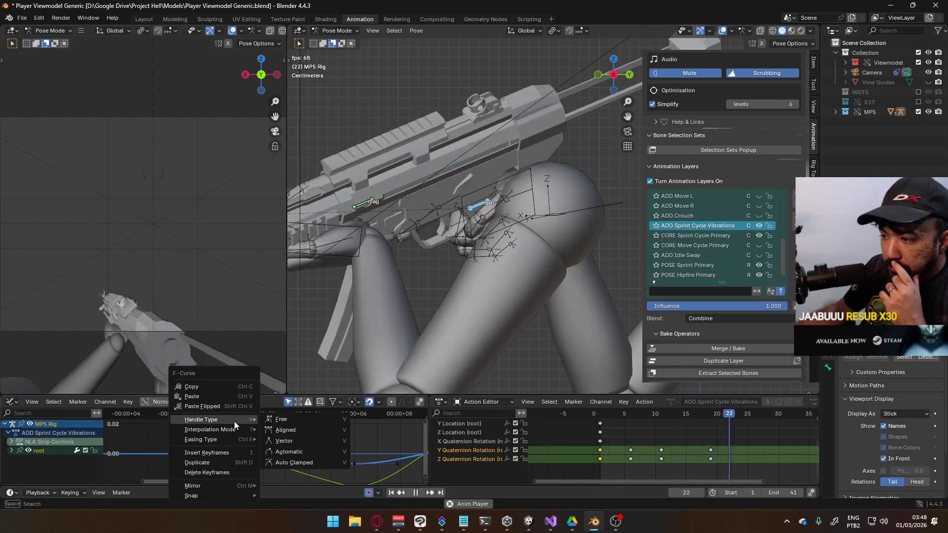
{"action": "left_click", "coordinate": [273, 428]}
{"action": "key", "text": "a"}
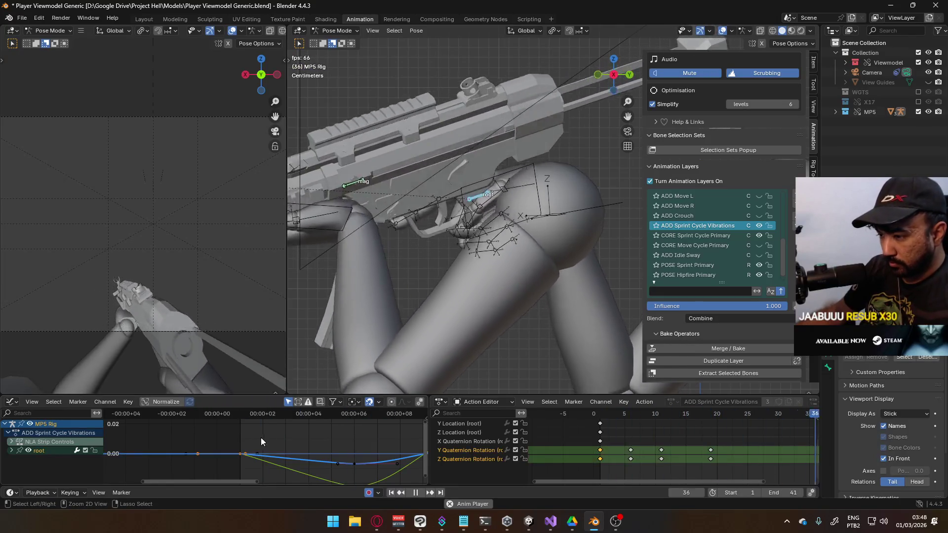
{"action": "right_click", "coordinate": [242, 457]}
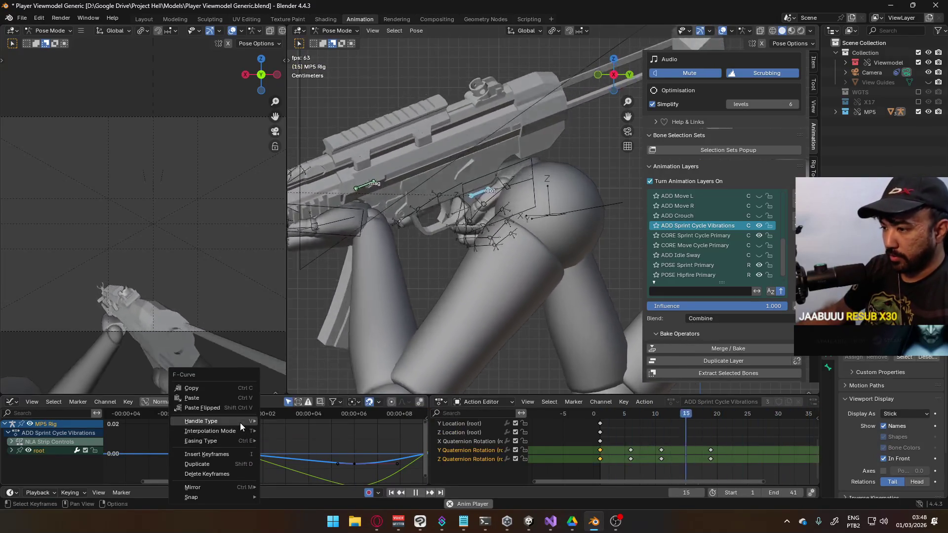
{"action": "mouse_move", "coordinate": [244, 422]}
{"action": "left_click", "coordinate": [298, 426]}
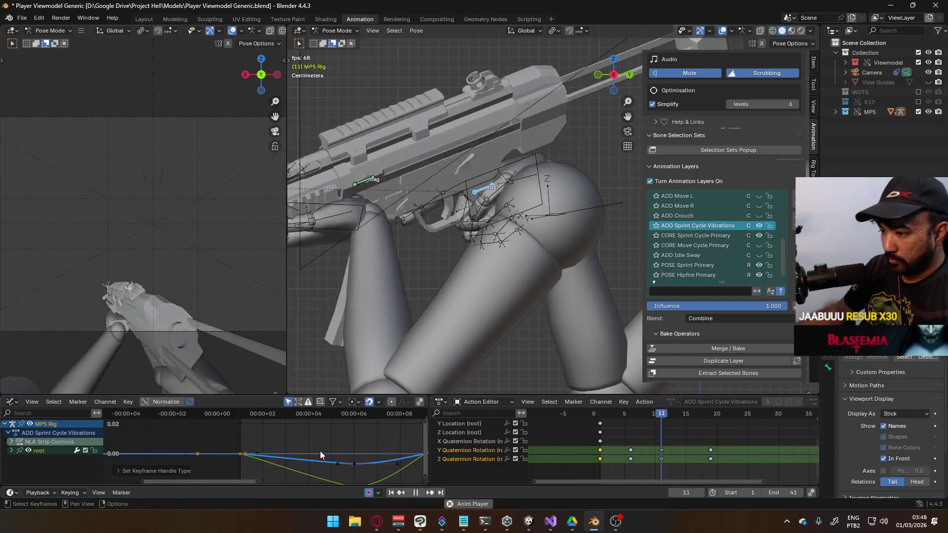
- Tilt a selected keyframe handle, then isolate the Y Quaternion Rotation curve
{"action": "key", "text": "r"}
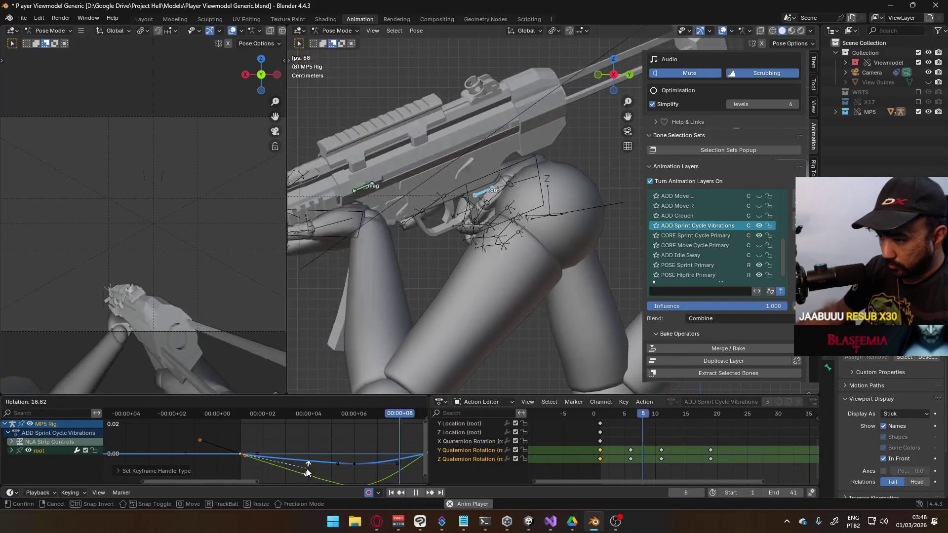
{"action": "left_click", "coordinate": [250, 466]}
{"action": "scroll", "coordinate": [250, 467], "scroll_direction": "up", "scroll_amount": 2}
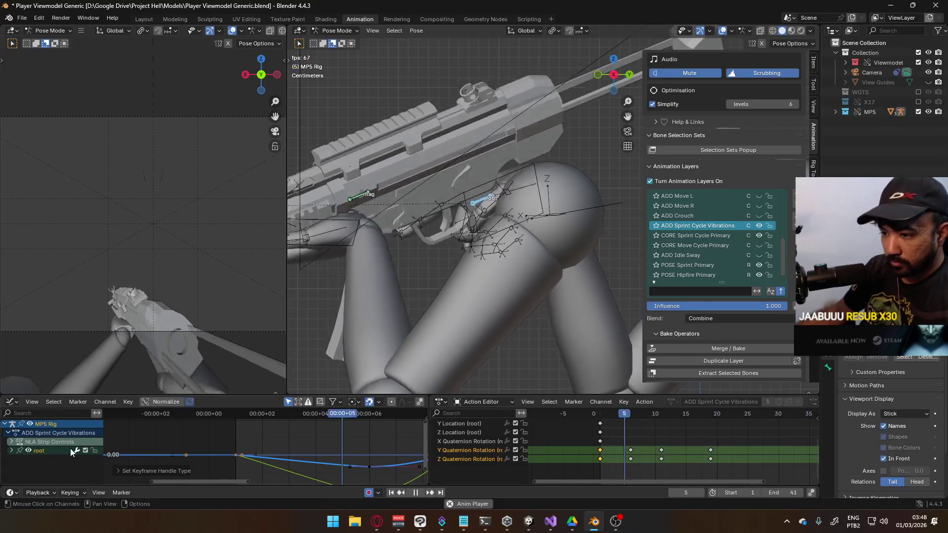
{"action": "key", "text": "ctrl+KP_Add"}
{"action": "scroll", "coordinate": [75, 457], "scroll_direction": "down", "scroll_amount": 2}
{"action": "left_click", "coordinate": [20, 472]}
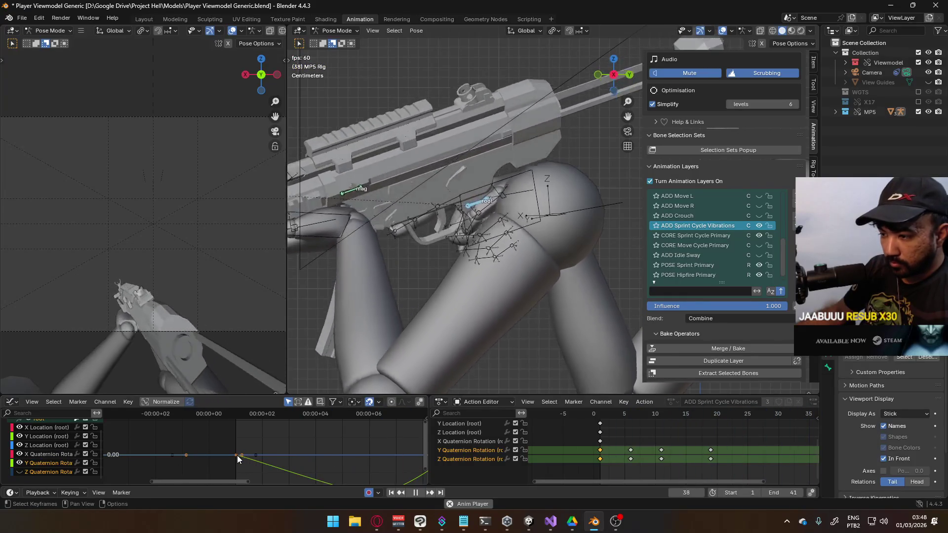
{"action": "left_click", "coordinate": [239, 455]}
{"action": "left_click", "coordinate": [20, 454]}
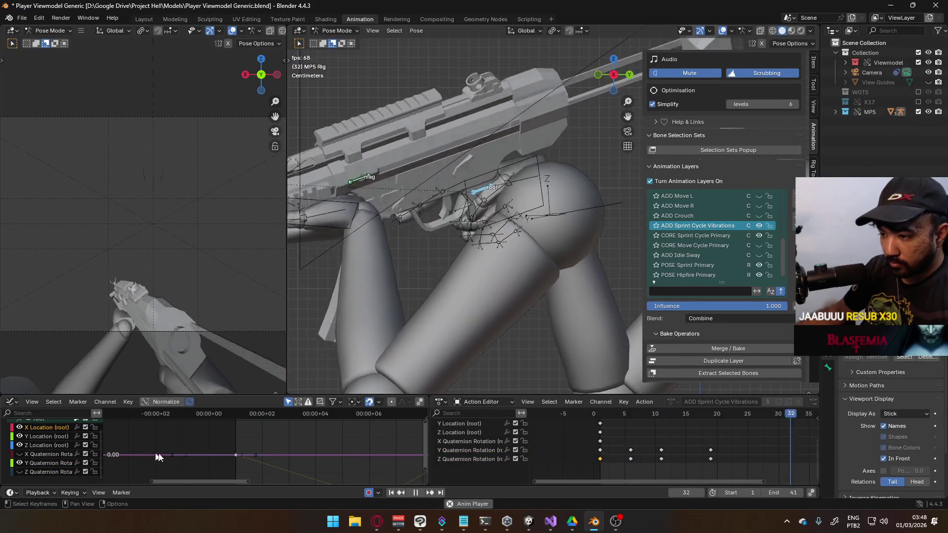
{"action": "left_click", "coordinate": [240, 455]}
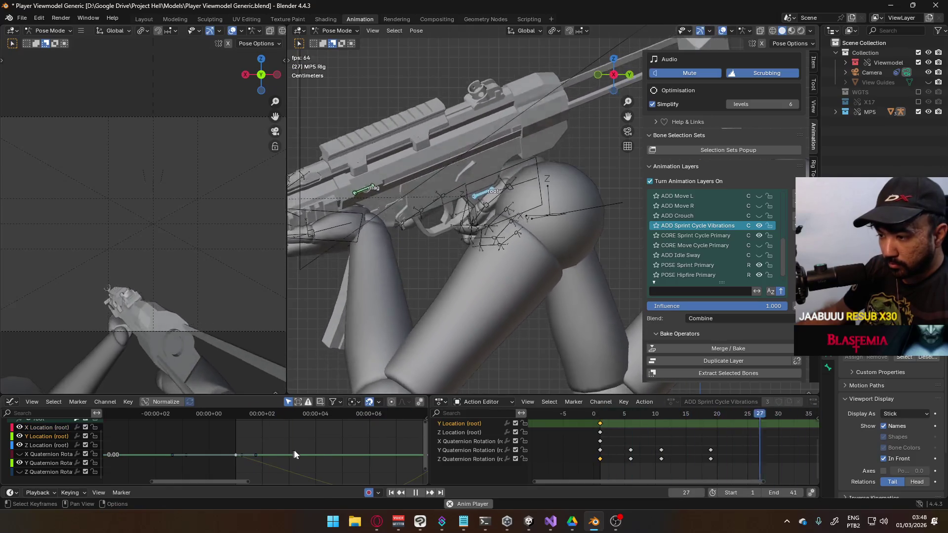
{"action": "left_click", "coordinate": [37, 464]}
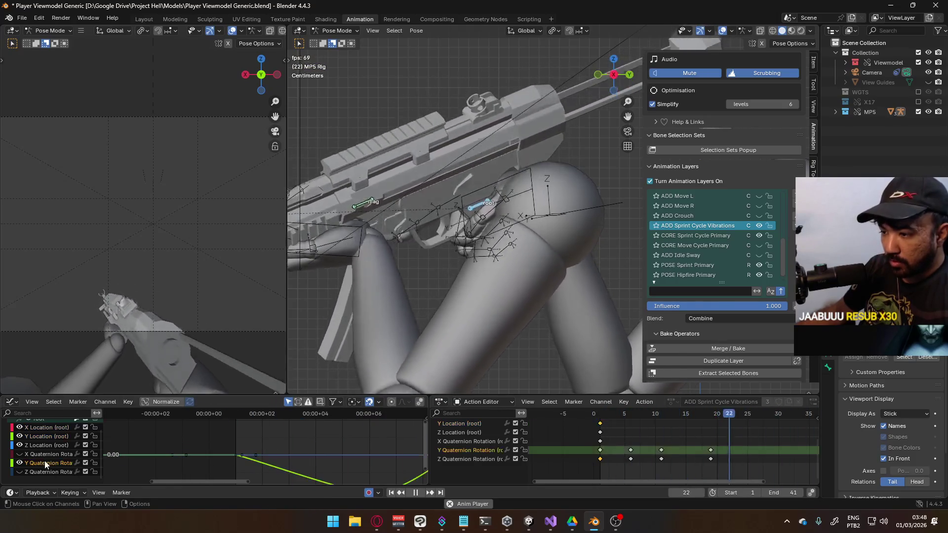
- Rotate a Y rotation handle about 14.8°, then tilt a handle on the Z curve
{"action": "key", "text": "r"}
{"action": "key", "text": "Escape"}
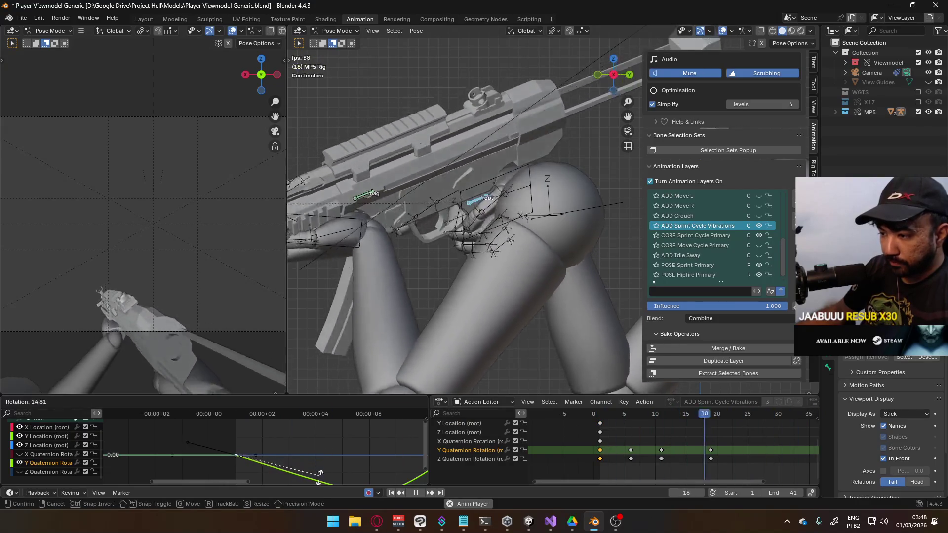
{"action": "key", "text": "r"}
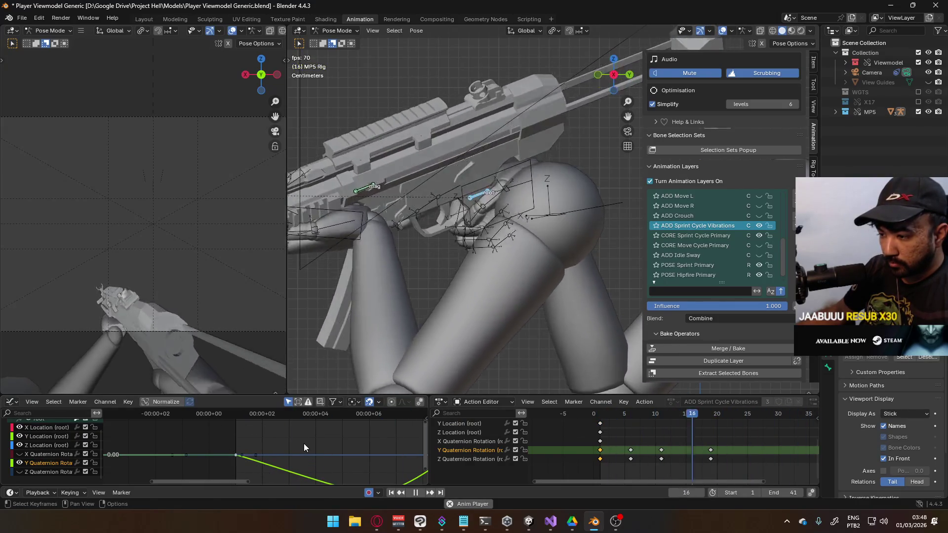
{"action": "left_click", "coordinate": [180, 475]}
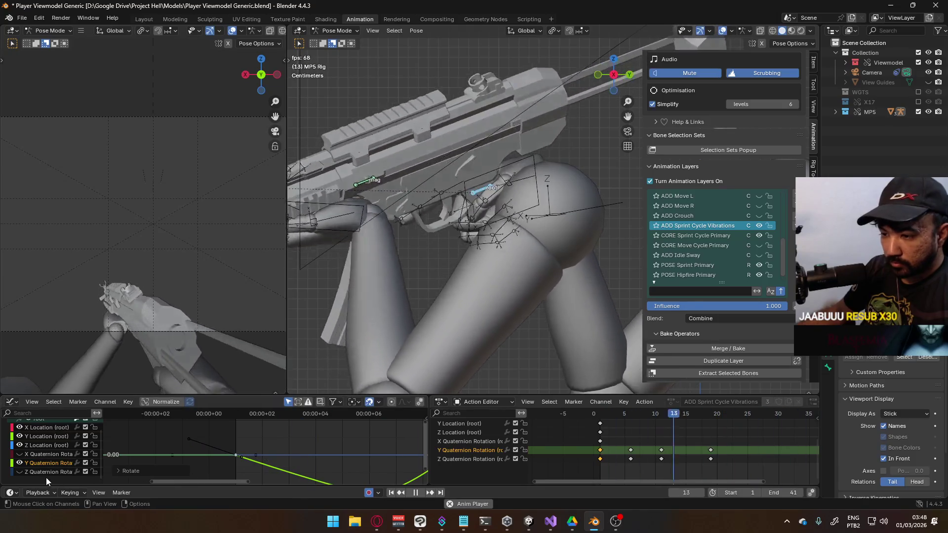
{"action": "left_click", "coordinate": [22, 471], "text": "ctrl"}
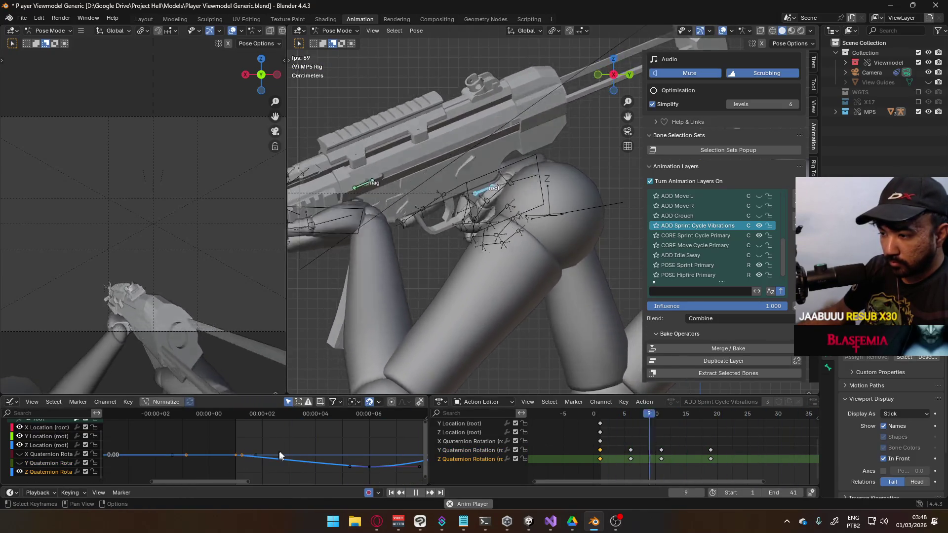
{"action": "key", "text": "r"}
{"action": "left_click", "coordinate": [382, 459]}
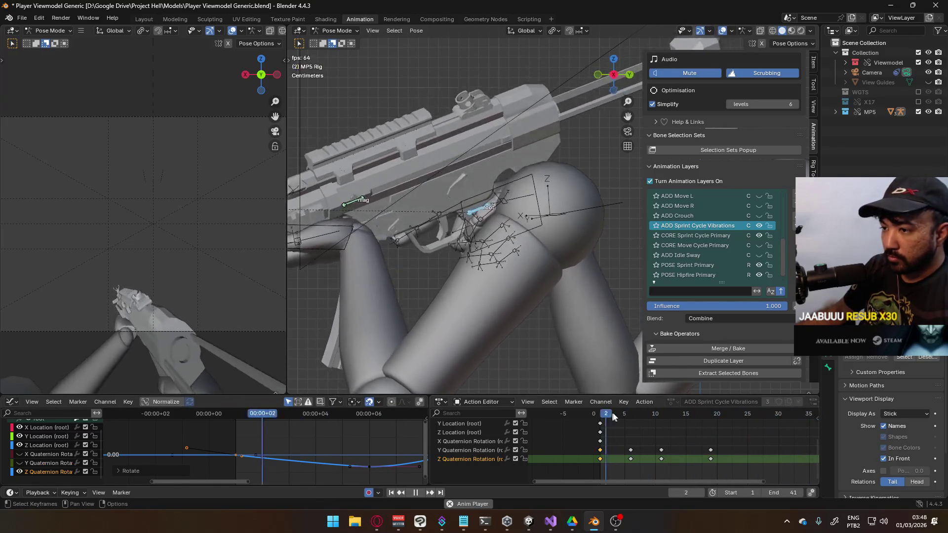
- Delete the extra Z Quaternion keys and change the remaining keys' handle type
{"action": "mouse_move", "coordinate": [597, 414]}
{"action": "left_mouse_down"}
{"action": "mouse_move", "coordinate": [790, 402]}
{"action": "mouse_move", "coordinate": [746, 409]}
{"action": "left_mouse_up"}
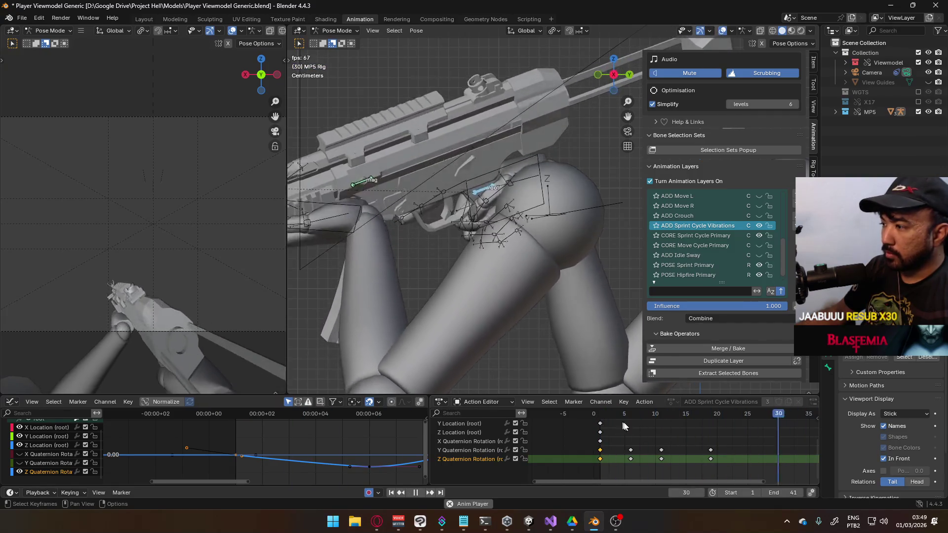
{"action": "scroll", "coordinate": [679, 437], "scroll_direction": "down", "scroll_amount": 5}
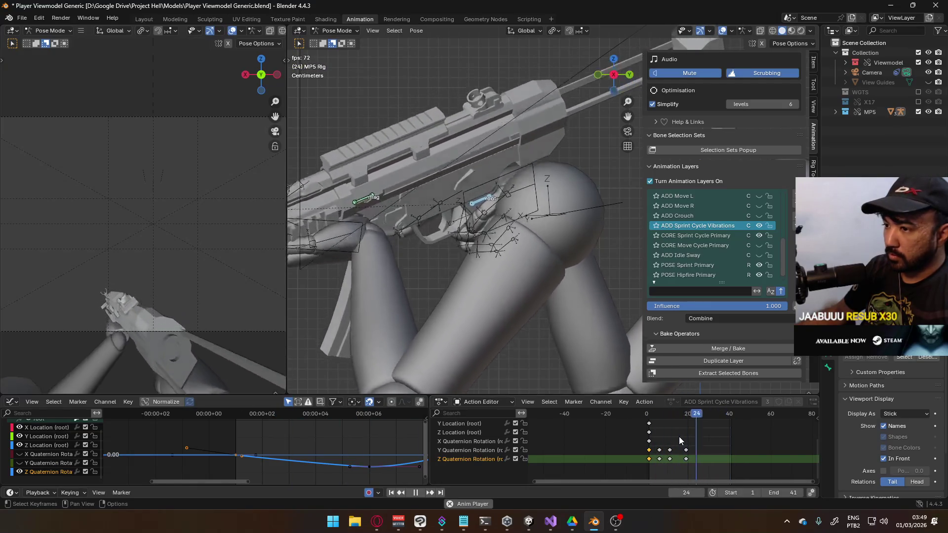
{"action": "key", "text": "space"}
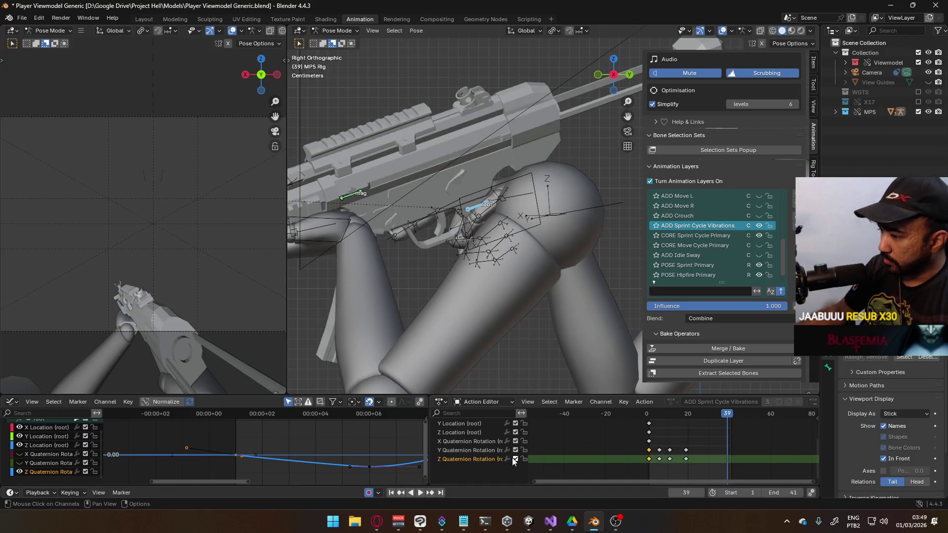
{"action": "left_click_drag", "start_coordinate": [619, 458], "coordinate": [619, 458]}
{"action": "key", "text": "Delete"}
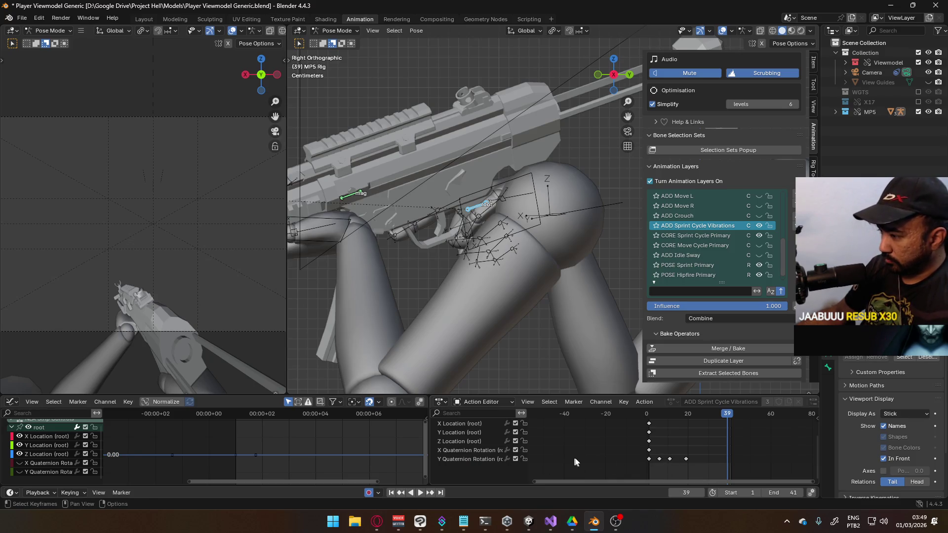
{"action": "key", "text": "ctrl+z"}
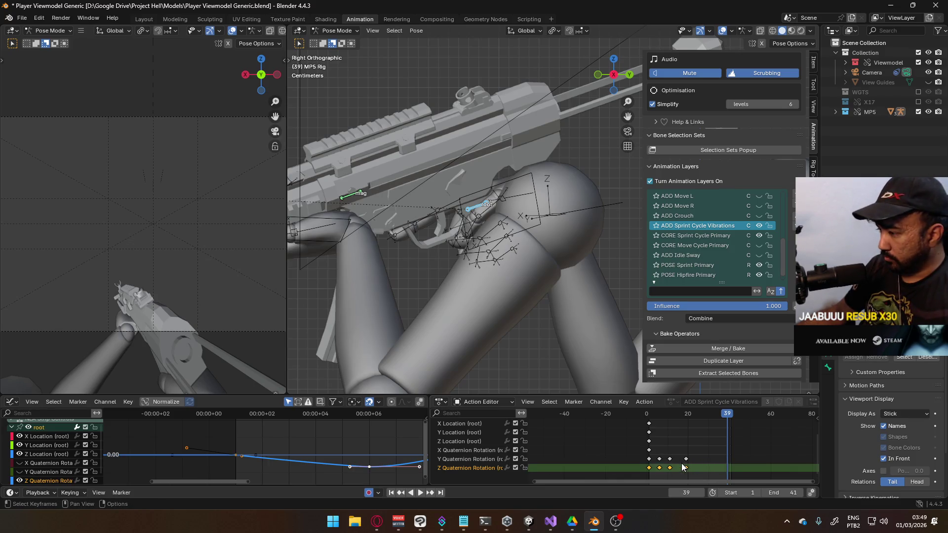
{"action": "left_click_drag", "start_coordinate": [686, 467], "coordinate": [654, 473]}
{"action": "key", "text": "Delete"}
{"action": "key", "text": "v"}
{"action": "left_click", "coordinate": [677, 460]}
- Hide CORE Sprint Cycle Primary and play from frame 1 to see the vibrations alone
{"action": "mouse_move", "coordinate": [712, 414]}
{"action": "left_mouse_down"}
{"action": "mouse_move", "coordinate": [648, 420]}
{"action": "mouse_move", "coordinate": [675, 419]}
{"action": "left_mouse_up"}
{"action": "key", "text": "Escape"}
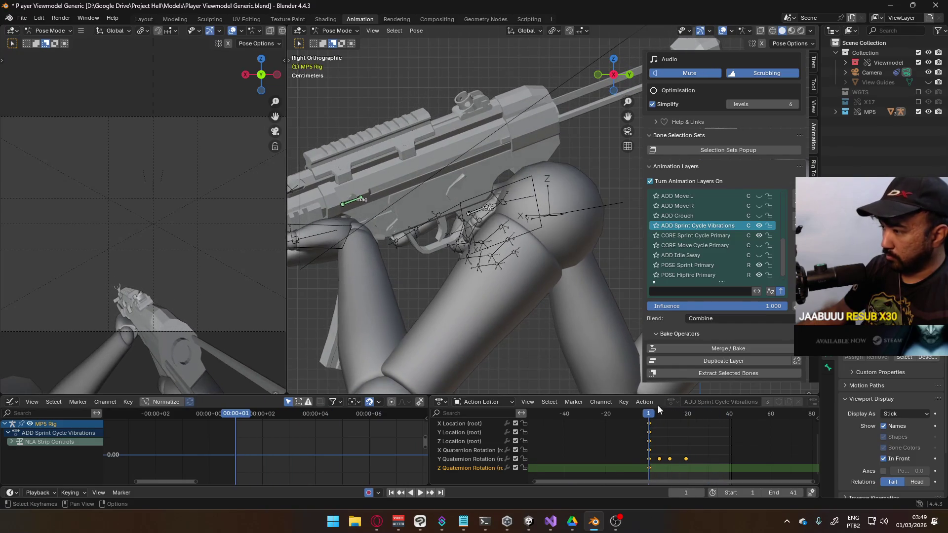
{"action": "left_click", "coordinate": [758, 236]}
{"action": "key", "text": "space"}
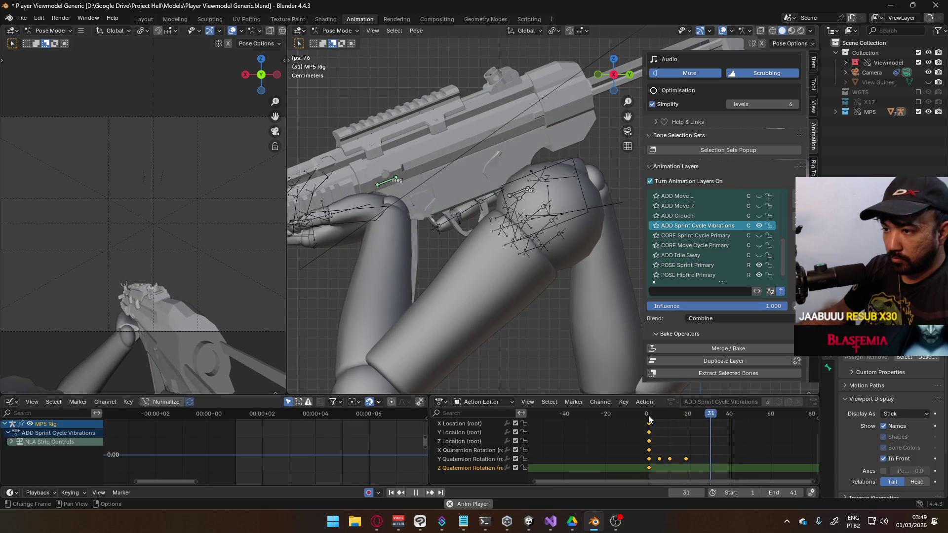
{"action": "left_click", "coordinate": [476, 462]}
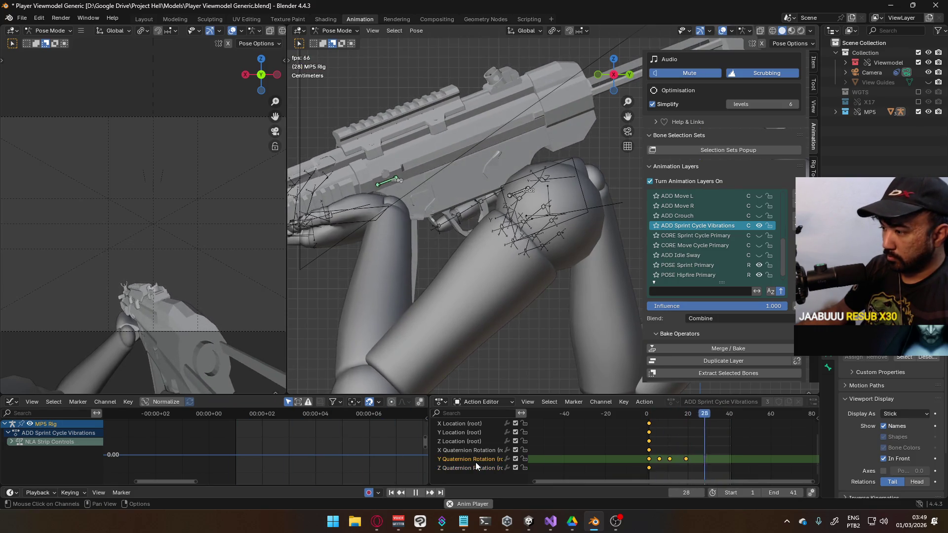
- Select the root bone, hide the X rotation curve, and frame the Y rotation wave
{"action": "left_click", "coordinate": [514, 194]}
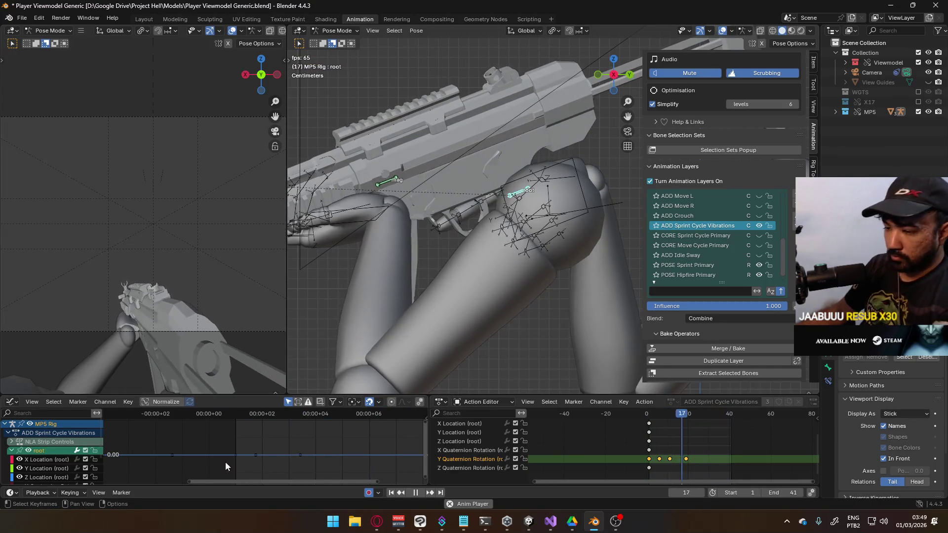
{"action": "scroll", "coordinate": [484, 450], "scroll_direction": "up", "scroll_amount": 3}
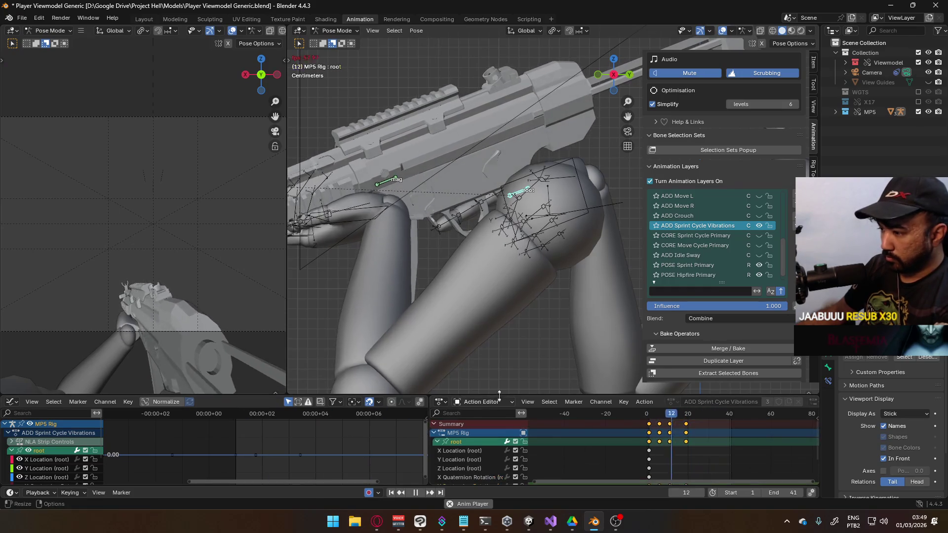
{"action": "key", "text": "Home"}
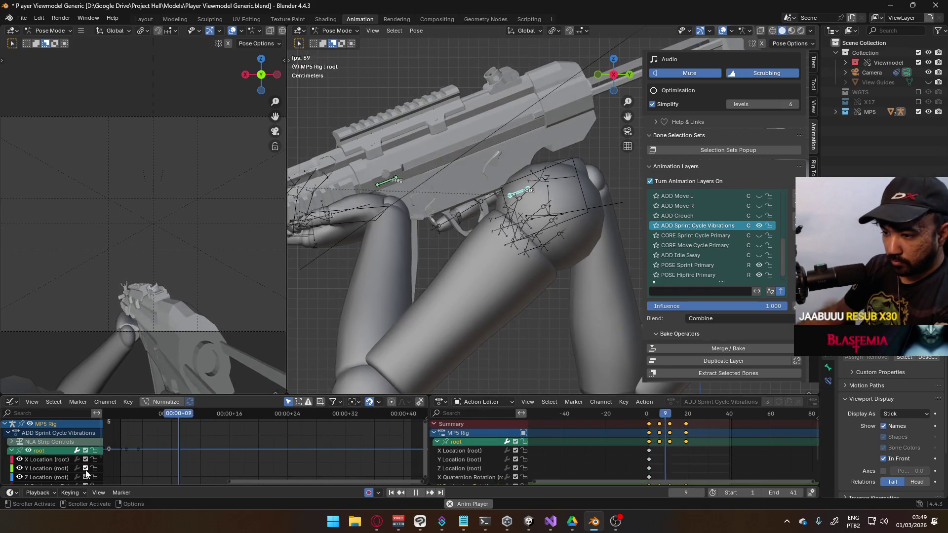
{"action": "scroll", "coordinate": [53, 471], "scroll_direction": "down", "scroll_amount": 2}
{"action": "left_click", "coordinate": [20, 466]}
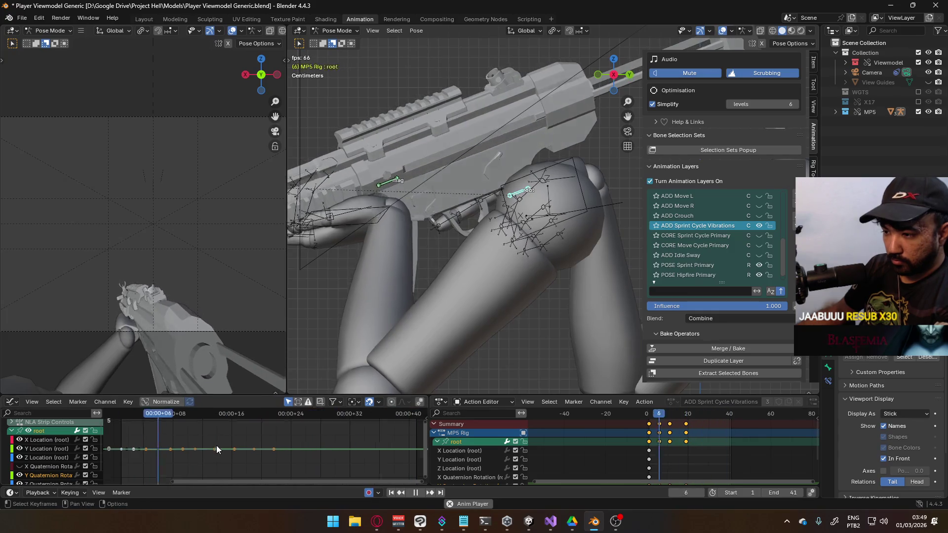
{"action": "key", "text": "Home"}
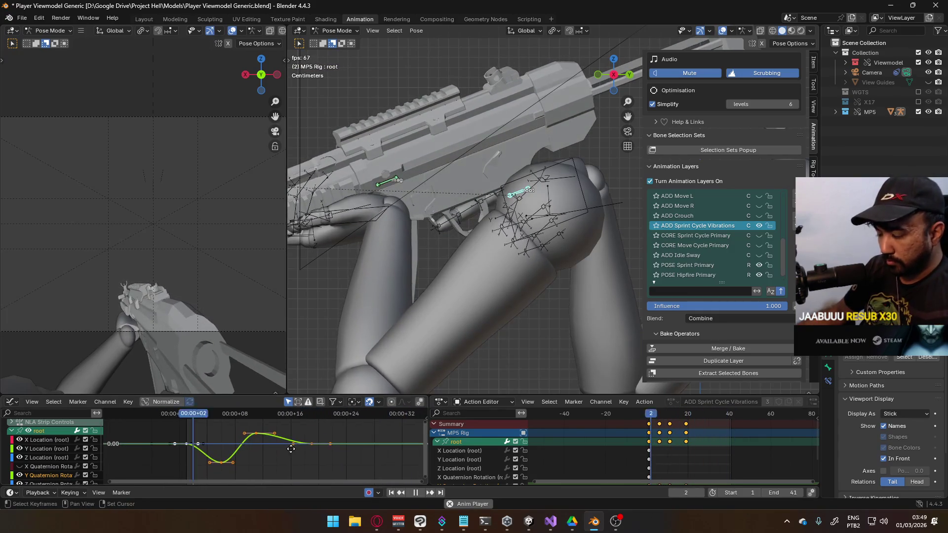
{"action": "middle_click_drag", "start_coordinate": [306, 452], "coordinate": [276, 441]}
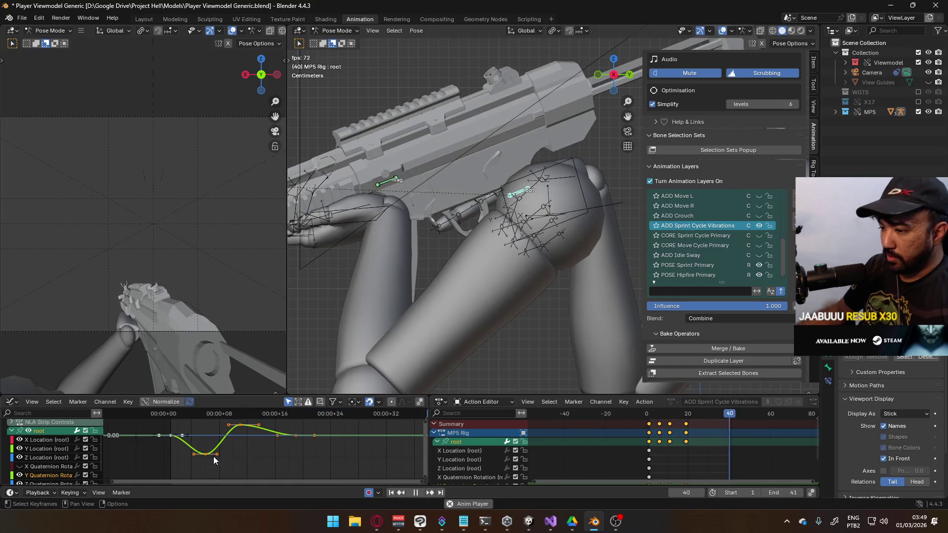
{"action": "left_click", "coordinate": [296, 435]}
{"action": "key", "text": "space"}
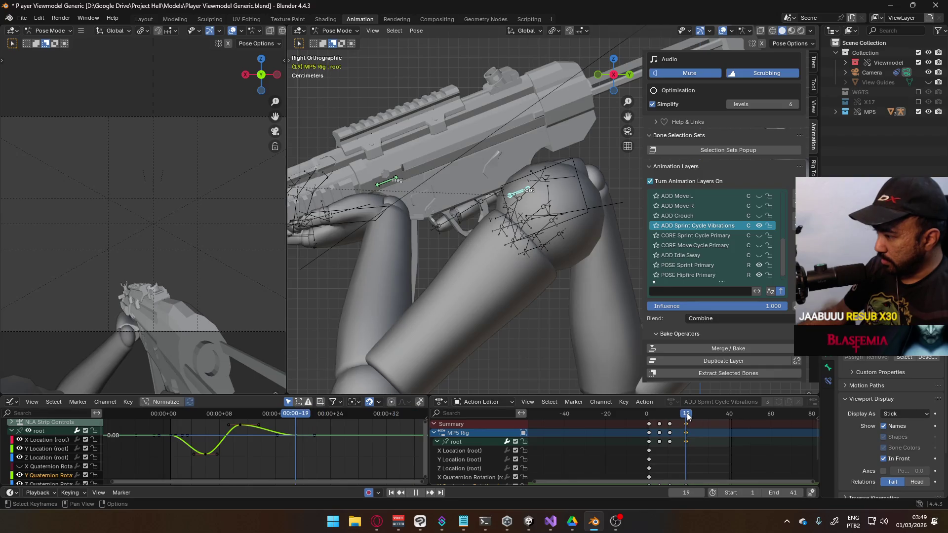
{"action": "left_click_drag", "start_coordinate": [704, 415], "coordinate": [687, 421]}
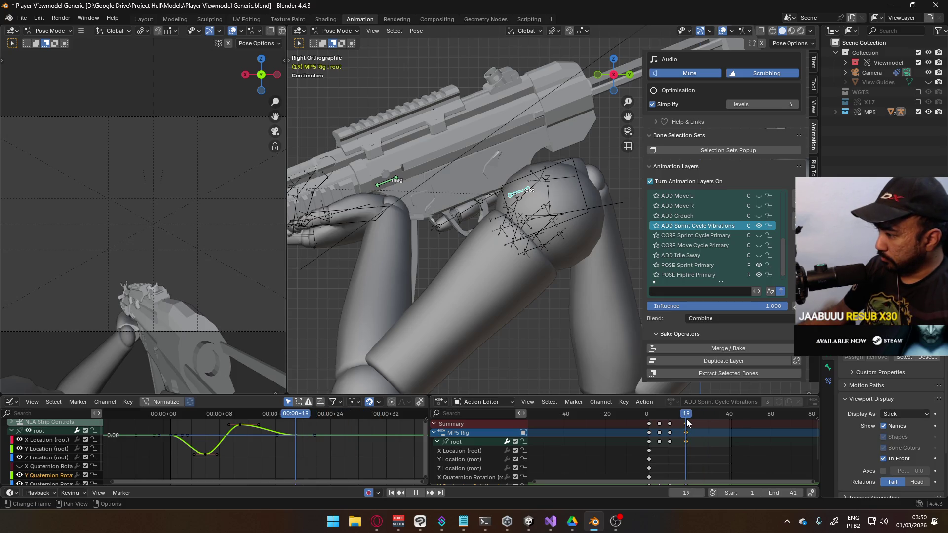
- Paste the copied keyframes at frame 23 and adjust their timing
{"action": "key", "text": "ctrl+v"}
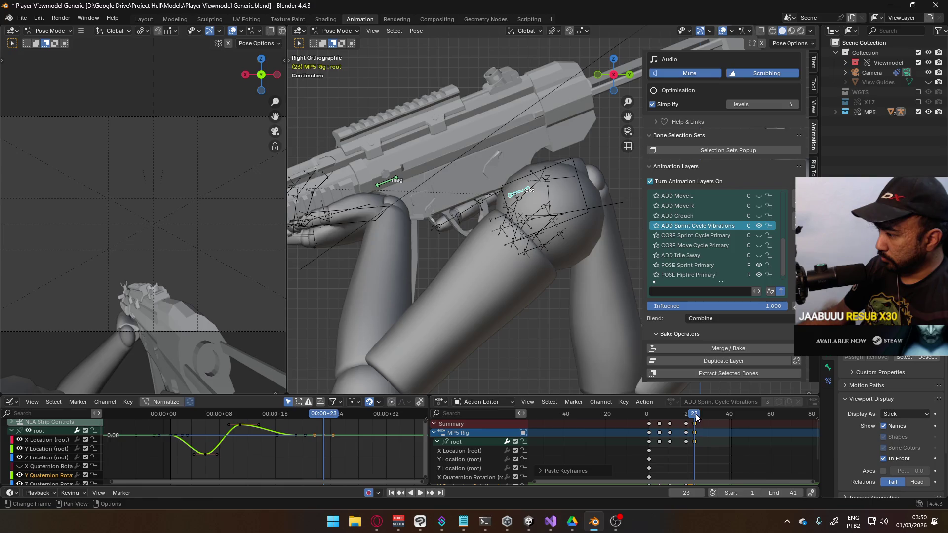
{"action": "key", "text": "g"}
{"action": "left_click", "coordinate": [691, 418]}
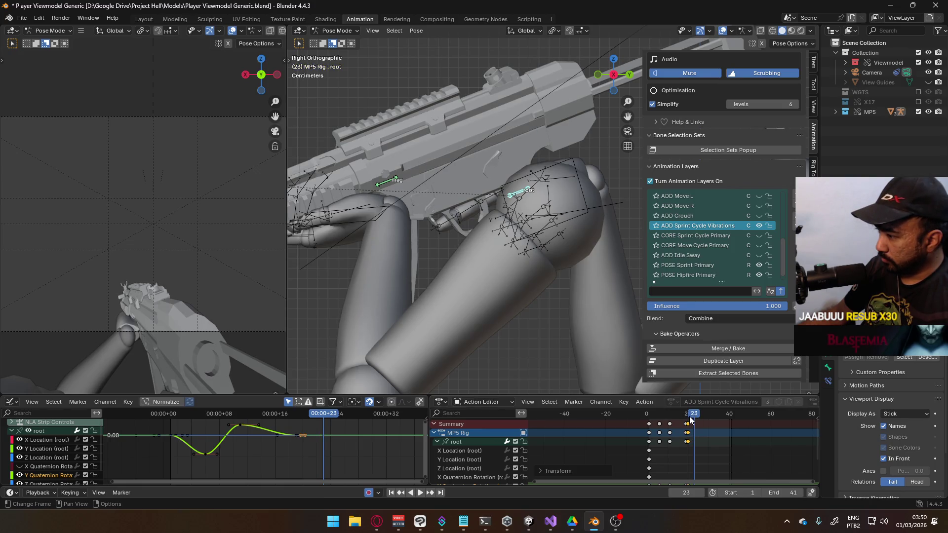
{"action": "key", "text": "g"}
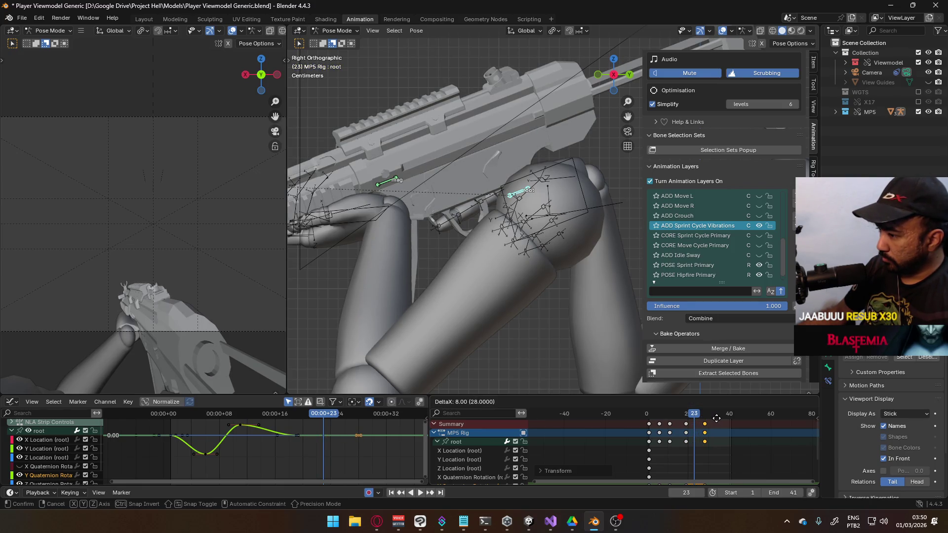
{"action": "left_click", "coordinate": [714, 418]}
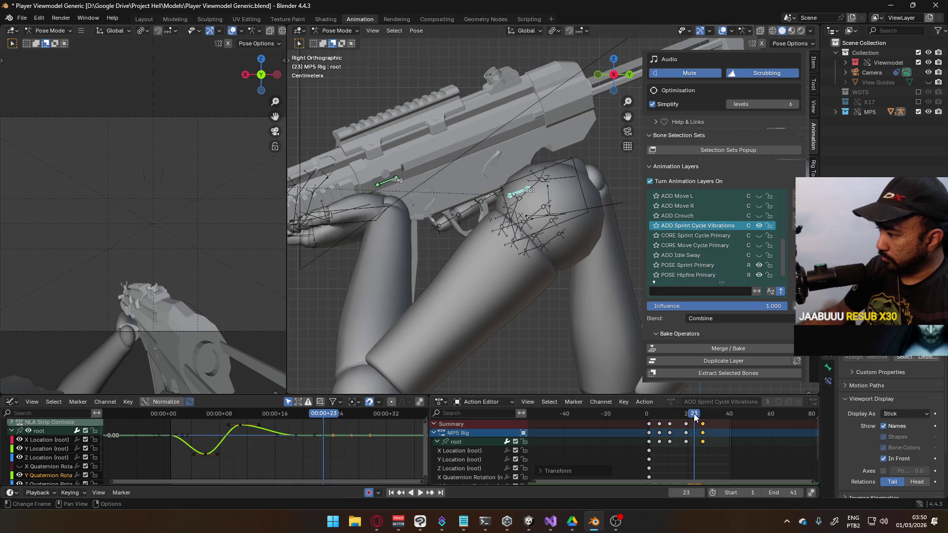
- Lower one keyframe on the Y rotation wave and scrub back to frame 6
{"action": "left_click", "coordinate": [294, 435]}
{"action": "key", "text": "g"}
{"action": "left_click", "coordinate": [333, 448]}
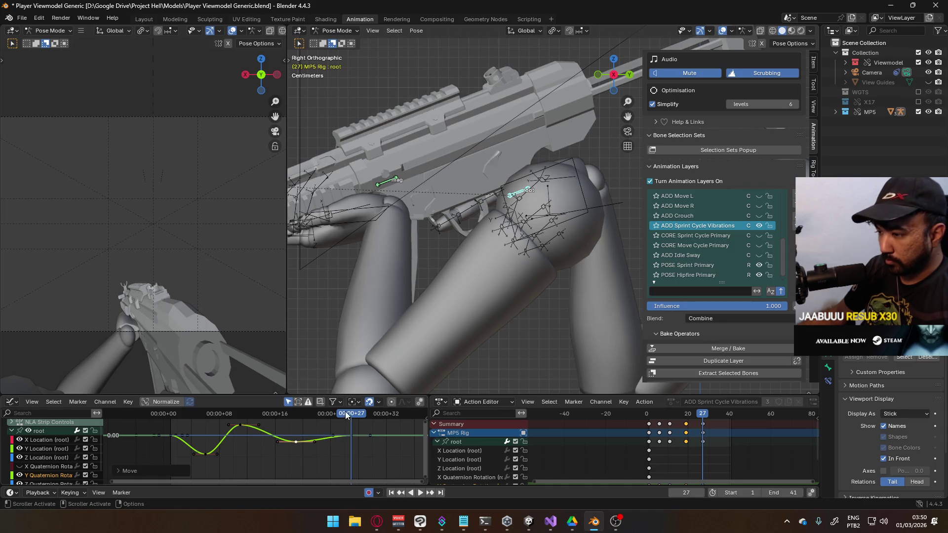
{"action": "mouse_move", "coordinate": [336, 421]}
{"action": "left_mouse_down"}
{"action": "mouse_move", "coordinate": [159, 431]}
{"action": "mouse_move", "coordinate": [328, 426]}
{"action": "mouse_move", "coordinate": [294, 428]}
{"action": "left_mouse_up"}
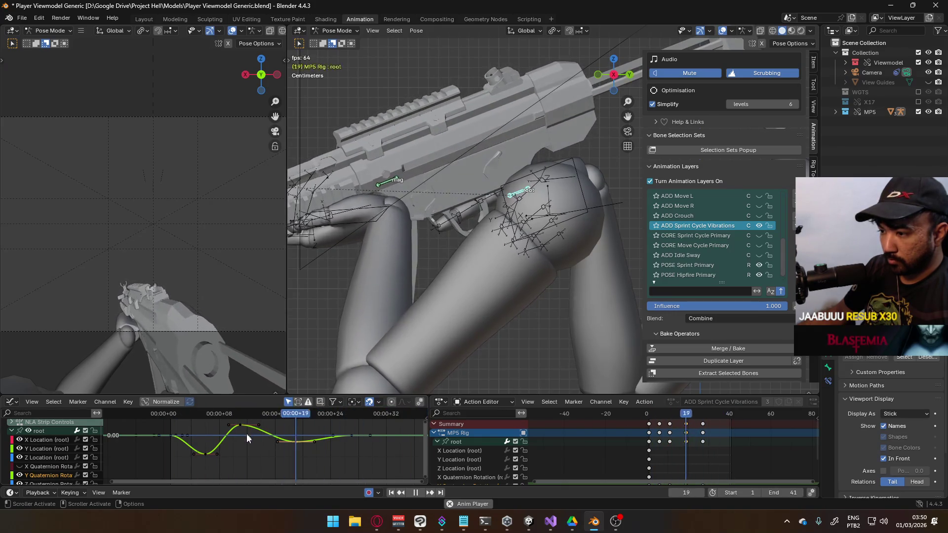
- Reposition the Y rotation wave keys, including the one near frame 20 and the peak near frame 8
{"action": "key", "text": "g"}
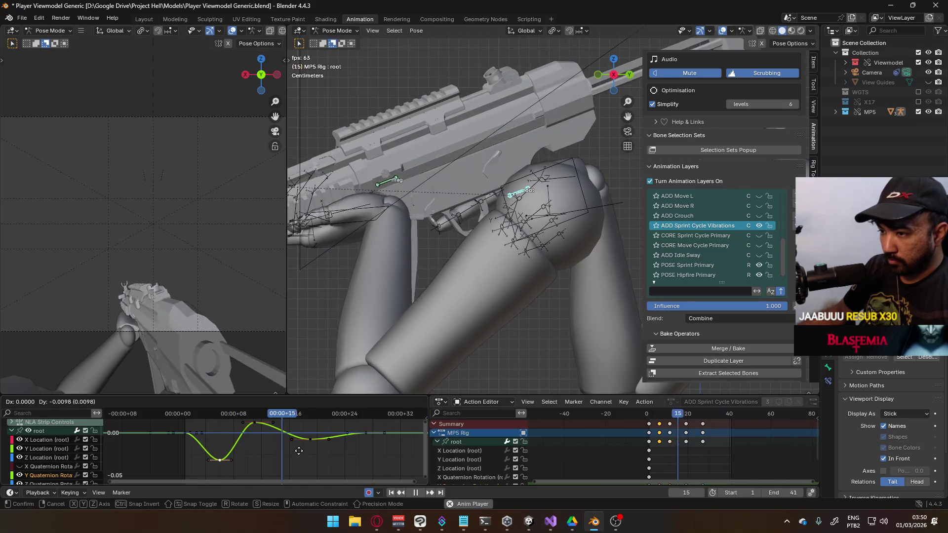
{"action": "left_click", "coordinate": [296, 445]}
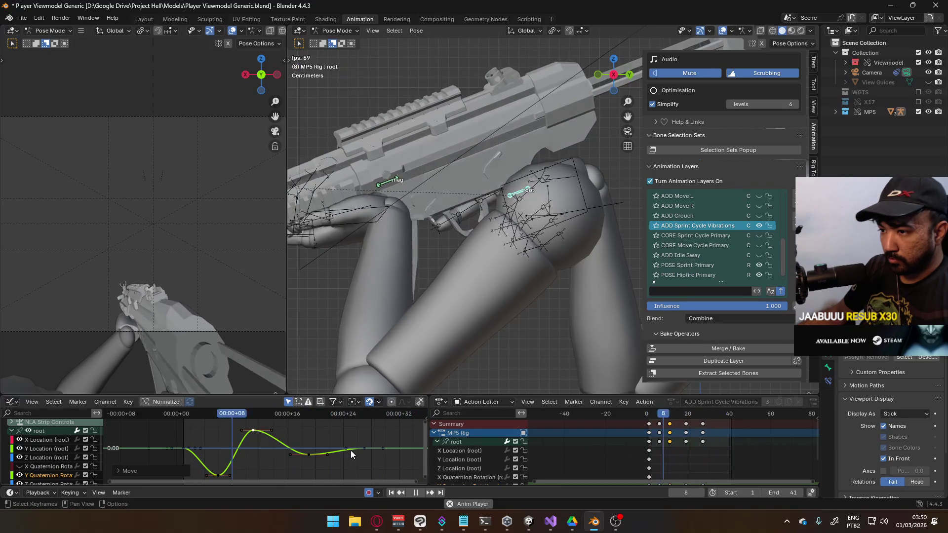
{"action": "middle_click_drag", "start_coordinate": [350, 450], "coordinate": [358, 431]}
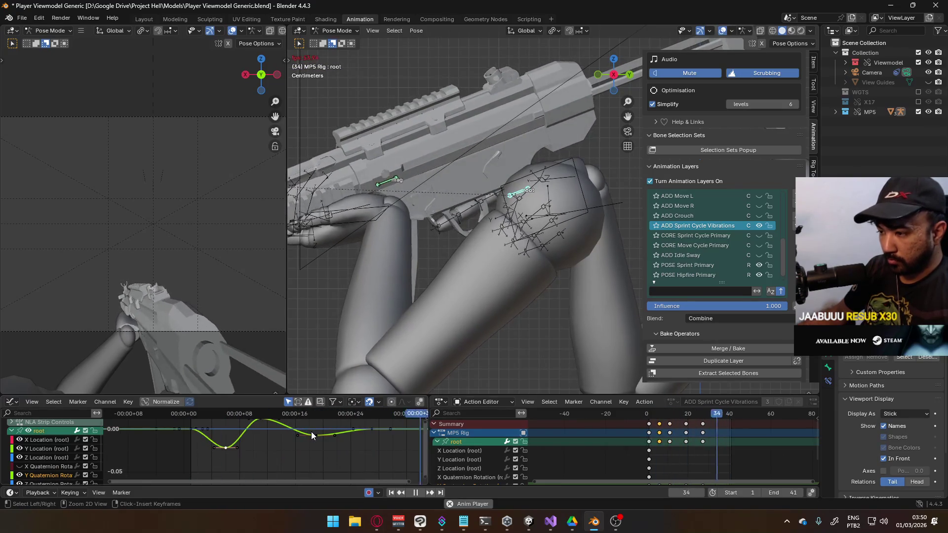
{"action": "left_click", "coordinate": [316, 438]}
{"action": "key", "text": "g"}
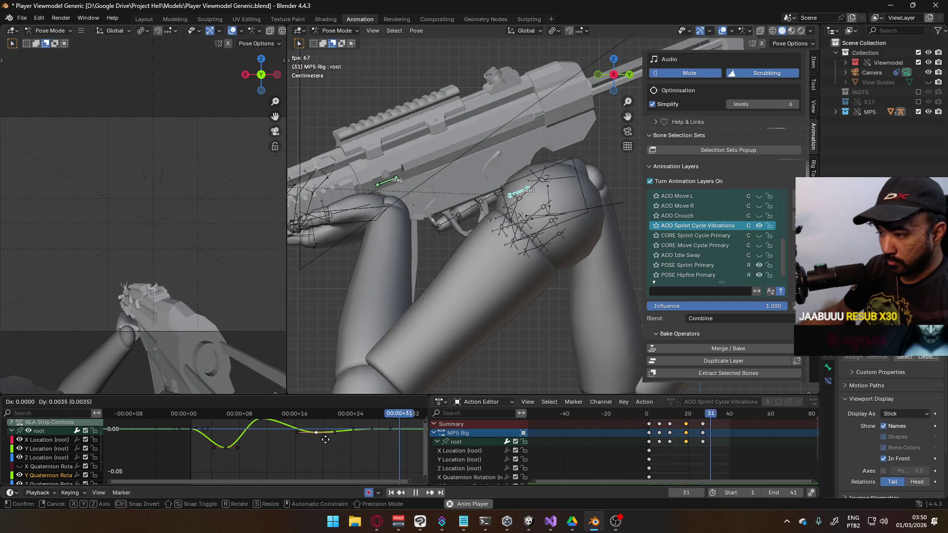
{"action": "left_click", "coordinate": [325, 440]}
{"action": "left_click", "coordinate": [262, 430]}
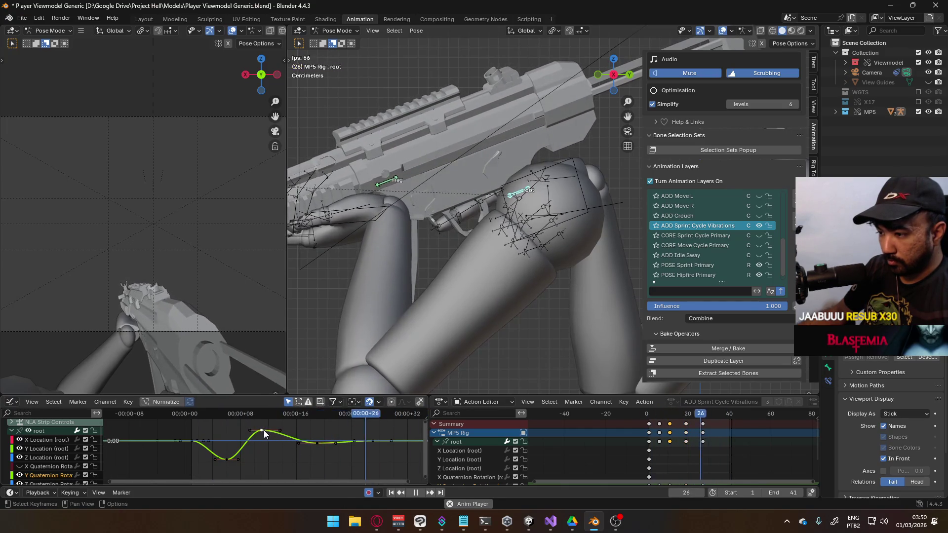
{"action": "key", "text": "g"}
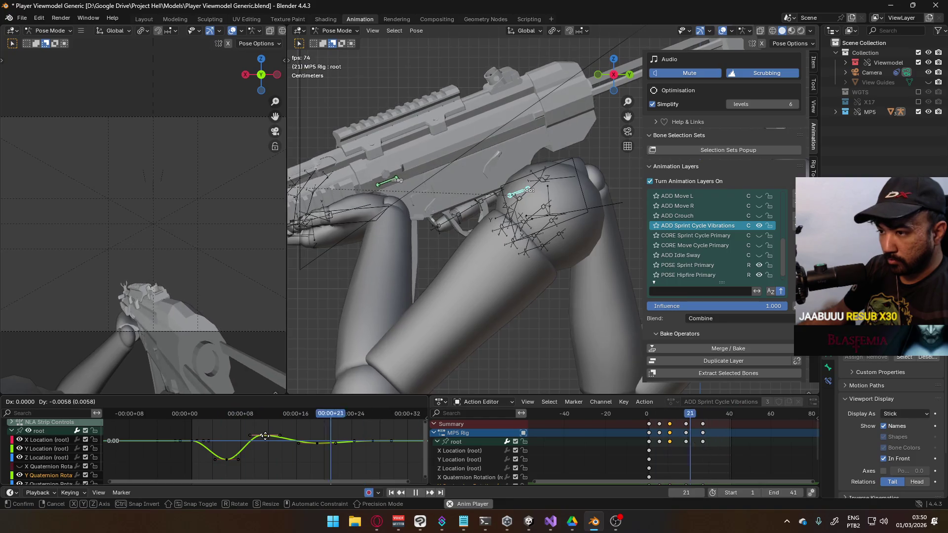
{"action": "left_click", "coordinate": [266, 436]}
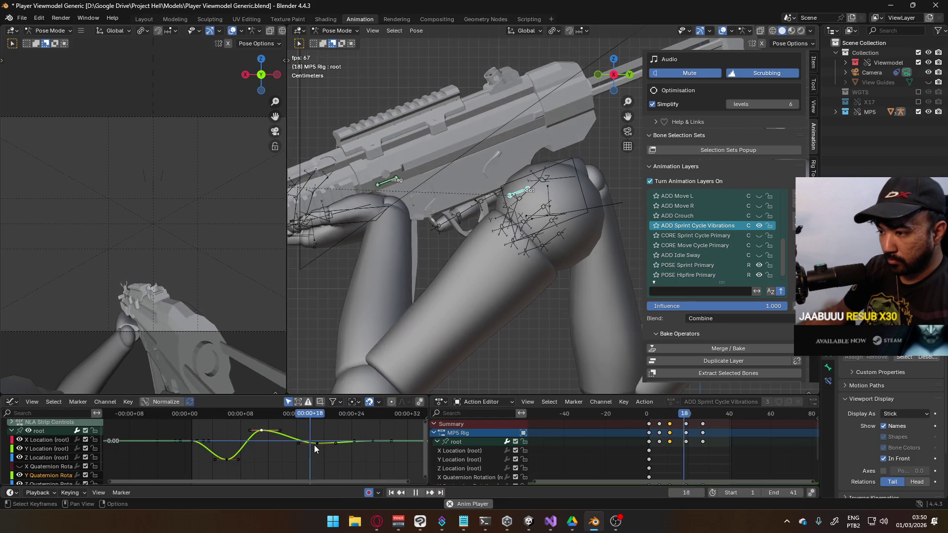
- Lower the next wave key and rotate the first key's handles to ease the wave's start
{"action": "left_click", "coordinate": [315, 444]}
{"action": "key", "text": "g"}
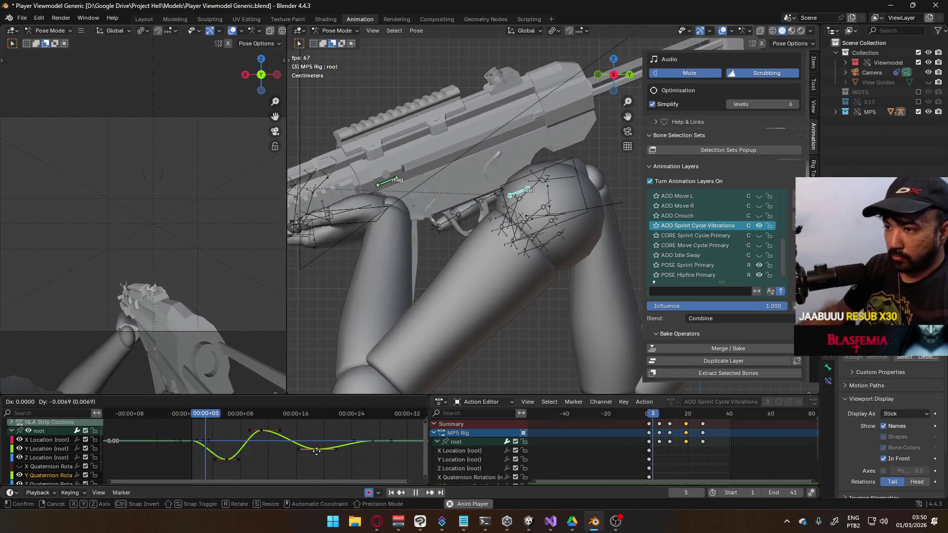
{"action": "left_click", "coordinate": [316, 451]}
{"action": "left_click", "coordinate": [193, 442]}
{"action": "key", "text": "r"}
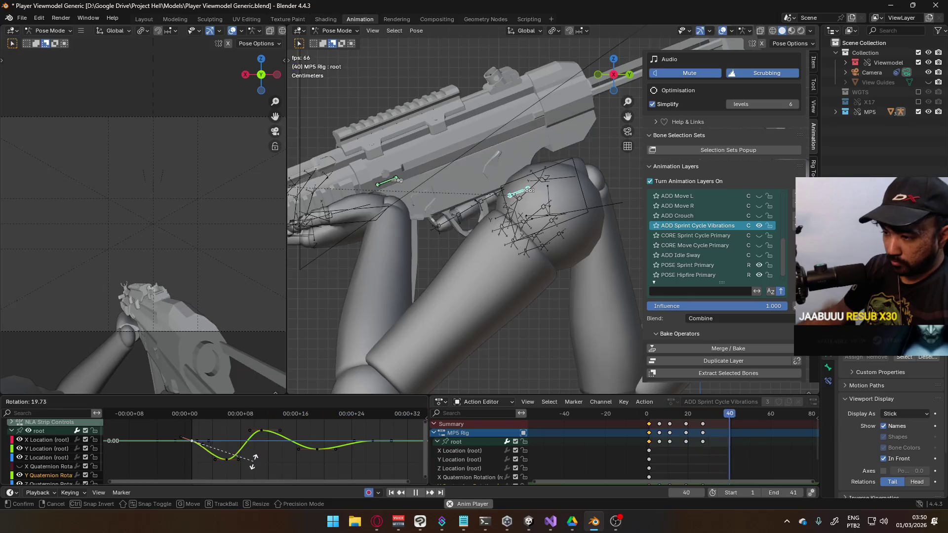
{"action": "left_click", "coordinate": [238, 471]}
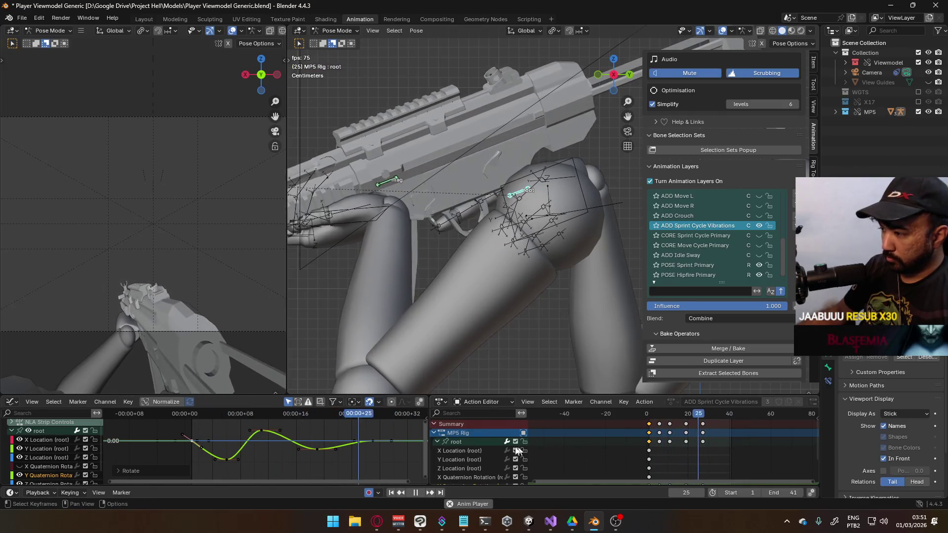
- Add a Cyclic F-modifier to the whole Y rotation curve, then clear the selection
{"action": "key", "text": "shift+e"}
{"action": "left_click", "coordinate": [318, 453]}
{"action": "key", "text": "KP_Decimal"}
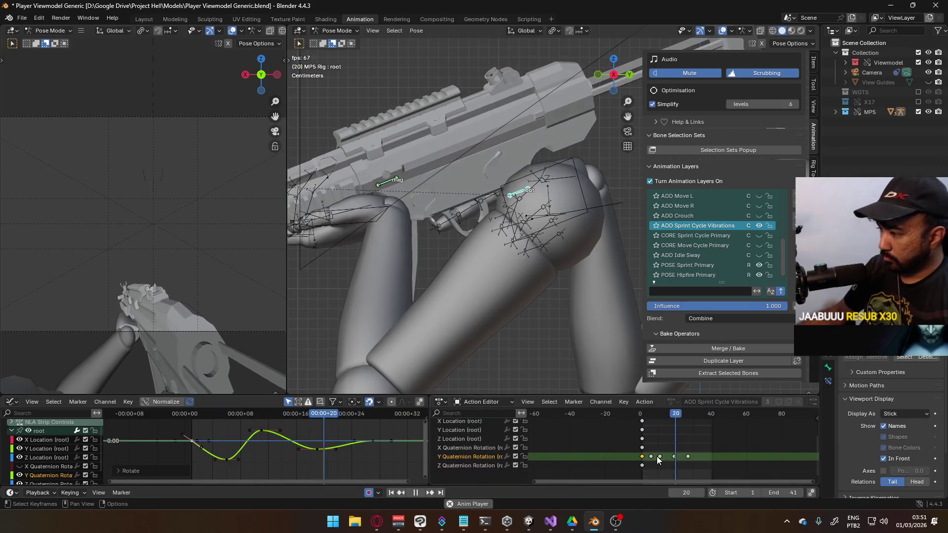
{"action": "key", "text": "a"}
{"action": "key", "text": "shift+e"}
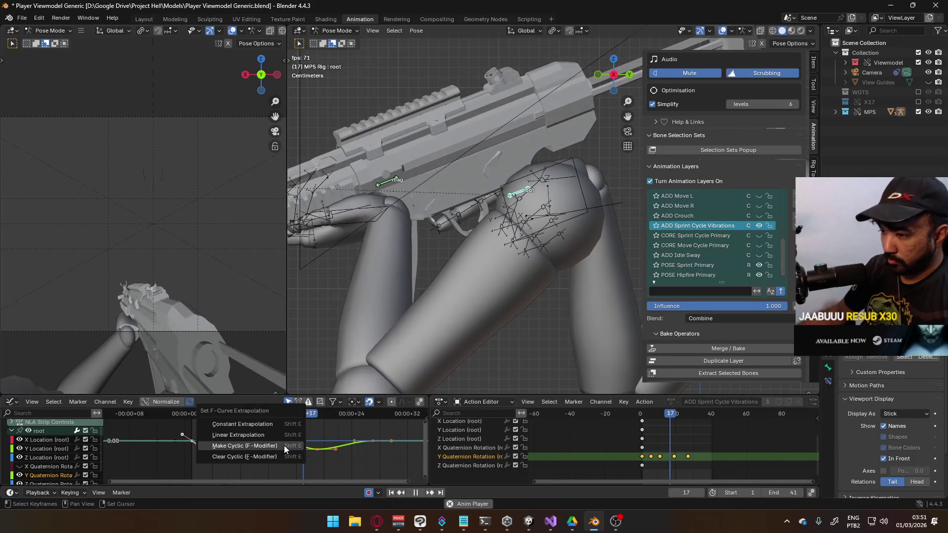
{"action": "left_click", "coordinate": [283, 447]}
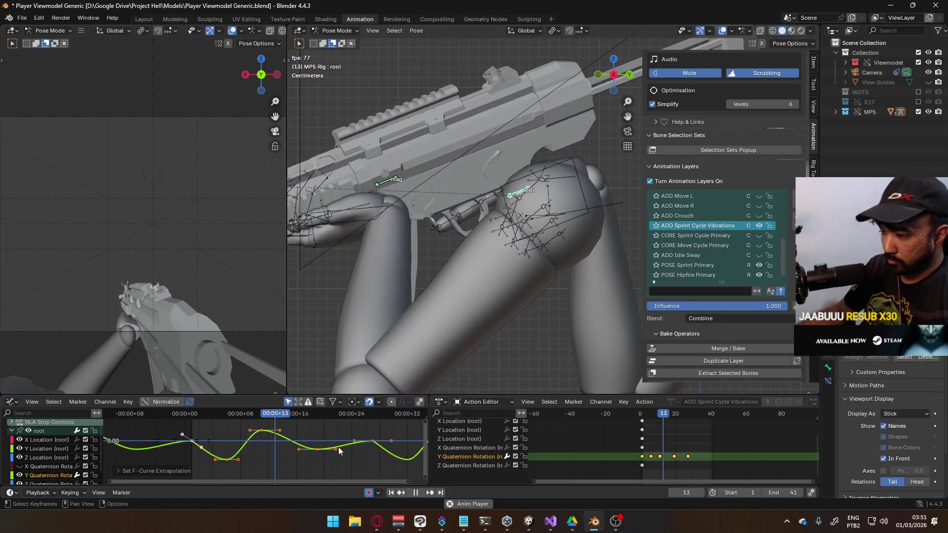
{"action": "left_click", "coordinate": [696, 457]}
{"action": "key", "text": "space"}
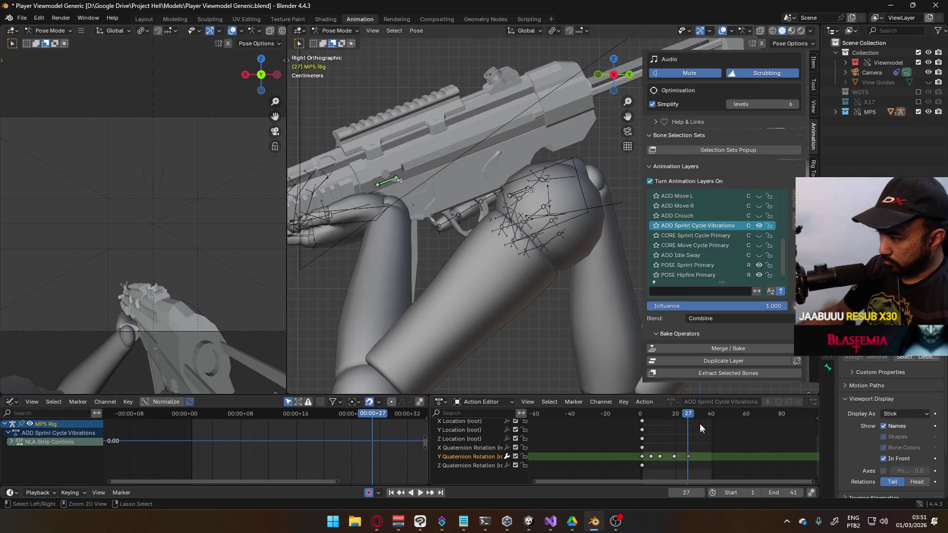
- Preview the vibration and pick the root's Z Quaternion Rotation channel at frame 1
{"action": "left_click_drag", "start_coordinate": [712, 418], "coordinate": [713, 417]}
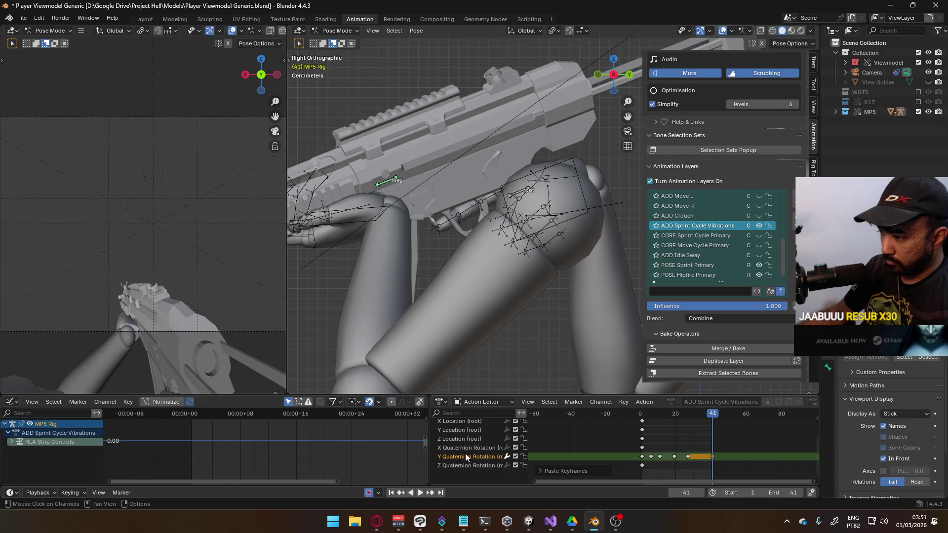
{"action": "scroll", "coordinate": [583, 449], "scroll_direction": "up", "scroll_amount": 3}
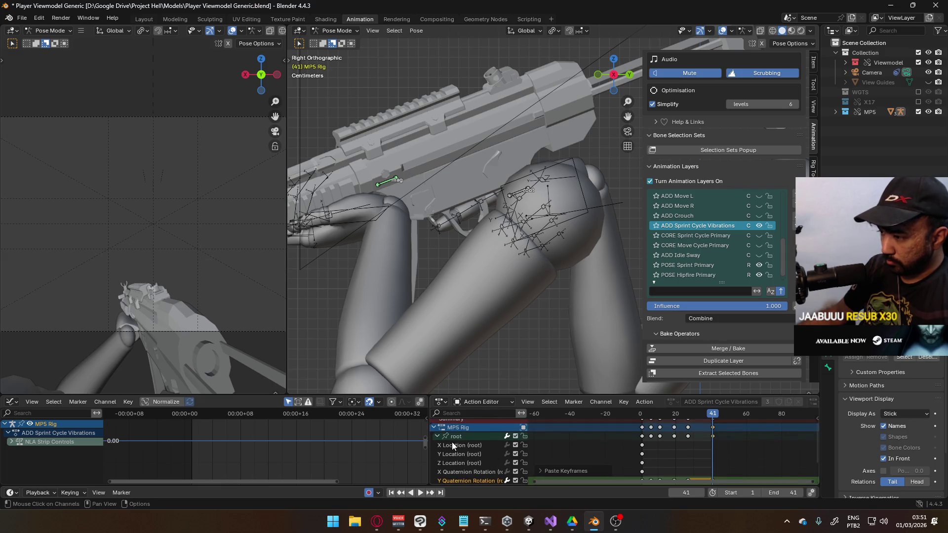
{"action": "left_click", "coordinate": [461, 435]}
{"action": "middle_click_drag", "start_coordinate": [395, 448], "coordinate": [335, 450]}
{"action": "key", "text": "space"}
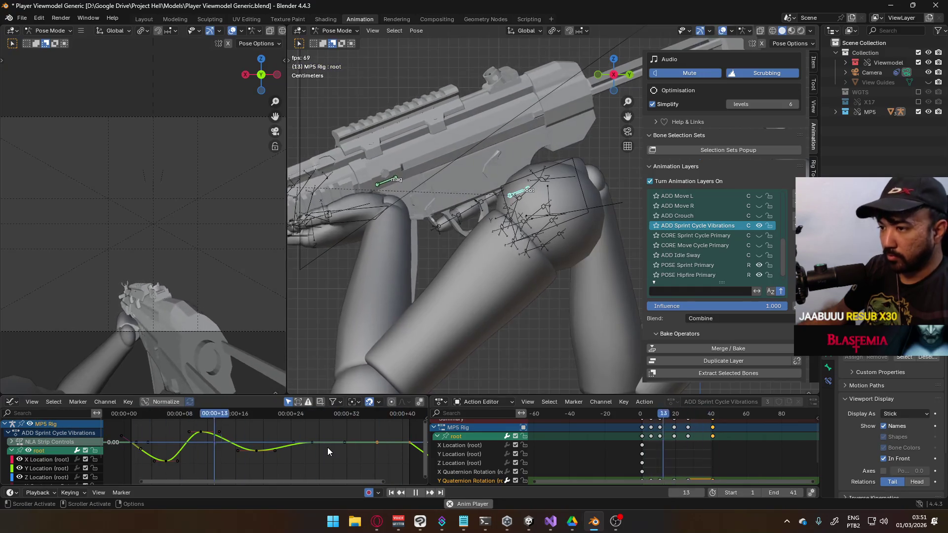
{"action": "scroll", "coordinate": [187, 437], "scroll_direction": "down", "scroll_amount": 2}
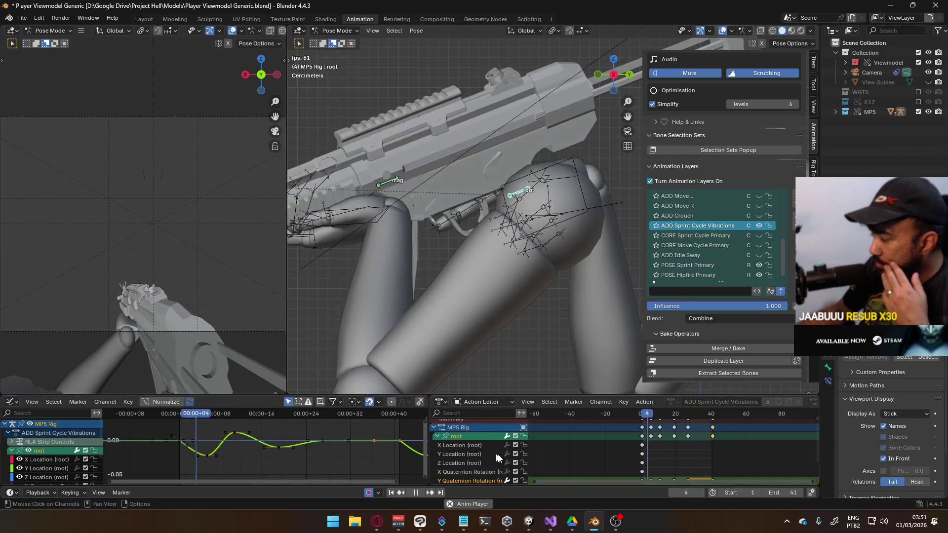
{"action": "scroll", "coordinate": [628, 468], "scroll_direction": "down", "scroll_amount": 3}
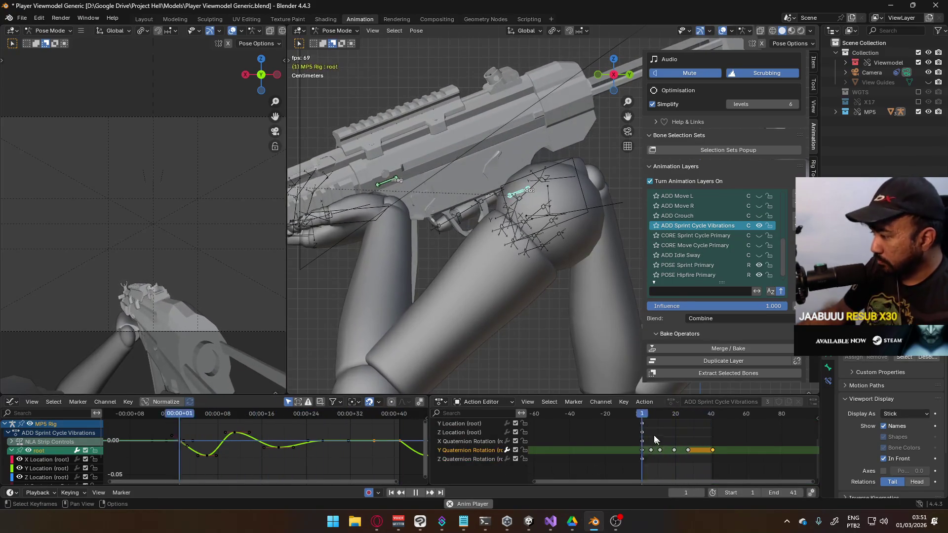
{"action": "left_click_drag", "start_coordinate": [647, 412], "coordinate": [643, 416]}
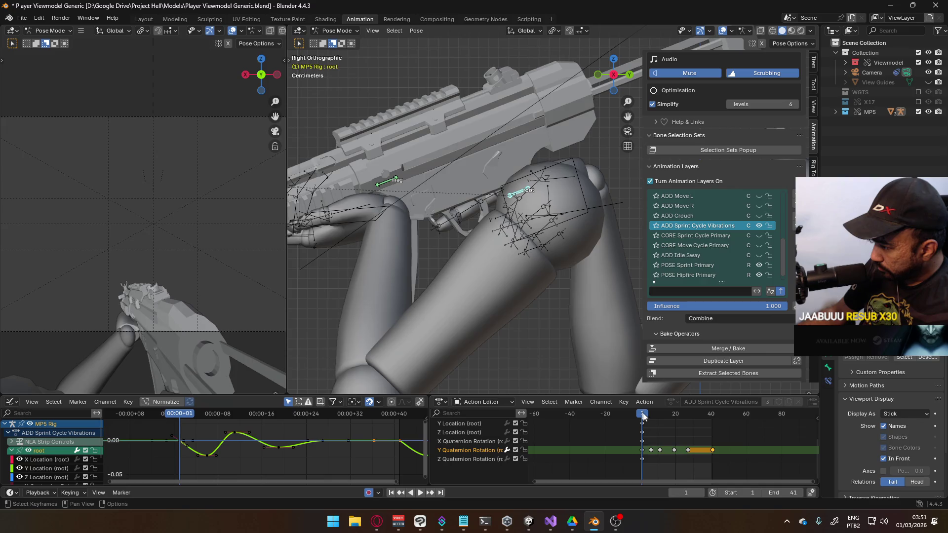
{"action": "left_click", "coordinate": [644, 459]}
{"action": "key", "text": "space"}
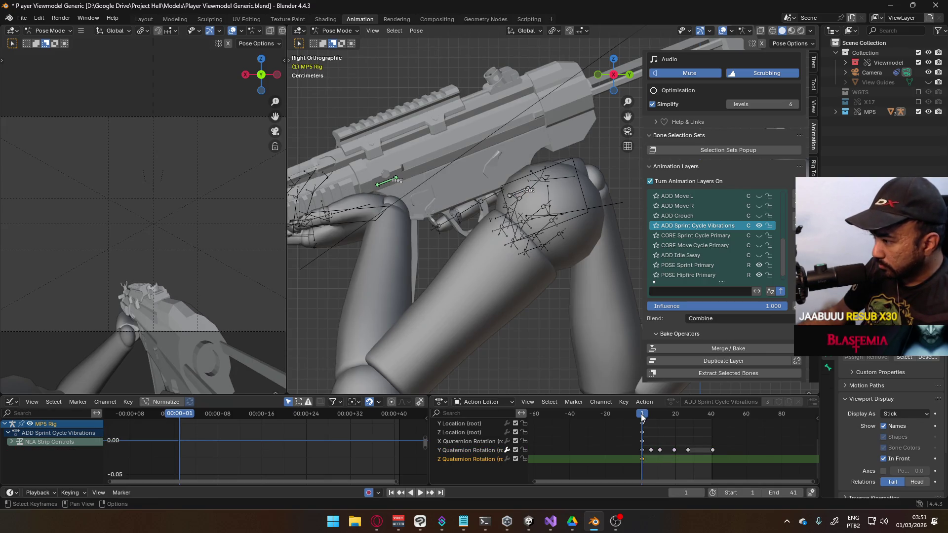
- Paste the copied wave keys onto Z Quaternion Rotation at frames 6, 12 and 19
{"action": "key", "text": "ctrl+v"}
{"action": "left_click_drag", "start_coordinate": [652, 415], "coordinate": [661, 415]}
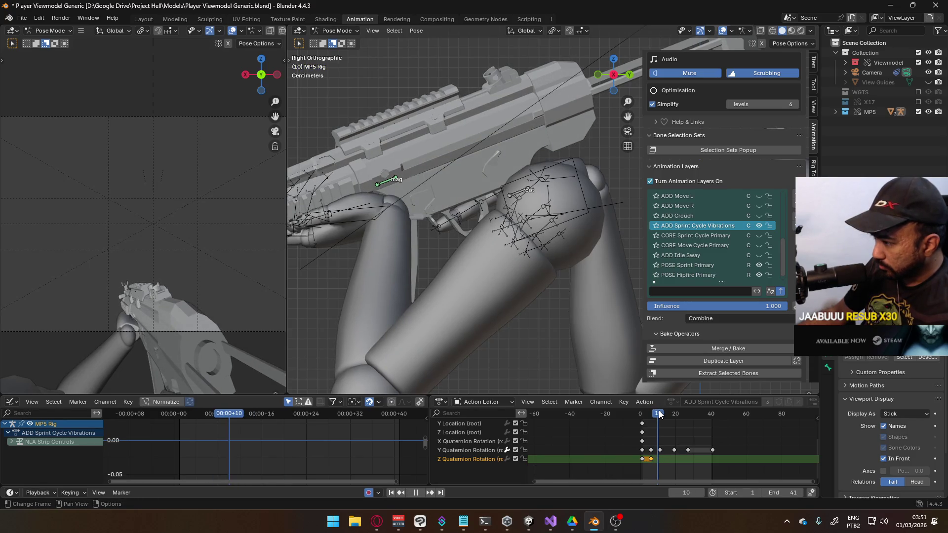
{"action": "left_click_drag", "start_coordinate": [661, 414], "coordinate": [687, 415]}
{"action": "key", "text": "ctrl+v"}
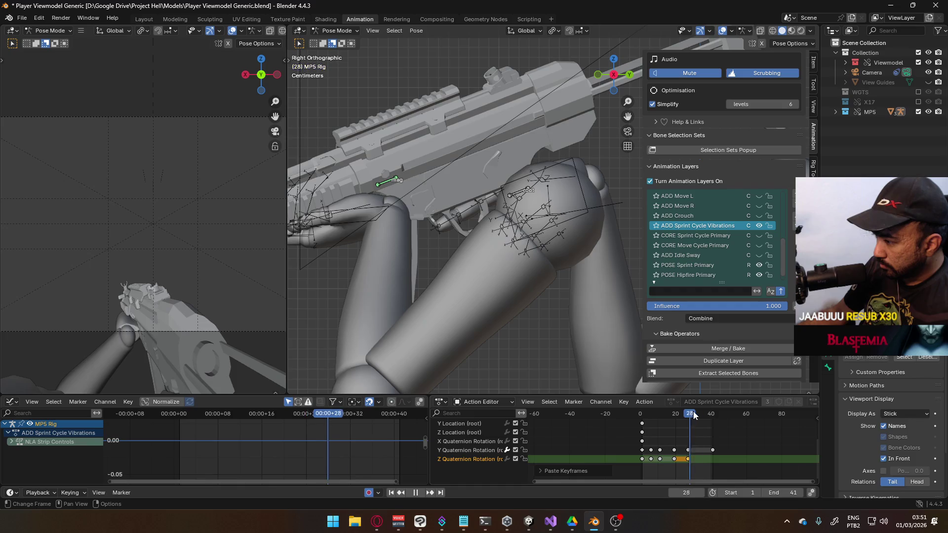
{"action": "left_click_drag", "start_coordinate": [687, 417], "coordinate": [652, 418]}
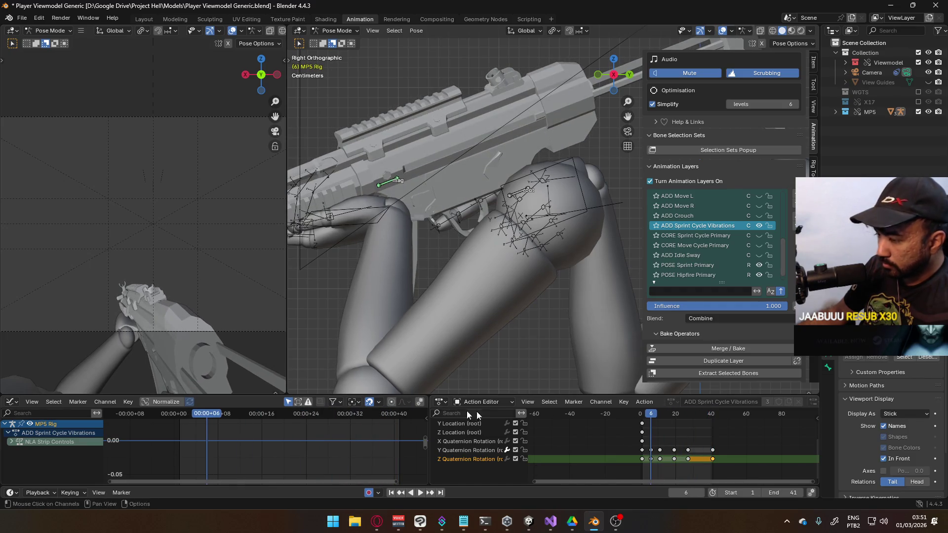
{"action": "scroll", "coordinate": [502, 441], "scroll_direction": "up", "scroll_amount": 2}
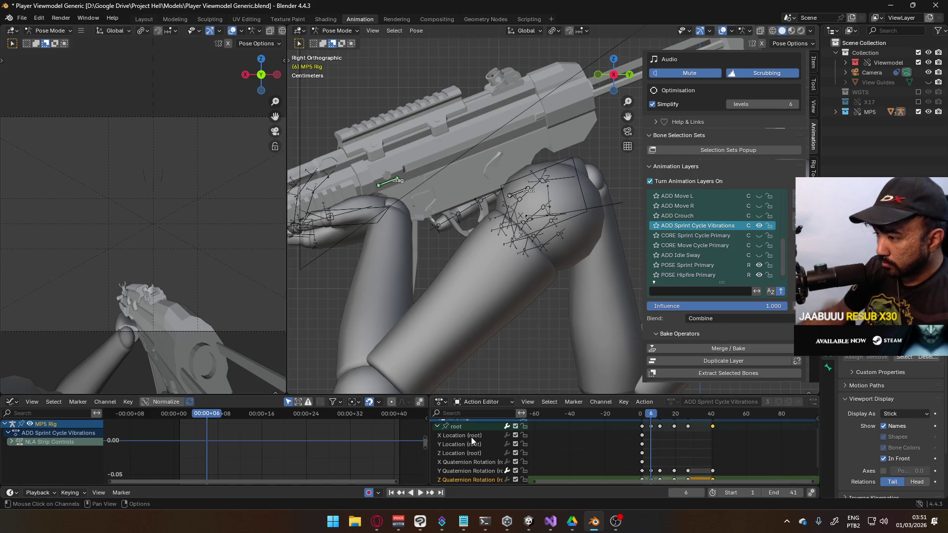
{"action": "left_click", "coordinate": [458, 426]}
- Pull the frame-6 Z rotation key downward and preview the dip
{"action": "middle_click_drag", "start_coordinate": [63, 461], "coordinate": [70, 425]}
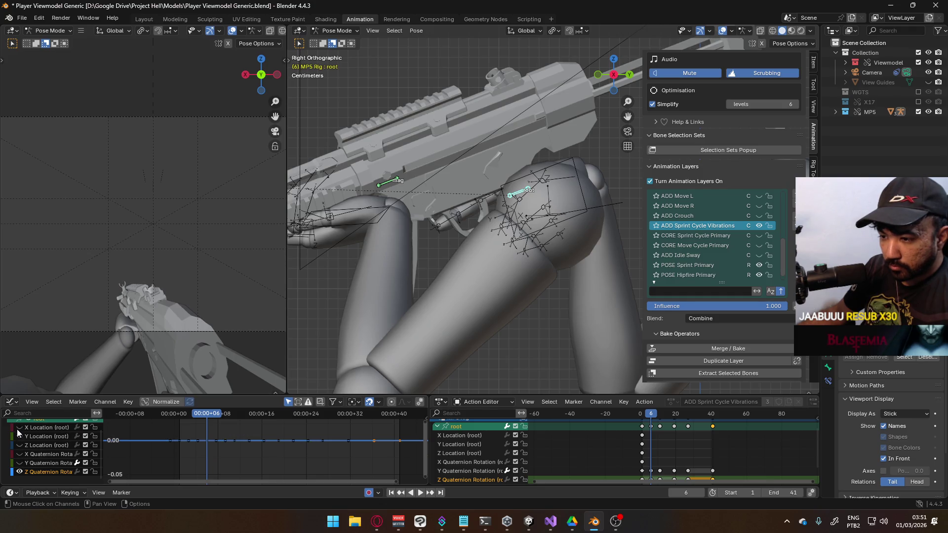
{"action": "scroll", "coordinate": [220, 454], "scroll_direction": "up", "scroll_amount": 1}
{"action": "mouse_move", "coordinate": [220, 453]}
{"action": "middle_mouse_down"}
{"action": "mouse_move", "coordinate": [257, 437]}
{"action": "mouse_move", "coordinate": [236, 435]}
{"action": "middle_mouse_up"}
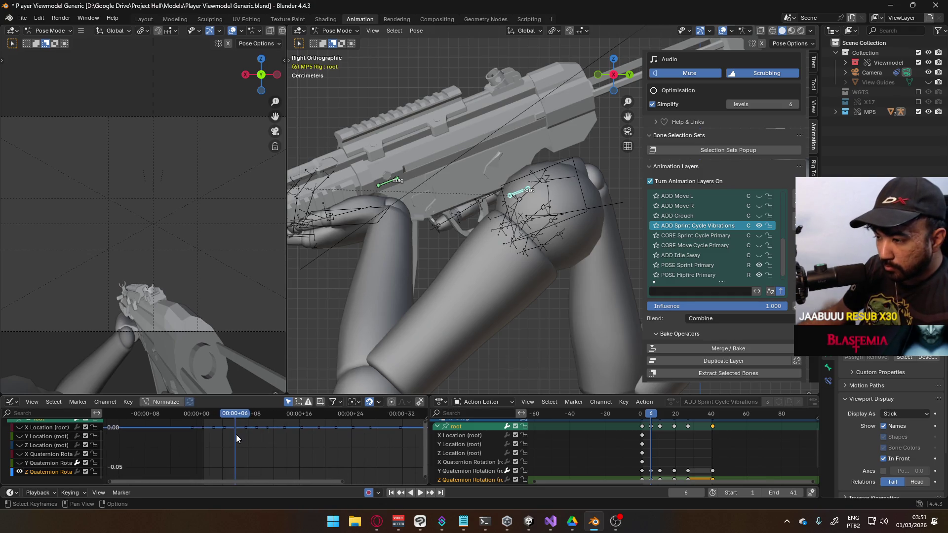
{"action": "left_click", "coordinate": [230, 434]}
{"action": "key", "text": "g"}
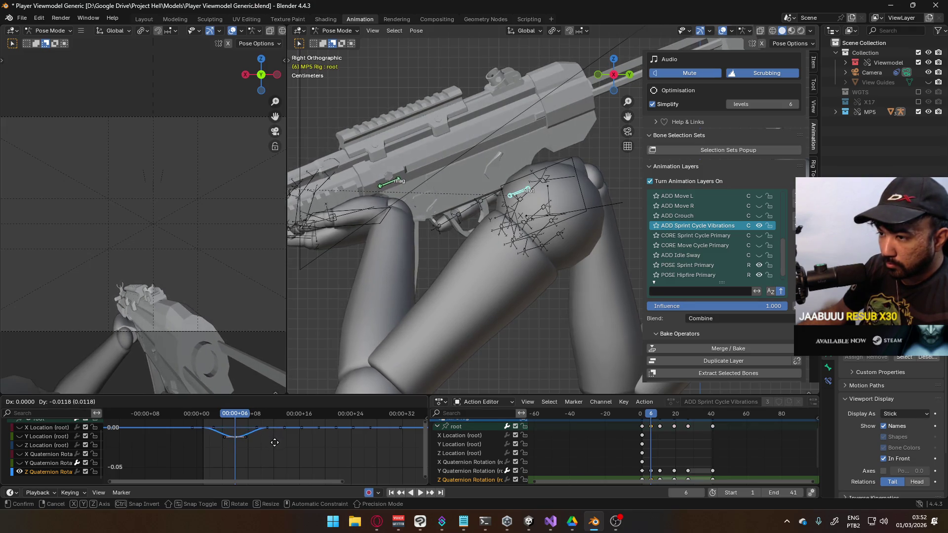
{"action": "left_click", "coordinate": [274, 446]}
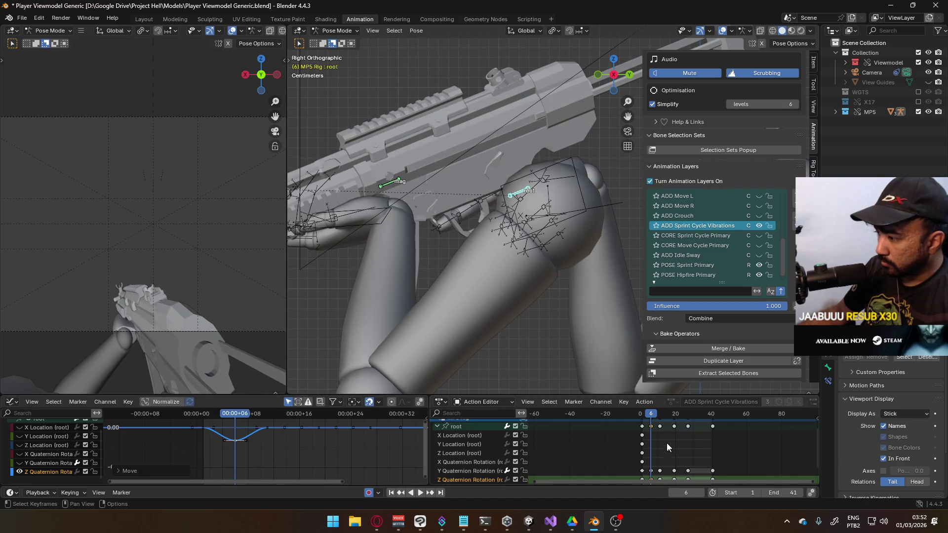
{"action": "key", "text": "space"}
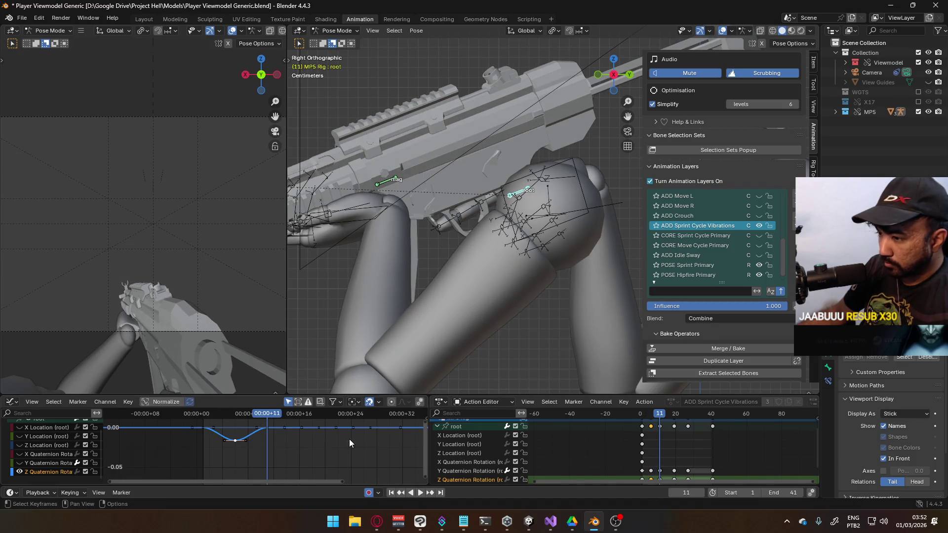
- Raise the frame-11 key slightly above zero and nudge the frame-19 key lower
{"action": "left_click", "coordinate": [267, 428]}
{"action": "key", "text": "g"}
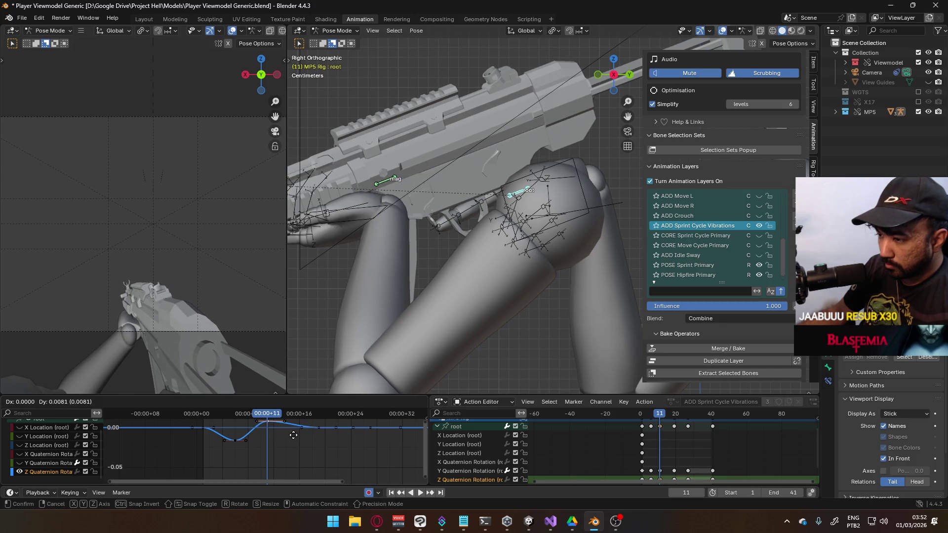
{"action": "left_click", "coordinate": [294, 437]}
{"action": "key", "text": "space"}
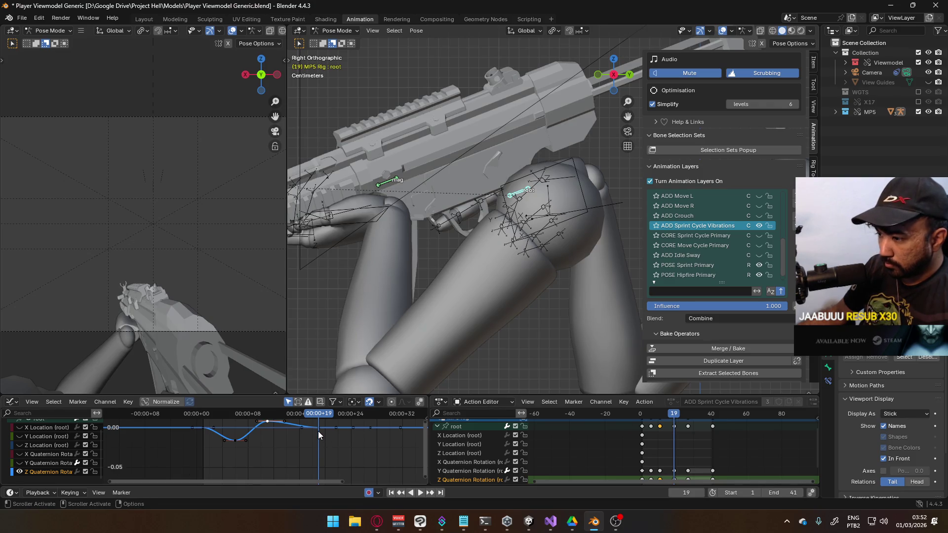
{"action": "key", "text": "g"}
{"action": "left_click", "coordinate": [342, 429]}
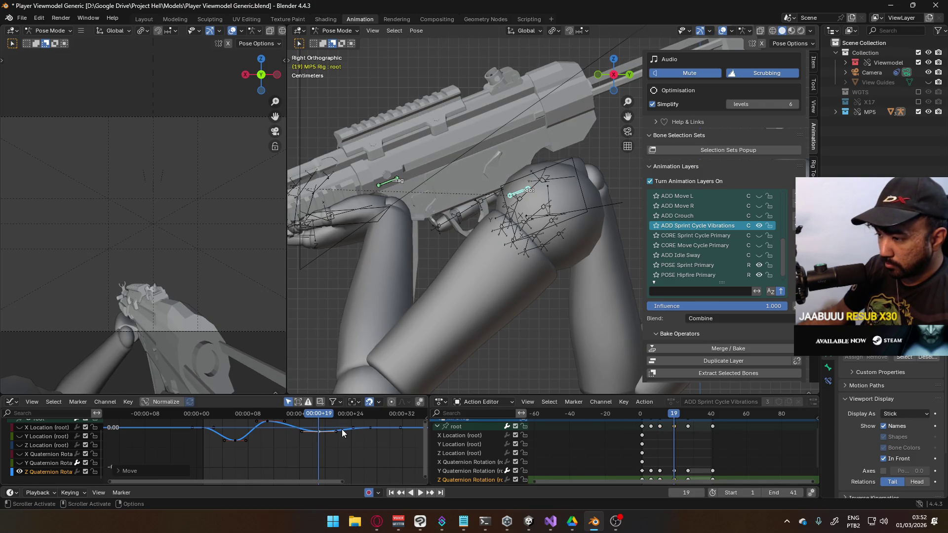
{"action": "key", "text": "space"}
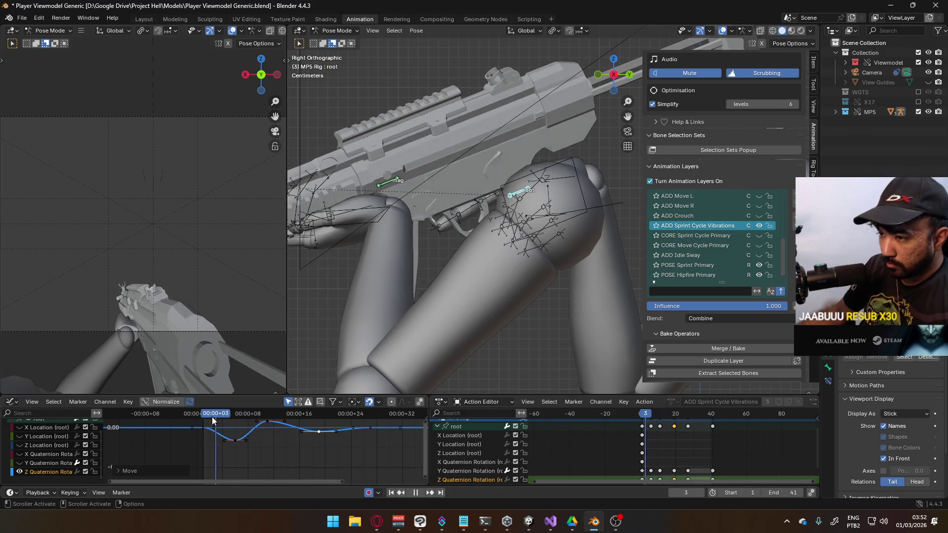
{"action": "left_click", "coordinate": [285, 415]}
{"action": "key", "text": "Escape"}
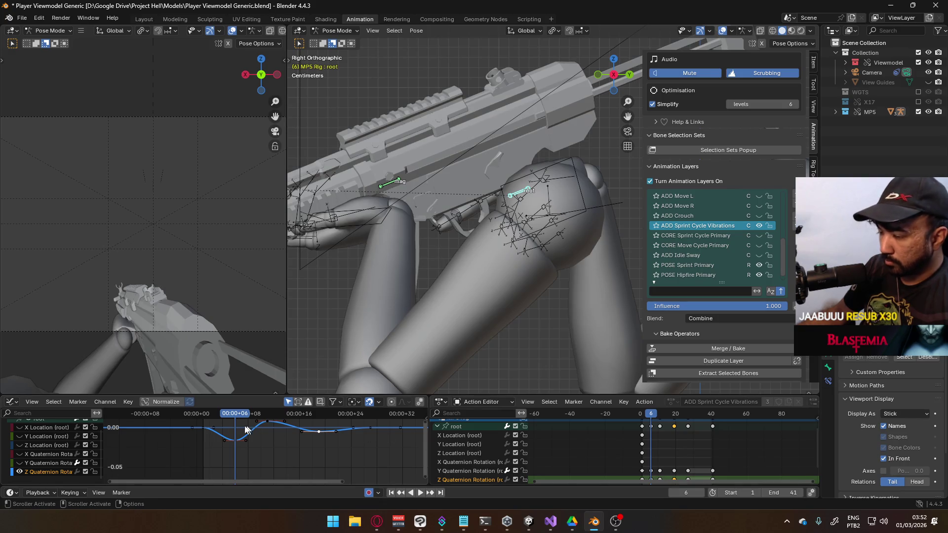
- Adjust the selected keys' heights and scrub frames 6 to 17 to check the pose
{"action": "key", "text": "g"}
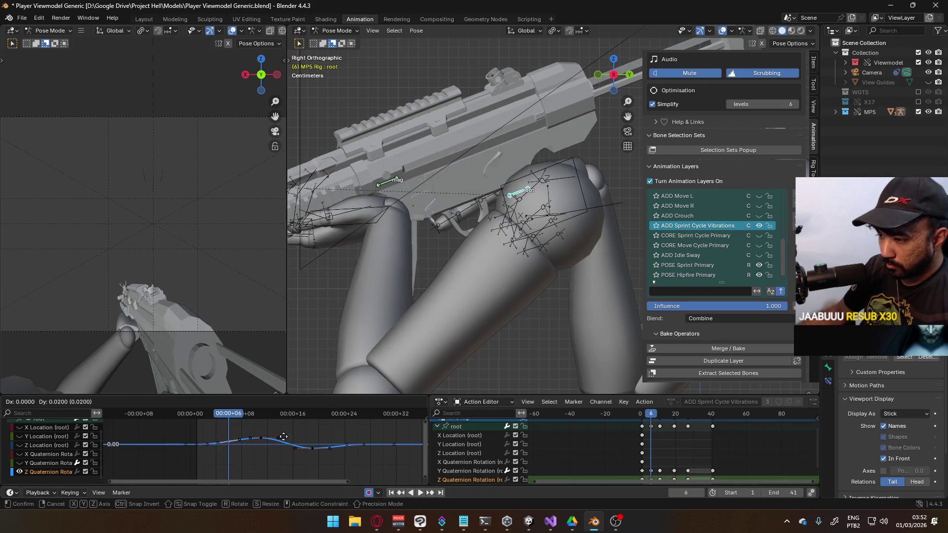
{"action": "left_click", "coordinate": [282, 434]}
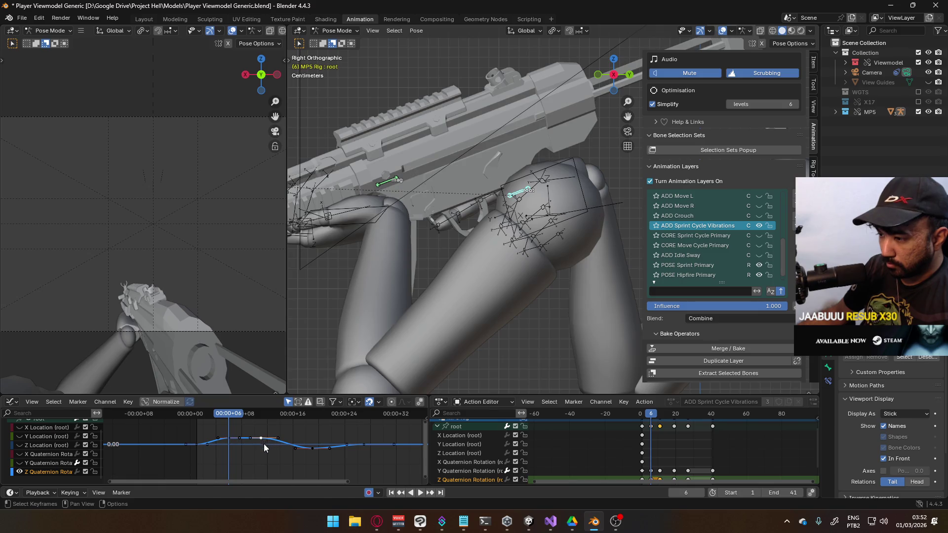
{"action": "key", "text": "g"}
{"action": "left_click", "coordinate": [264, 455]}
{"action": "left_click_drag", "start_coordinate": [312, 450], "coordinate": [315, 440]}
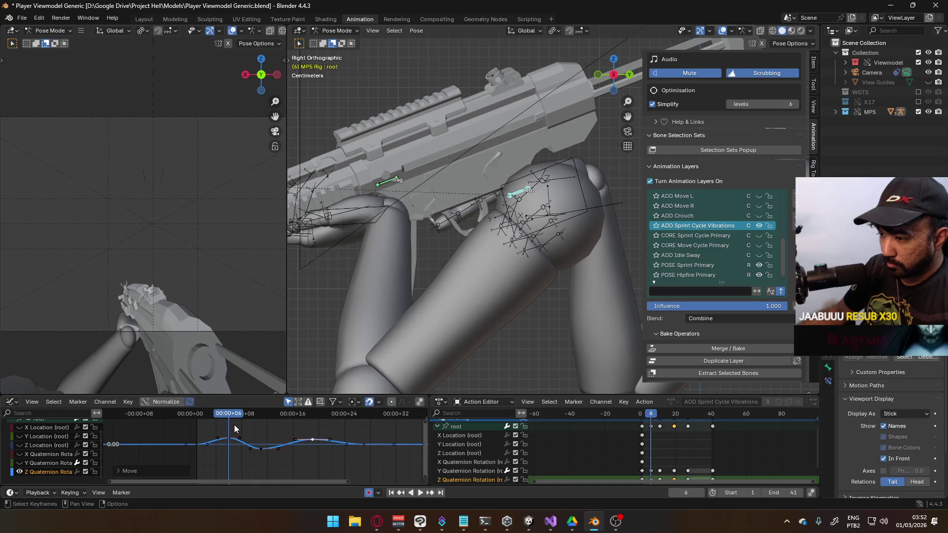
{"action": "mouse_move", "coordinate": [225, 420]}
{"action": "left_mouse_down"}
{"action": "mouse_move", "coordinate": [186, 419]}
{"action": "mouse_move", "coordinate": [317, 424]}
{"action": "mouse_move", "coordinate": [200, 437]}
{"action": "left_mouse_up"}
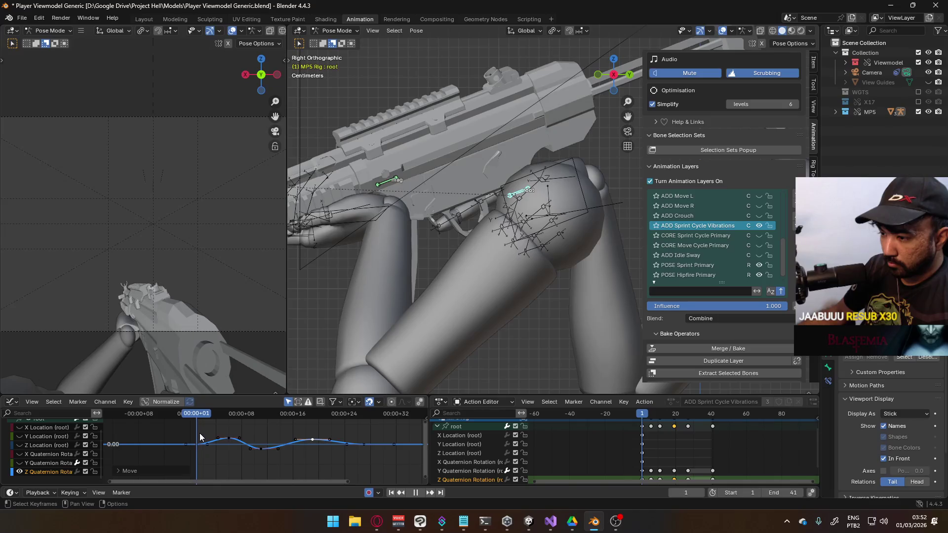
{"action": "scroll", "coordinate": [262, 449], "scroll_direction": "up", "scroll_amount": 5}
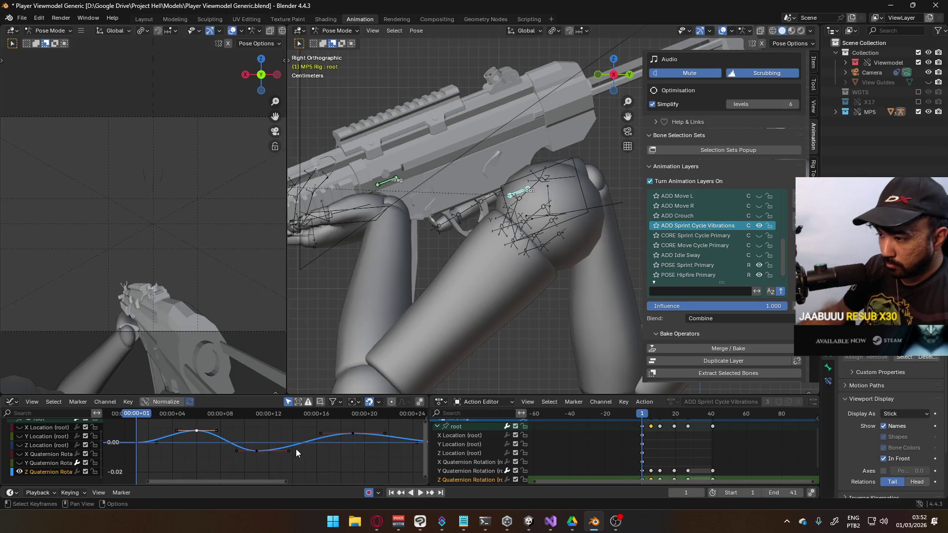
- Bring the peak and trough keys toward zero, nudge a later key down, and preview
{"action": "key", "text": "g"}
{"action": "left_click", "coordinate": [260, 457]}
{"action": "left_click", "coordinate": [255, 452]}
{"action": "key", "text": "g"}
{"action": "left_click", "coordinate": [278, 449]}
{"action": "left_click_drag", "start_coordinate": [372, 432], "coordinate": [370, 438]}
{"action": "scroll", "coordinate": [346, 438], "scroll_direction": "down", "scroll_amount": 5}
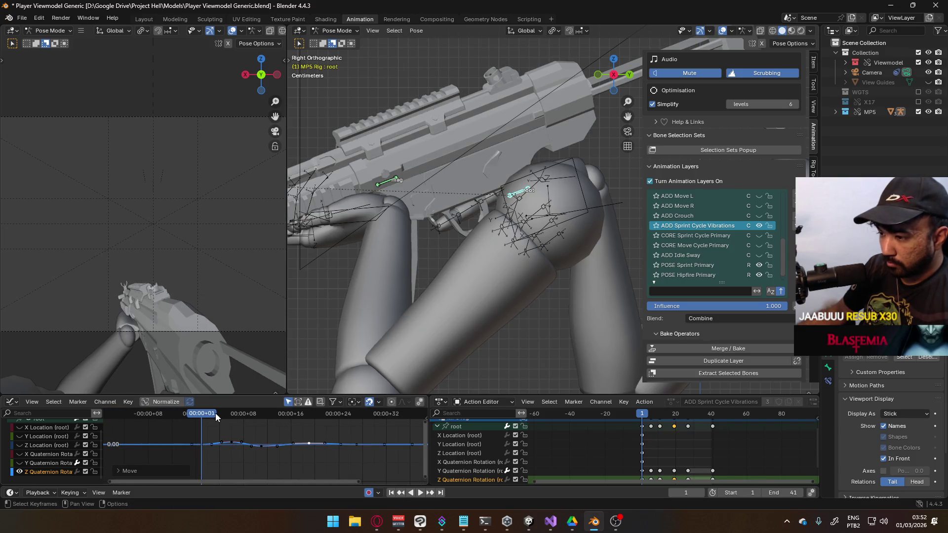
{"action": "key", "text": "space"}
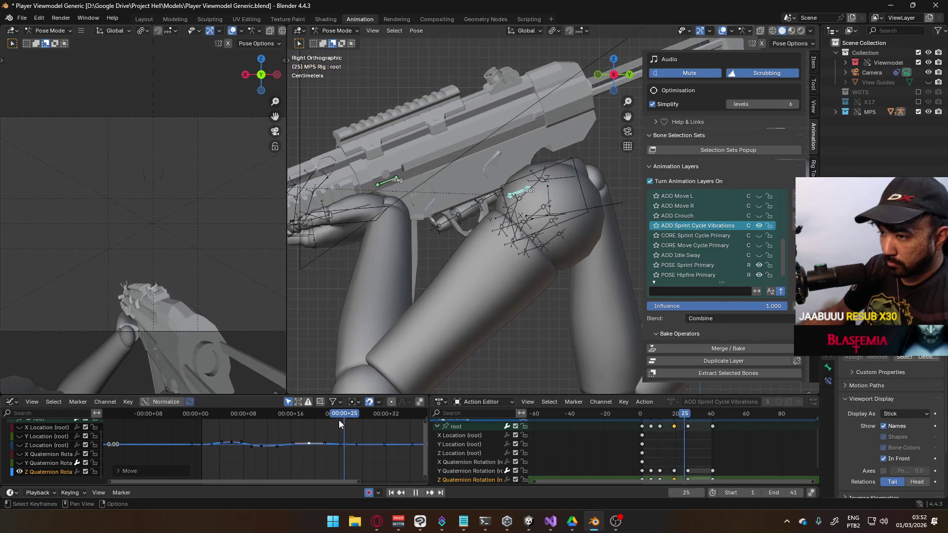
{"action": "left_click_drag", "start_coordinate": [245, 427], "coordinate": [199, 425]}
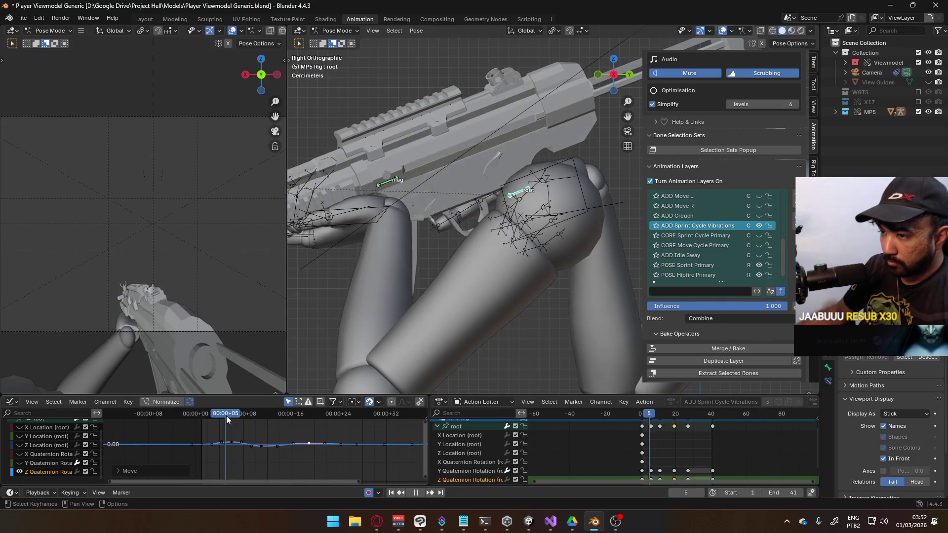
{"action": "left_click", "coordinate": [211, 425]}
{"action": "key", "text": "Escape"}
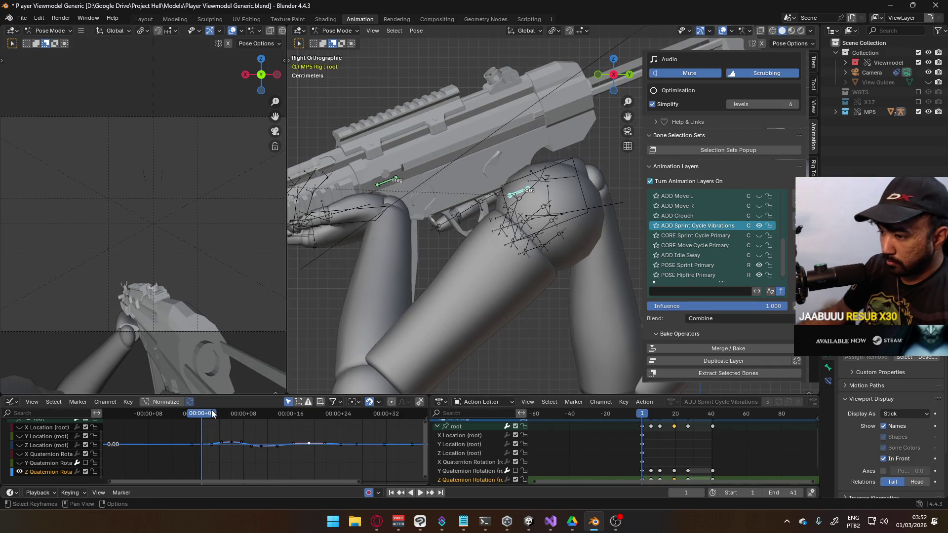
{"action": "key", "text": "space"}
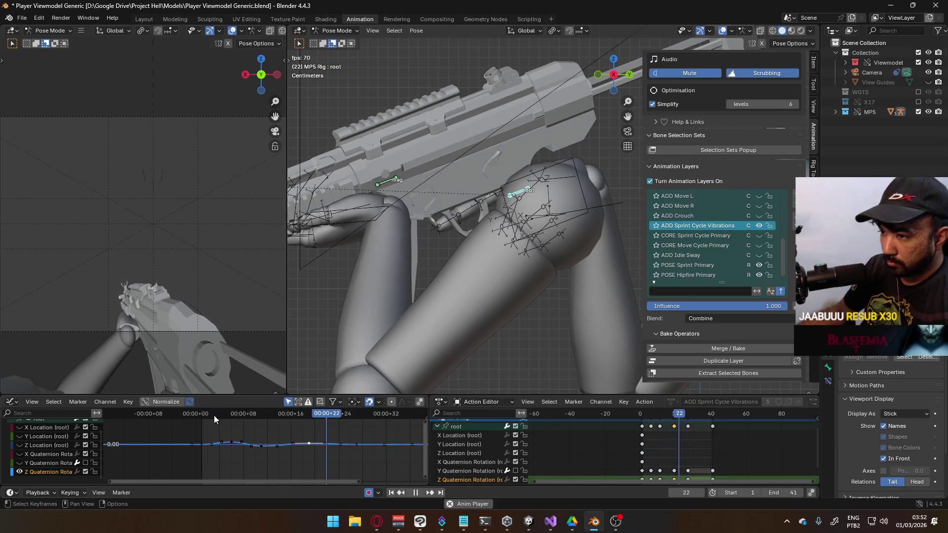
- Fine-tune the selected keys' heights and rotate the key's handles for a gentle ease-out
{"action": "key", "text": "g"}
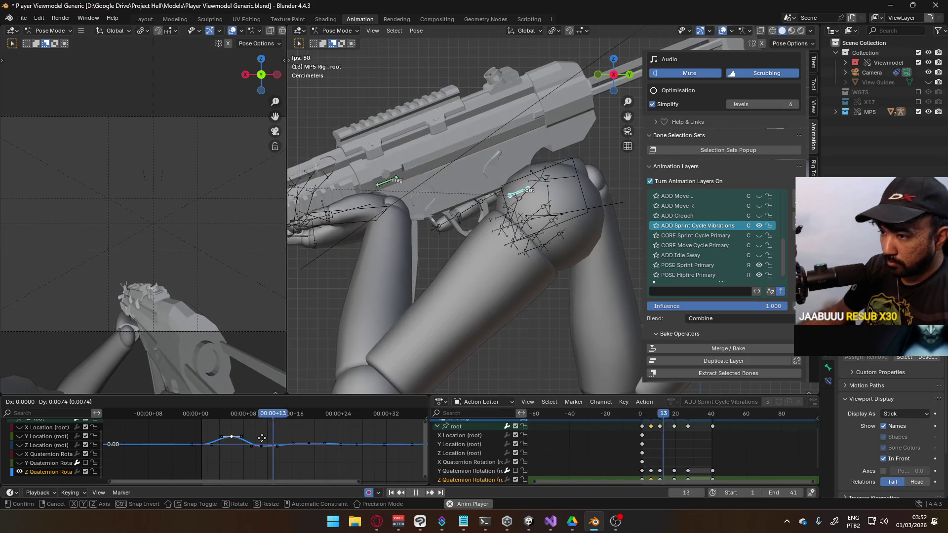
{"action": "left_click", "coordinate": [262, 439]}
{"action": "key", "text": "g"}
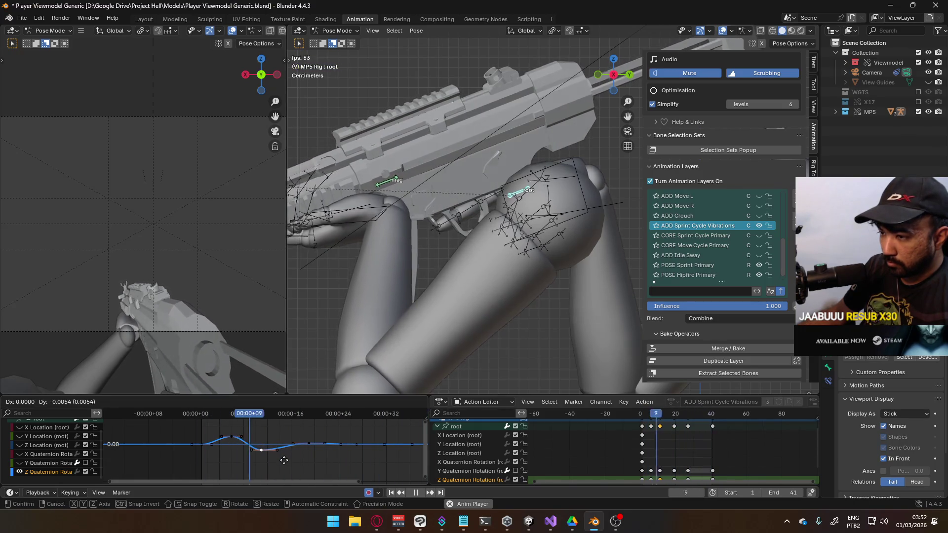
{"action": "left_click", "coordinate": [285, 462]}
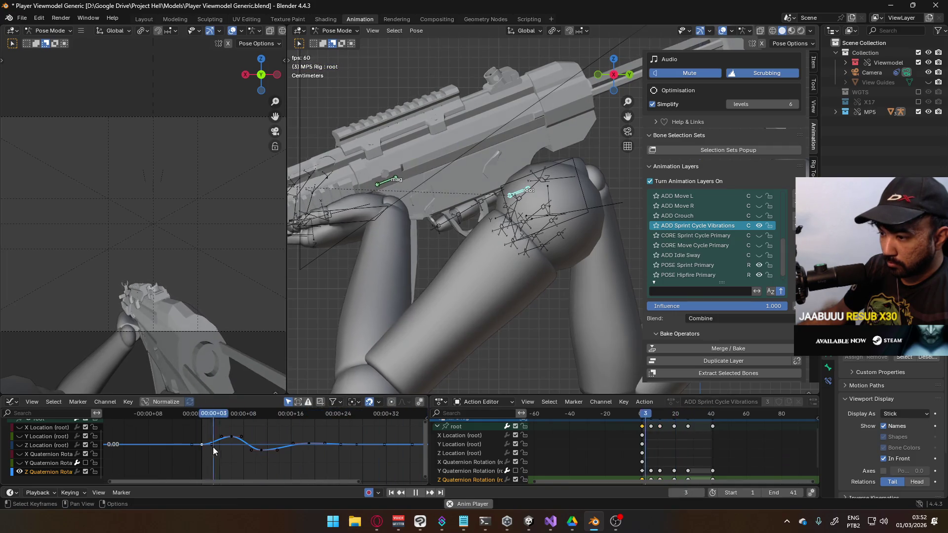
{"action": "key", "text": "r"}
{"action": "left_click", "coordinate": [316, 454]}
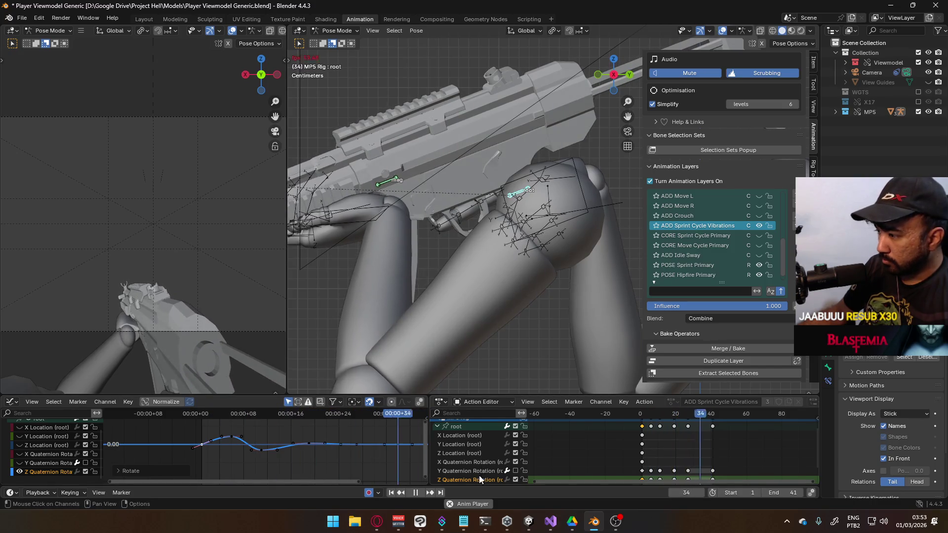
- Reselect the root bone and apply the chosen extrapolation mode to its curves
{"action": "left_click", "coordinate": [466, 477]}
{"action": "left_click", "coordinate": [457, 427]}
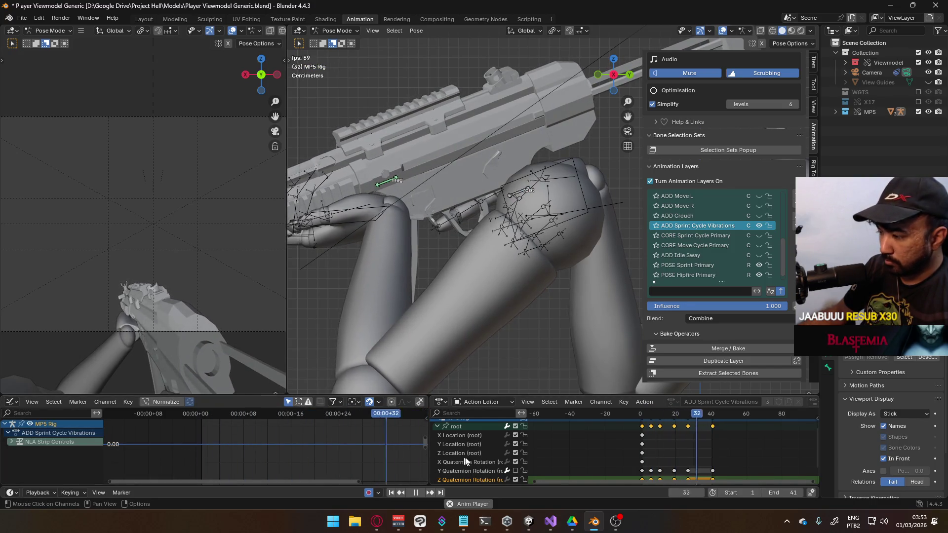
{"action": "key", "text": "shift+e"}
{"action": "left_click", "coordinate": [280, 445]}
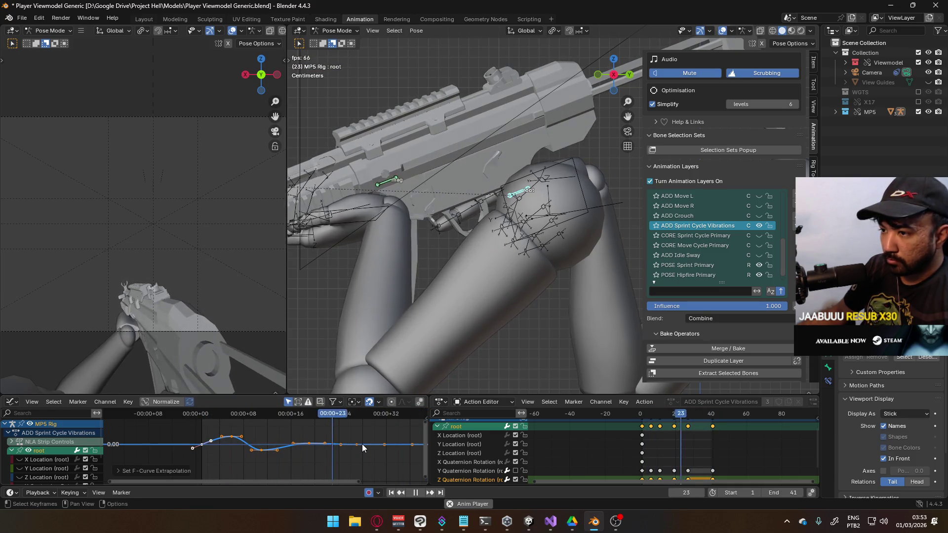
- Re-enable the Y Quaternion Rotation channel and begin moving the Z rotation keys later in time
{"action": "left_click", "coordinate": [516, 470]}
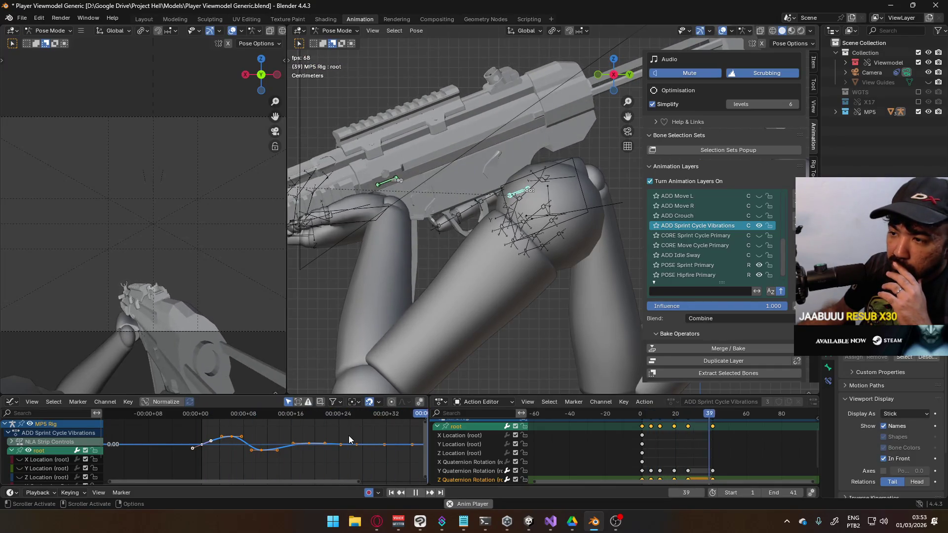
{"action": "middle_click_drag", "start_coordinate": [649, 461], "coordinate": [619, 445]}
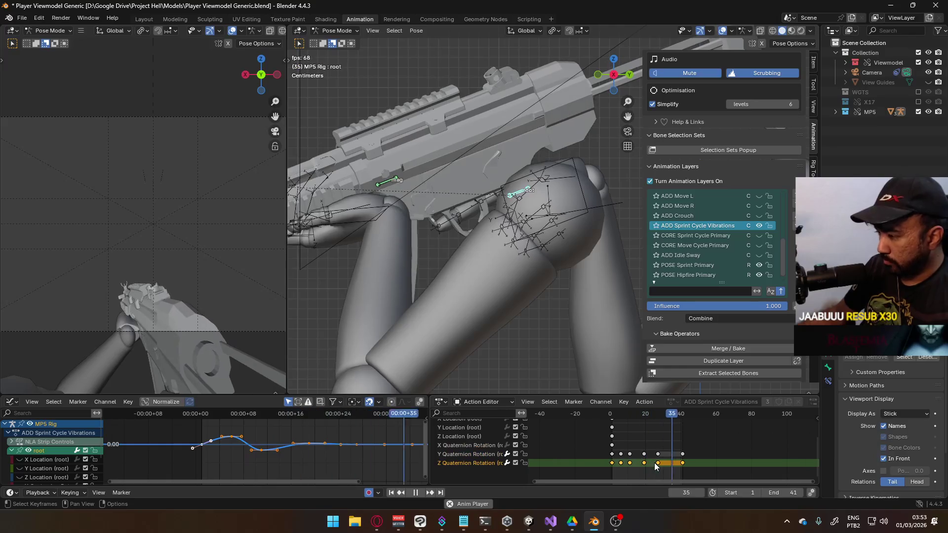
{"action": "key", "text": "g"}
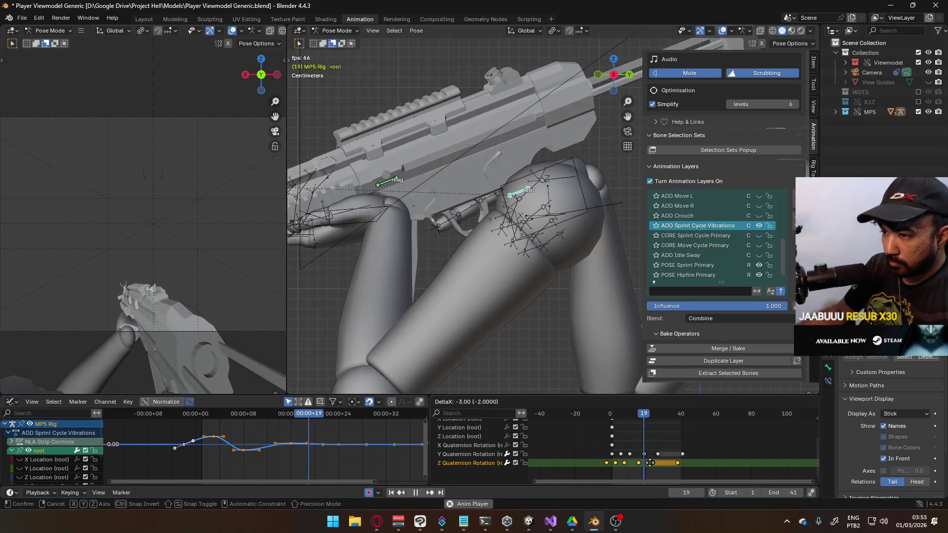
- Confirm the Z key offset and scale the curve vertically by 0.5 to halve its amplitude
{"action": "left_click", "coordinate": [651, 462]}
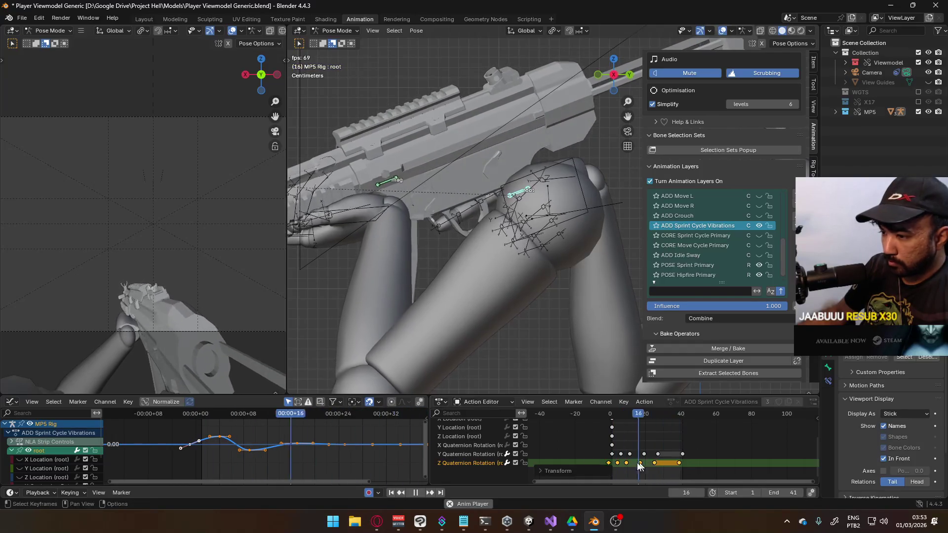
{"action": "key", "text": "ctrl+z"}
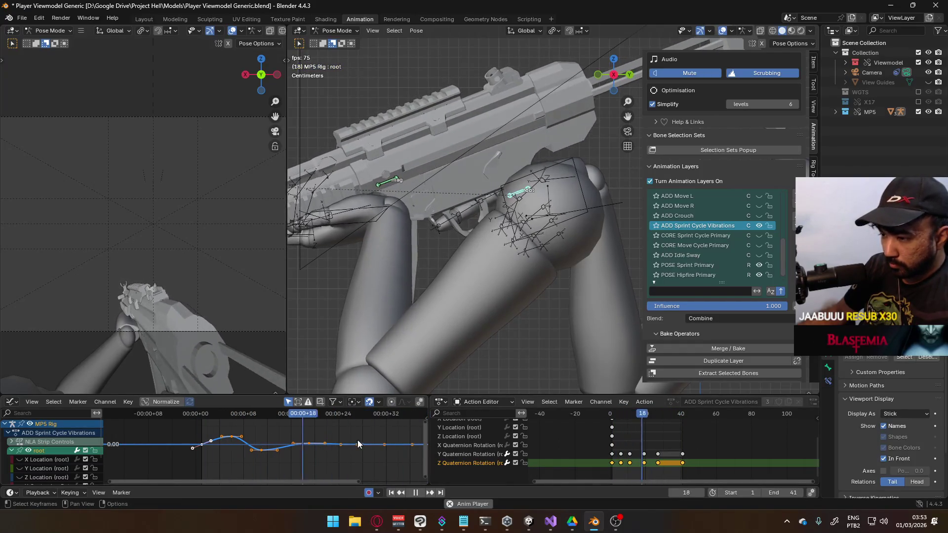
{"action": "key", "text": "s"}
{"action": "key", "text": "y"}
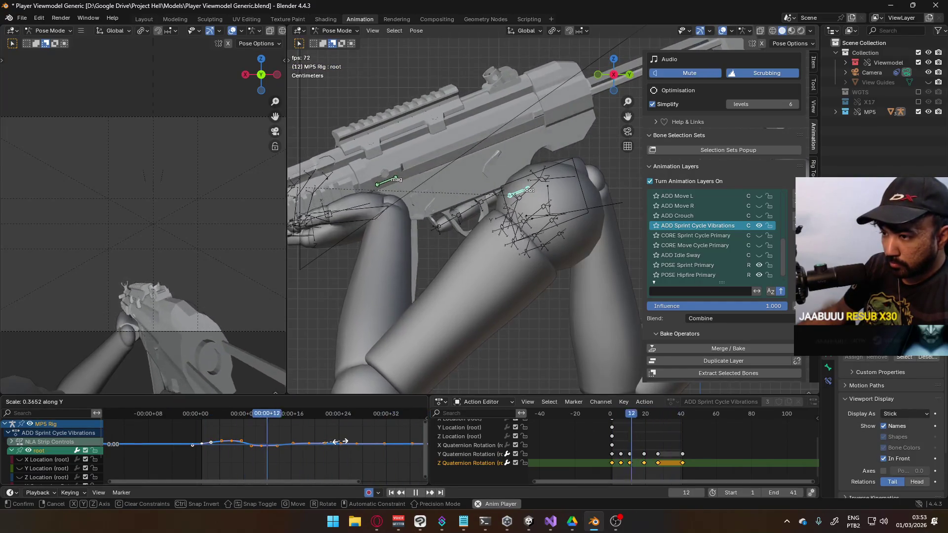
{"action": "key", "text": "Escape"}
{"action": "key", "text": "s"}
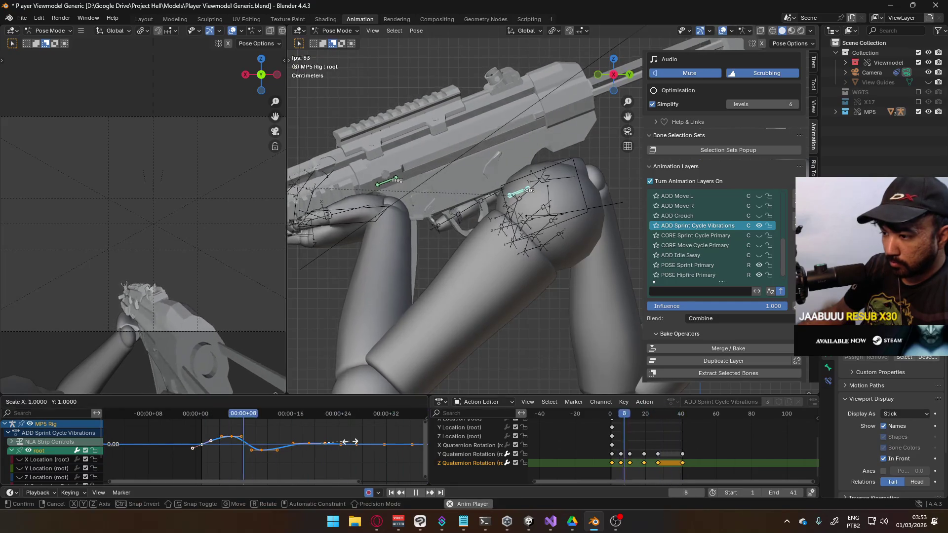
{"action": "key", "text": "y"}
{"action": "key", "text": "period"}
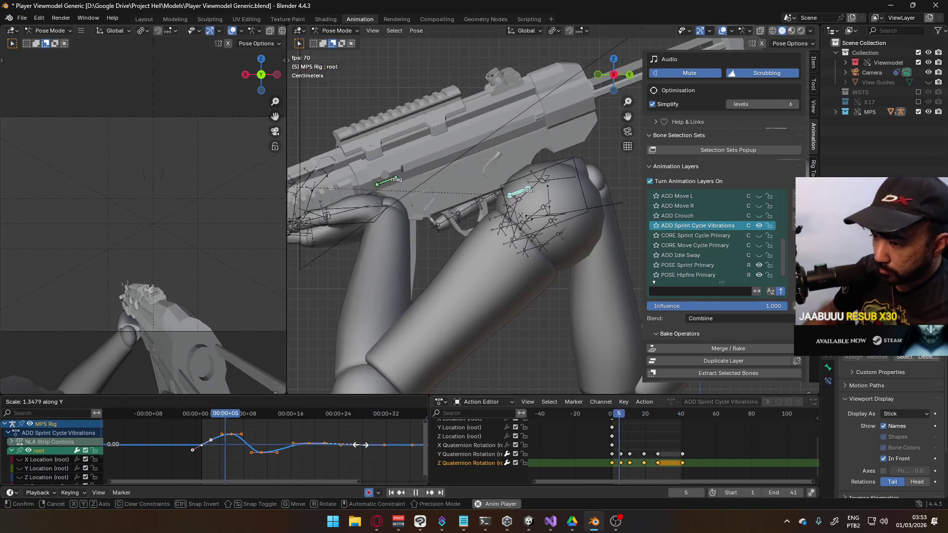
{"action": "key", "text": "5"}
{"action": "key", "text": "Return"}
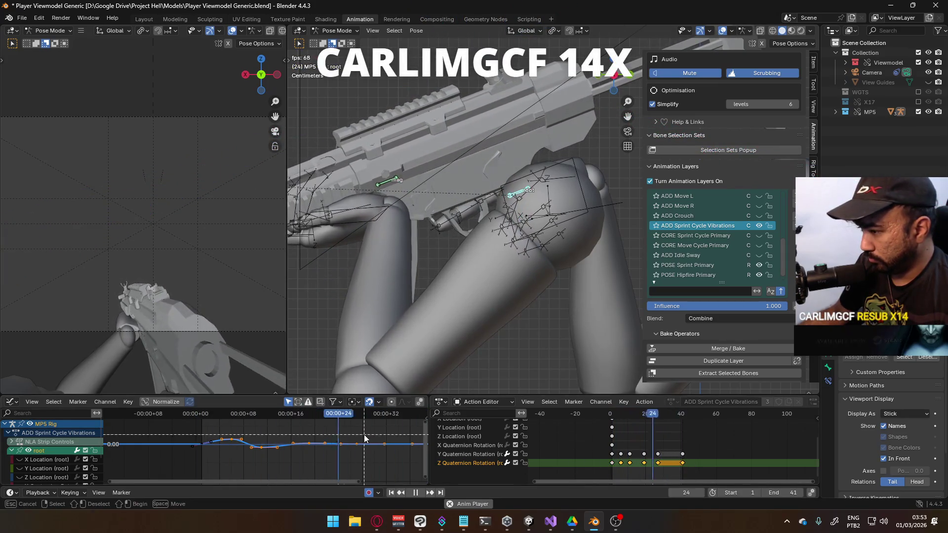
- Give the Z rotation keys Auto Clamped handles, then pause the tutorial video in the browser
{"action": "key", "text": "v"}
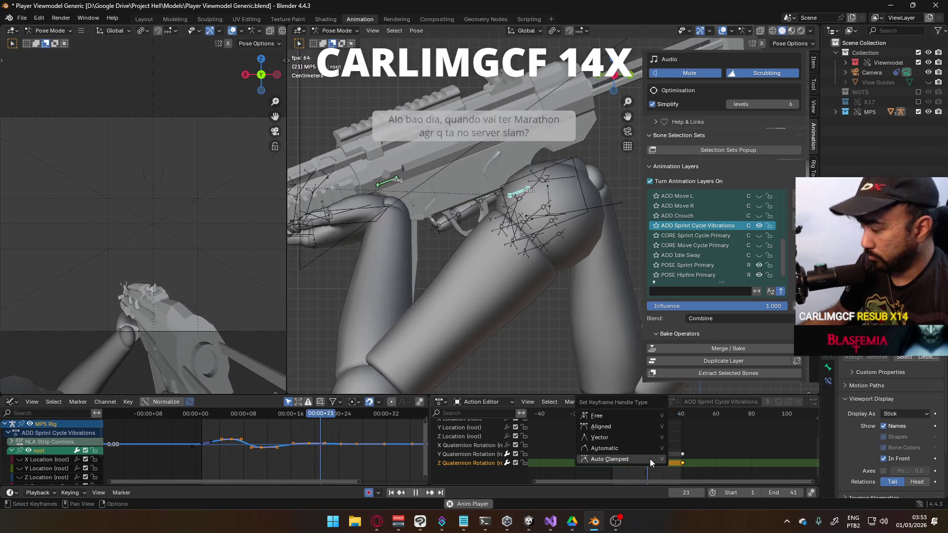
{"action": "left_click", "coordinate": [633, 454]}
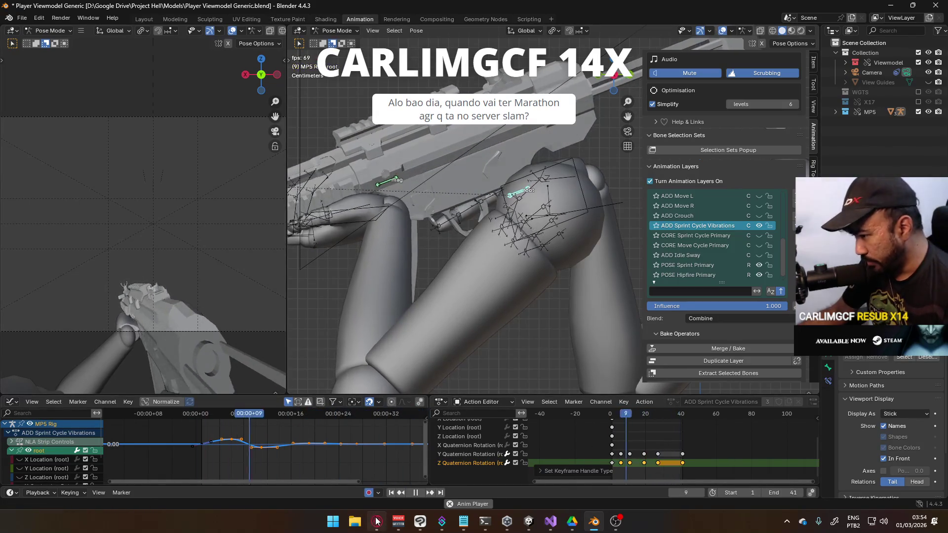
{"action": "key", "text": "alt+Tab"}
{"action": "left_click", "coordinate": [394, 275]}
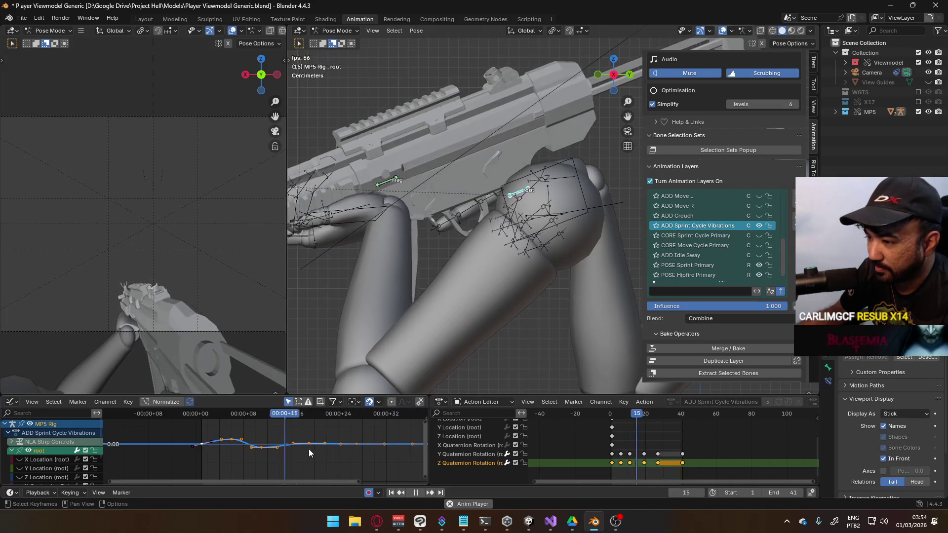
- Scale the vibration curve keys vertically by 2 to double the wave's height
{"action": "key", "text": "s"}
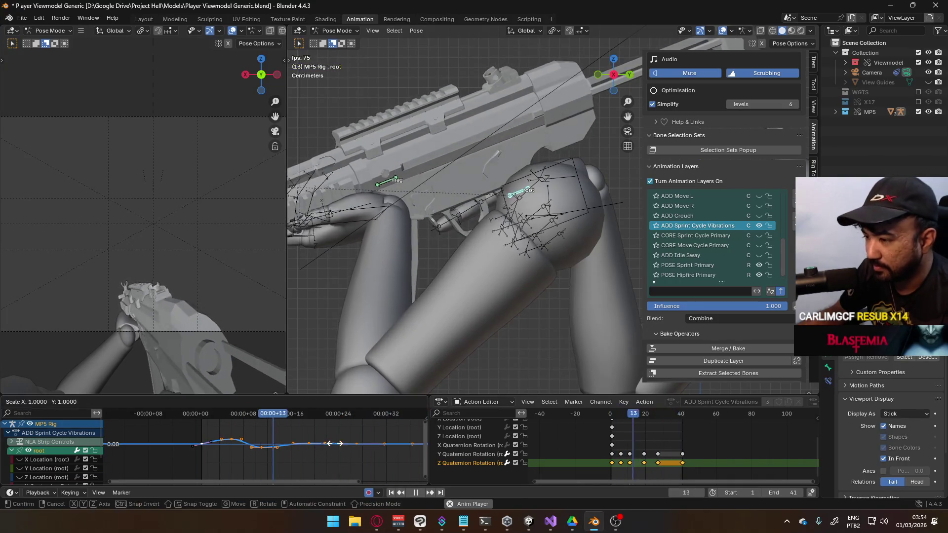
{"action": "key", "text": "y"}
{"action": "key", "text": "Escape"}
{"action": "key", "text": "s"}
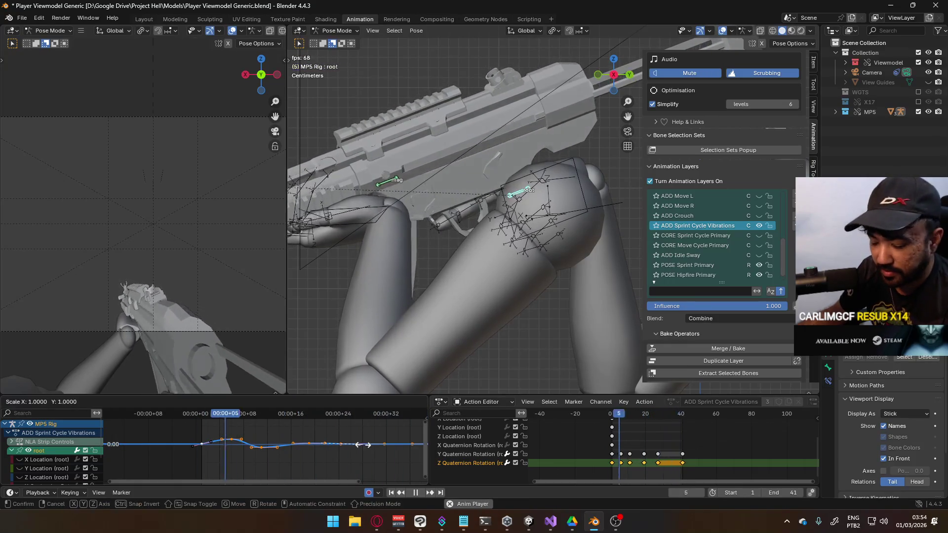
{"action": "key", "text": "y"}
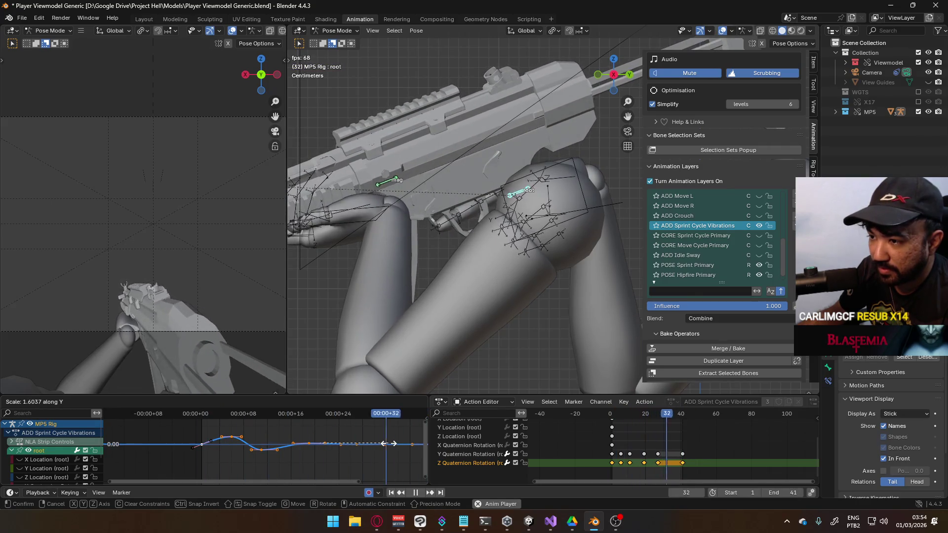
{"action": "key", "text": "Escape"}
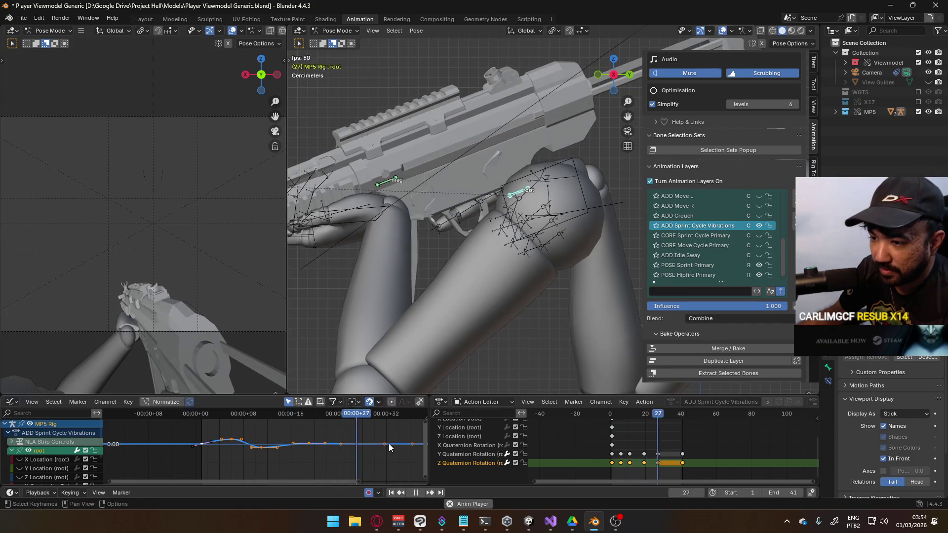
{"action": "type", "text": "s2"}
{"action": "key", "text": "Escape"}
{"action": "key", "text": "s"}
{"action": "type", "text": "y"}
{"action": "type", "text": "2"}
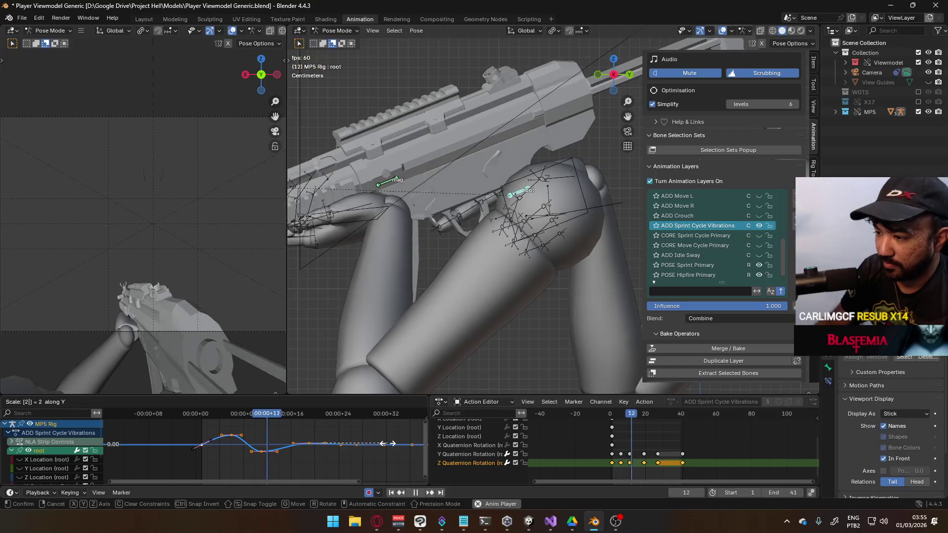
{"action": "left_click", "coordinate": [387, 443]}
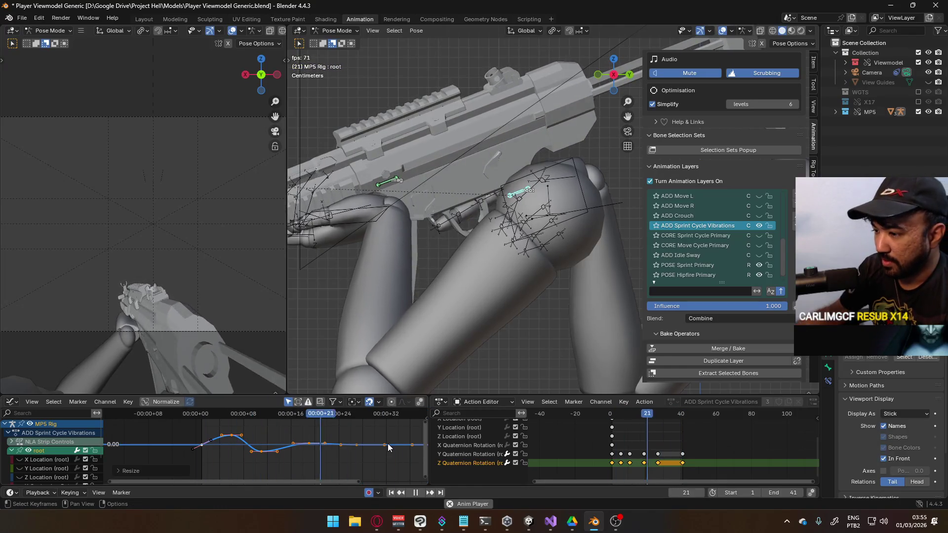
- Give the Z Quaternion Rotation keys Auto Clamped handles, then box-select them and begin shifting them
{"action": "left_click", "coordinate": [261, 452]}
{"action": "key", "text": "g"}
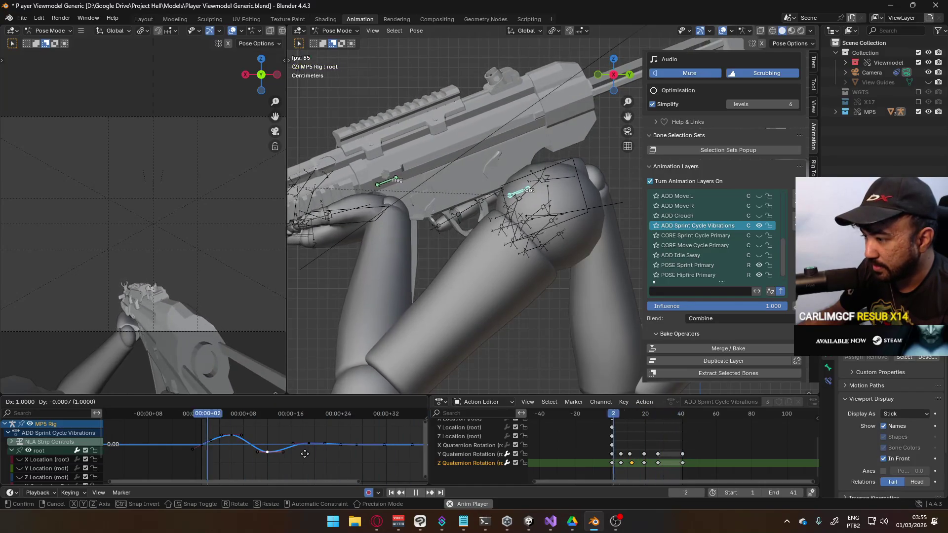
{"action": "key", "text": "Escape"}
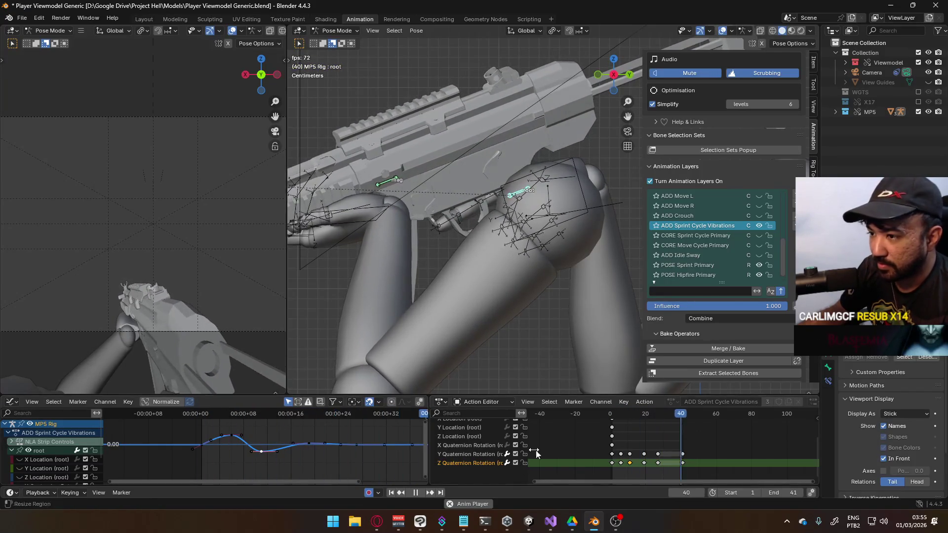
{"action": "left_click", "coordinate": [594, 463], "text": "ctrl+alt"}
{"action": "right_click", "coordinate": [669, 472]}
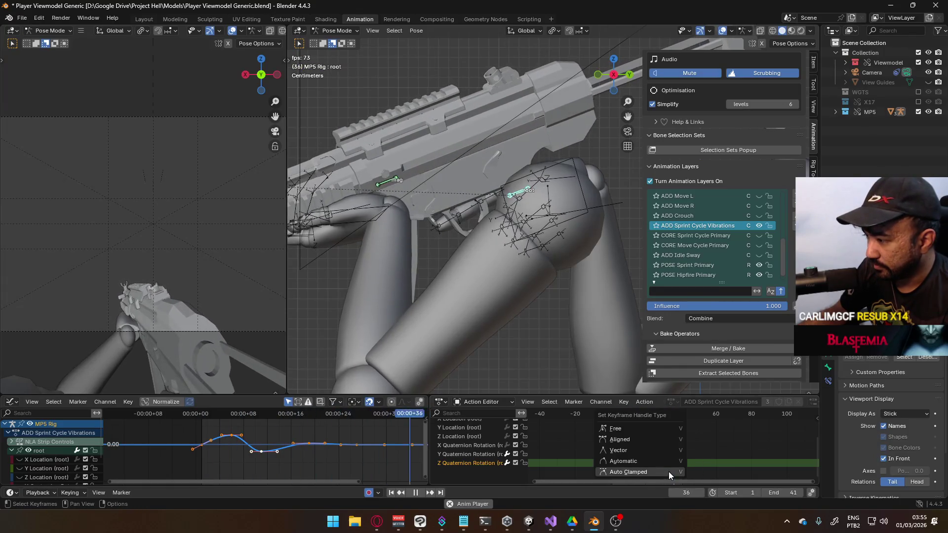
{"action": "key", "text": "v"}
{"action": "left_click", "coordinate": [666, 468]}
{"action": "left_click_drag", "start_coordinate": [716, 466], "coordinate": [627, 467]}
{"action": "key", "text": "g"}
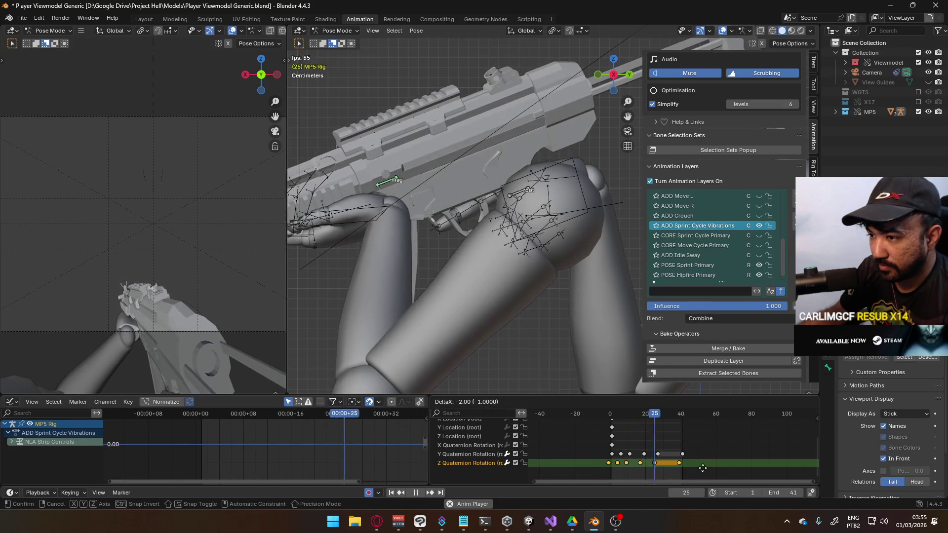
- Offset the Z rotation keys two frames later in time
{"action": "left_click", "coordinate": [674, 467]}
{"action": "scroll", "coordinate": [674, 467], "scroll_direction": "up", "scroll_amount": 2}
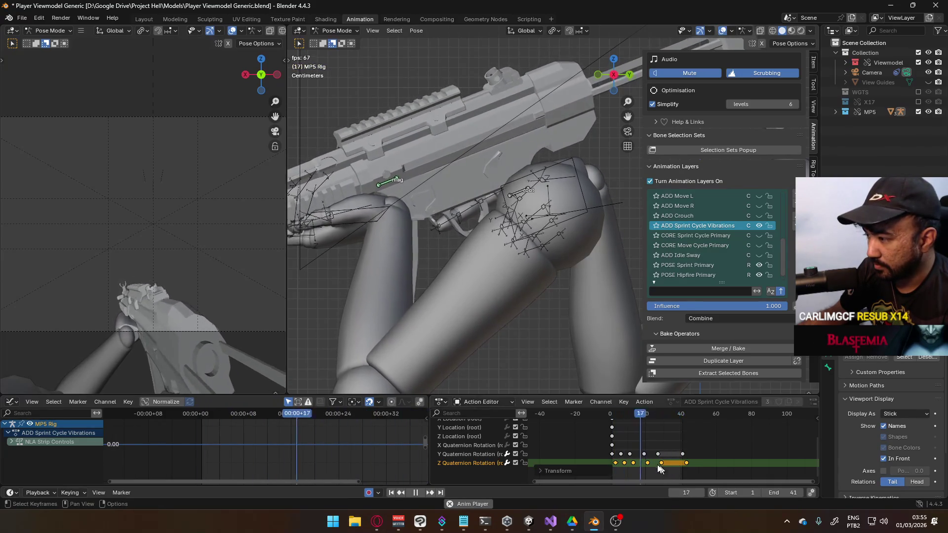
{"action": "key", "text": "ctrl+z"}
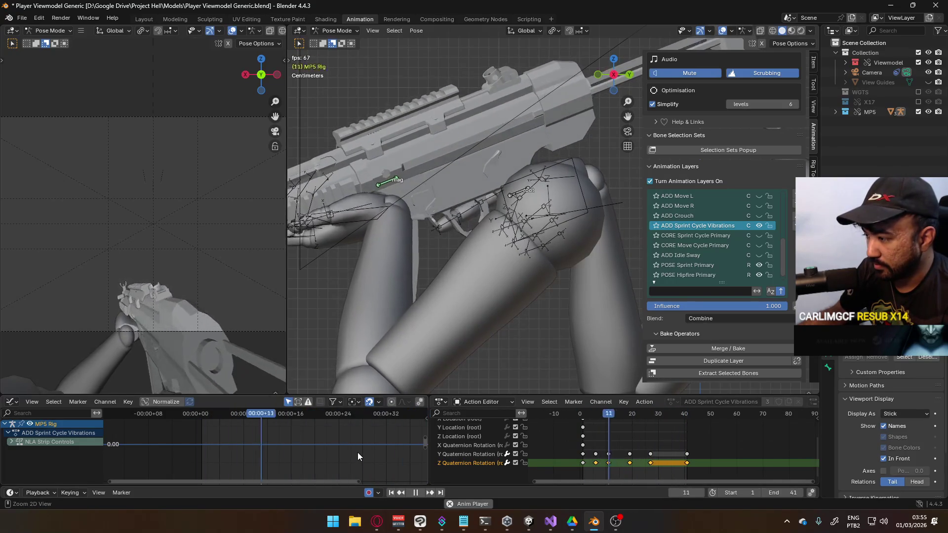
{"action": "key", "text": "ctrl+z"}
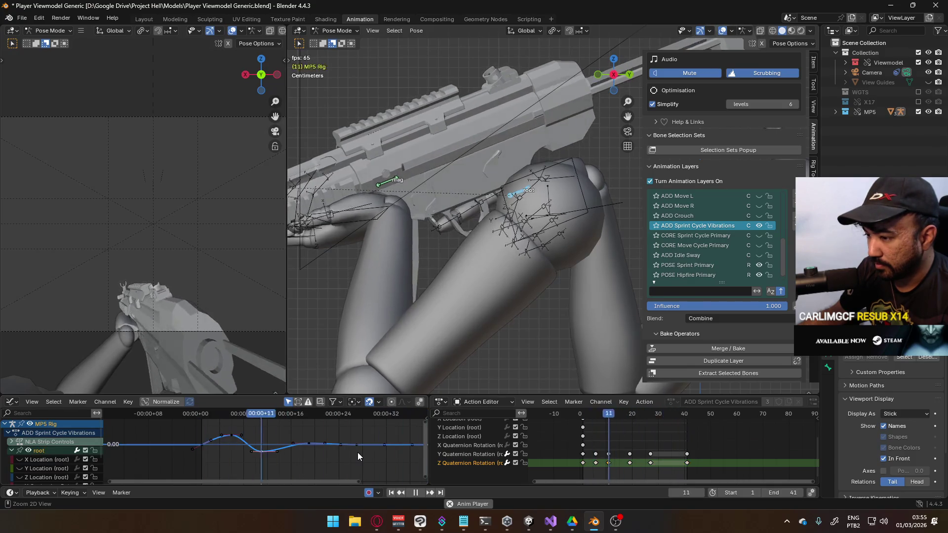
{"action": "key", "text": "g"}
{"action": "left_click", "coordinate": [701, 470]}
- Add a Cyclic F-modifier to the root curves and unmute the CORE Sprint Cycle Primary layer
{"action": "key", "text": "shift+e"}
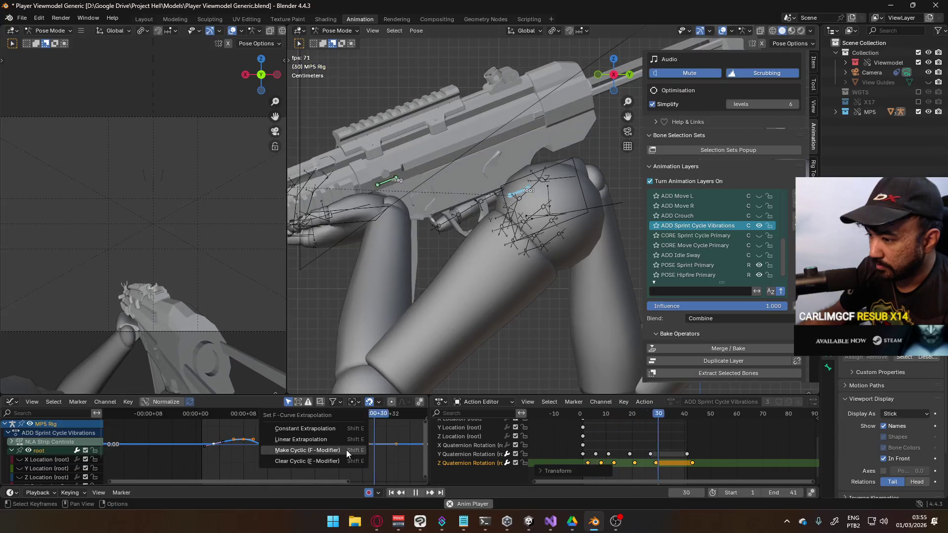
{"action": "left_click", "coordinate": [346, 449]}
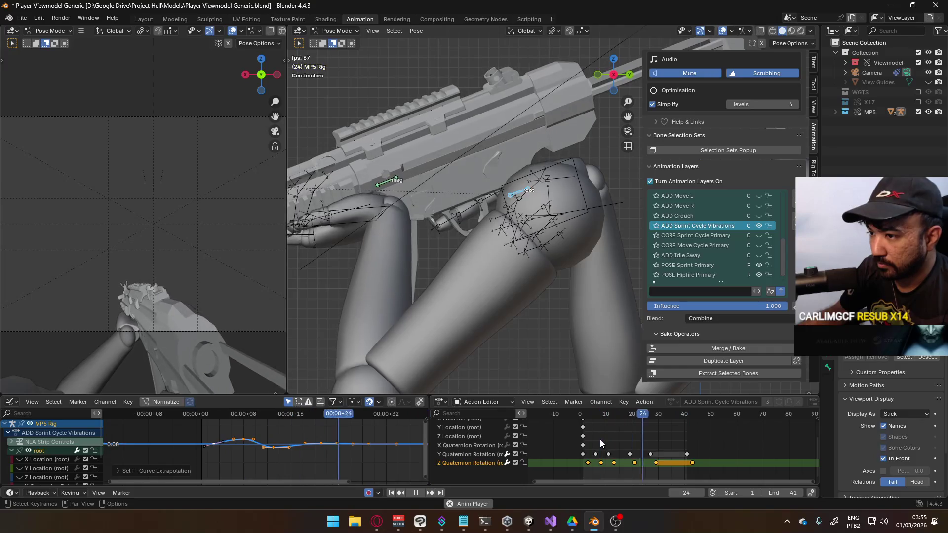
{"action": "scroll", "coordinate": [657, 439], "scroll_direction": "down", "scroll_amount": 2}
{"action": "scroll", "coordinate": [658, 438], "scroll_direction": "down", "scroll_amount": 3}
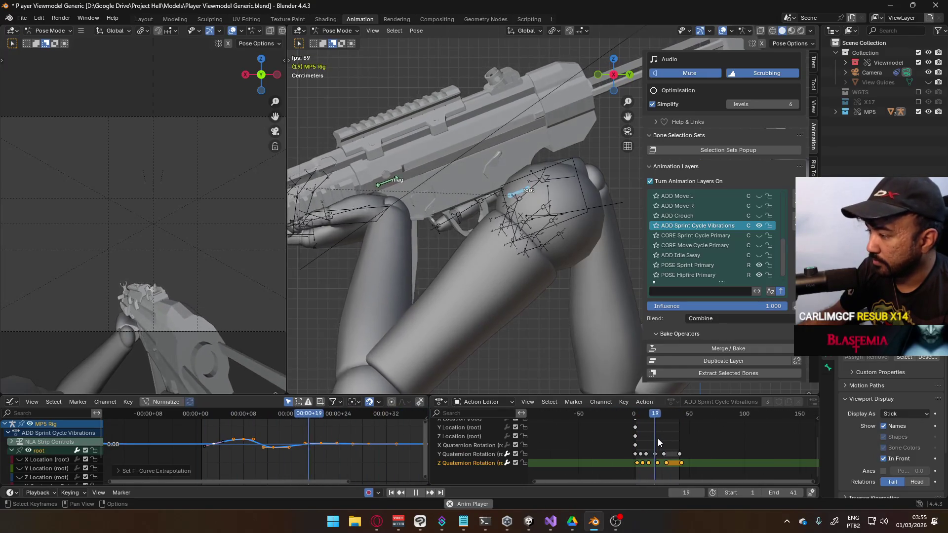
{"action": "left_click", "coordinate": [759, 236]}
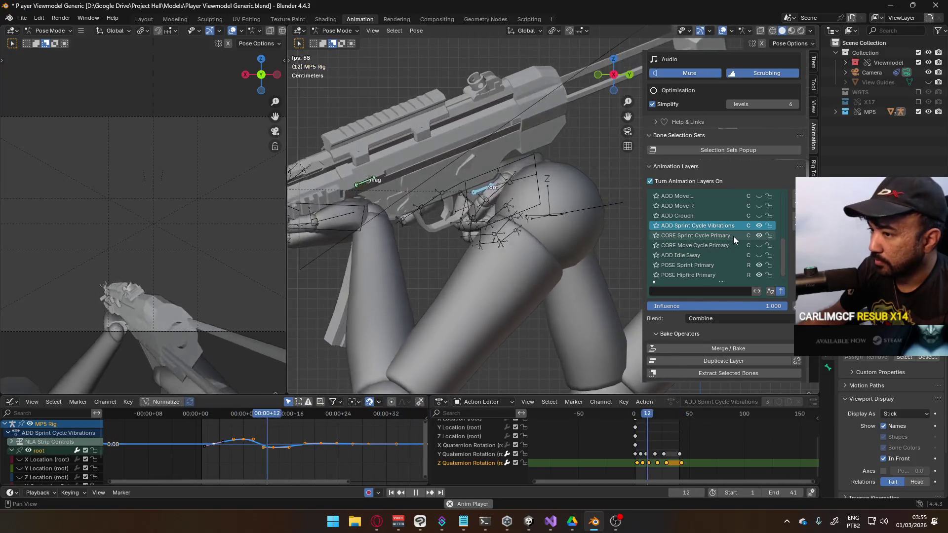
{"action": "left_click", "coordinate": [733, 236]}
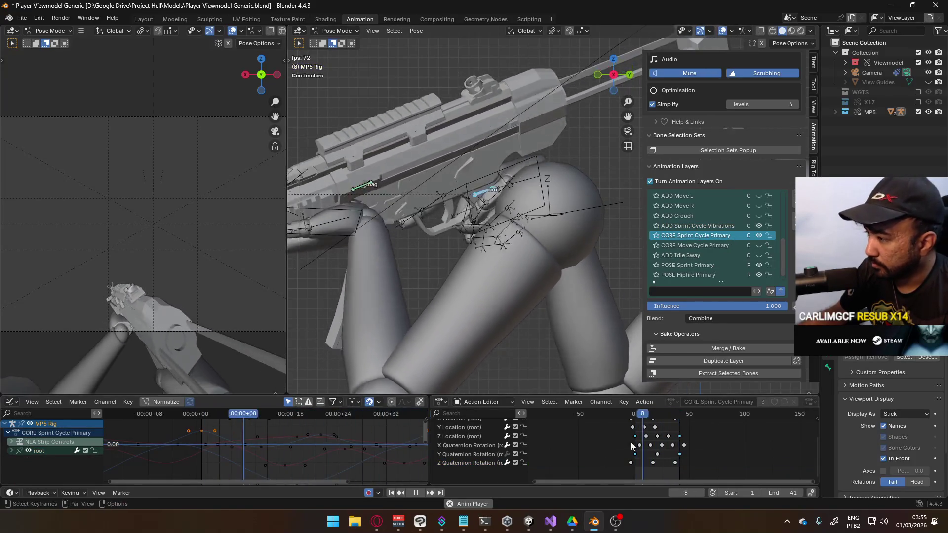
{"action": "left_click", "coordinate": [636, 416]}
{"action": "scroll", "coordinate": [660, 443], "scroll_direction": "up", "scroll_amount": 5}
{"action": "middle_click_drag", "start_coordinate": [660, 443], "coordinate": [631, 479]}
{"action": "mouse_move", "coordinate": [566, 416]}
{"action": "left_mouse_down"}
{"action": "mouse_move", "coordinate": [638, 422]}
{"action": "mouse_move", "coordinate": [564, 425]}
{"action": "left_mouse_up"}
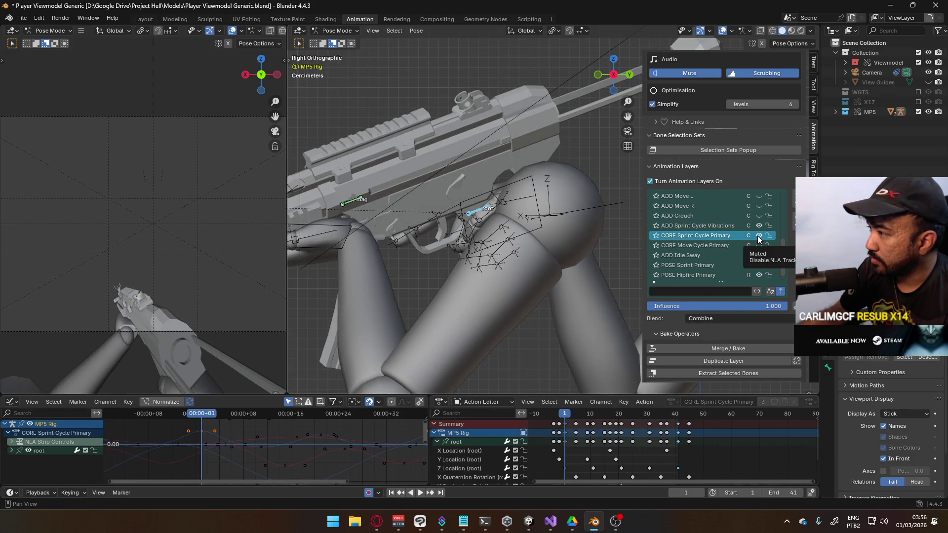
{"action": "left_click", "coordinate": [711, 225]}
{"action": "scroll", "coordinate": [611, 445], "scroll_direction": "down", "scroll_amount": 1}
{"action": "scroll", "coordinate": [633, 444], "scroll_direction": "down", "scroll_amount": 1}
{"action": "middle_click_drag", "start_coordinate": [629, 450], "coordinate": [607, 456]}
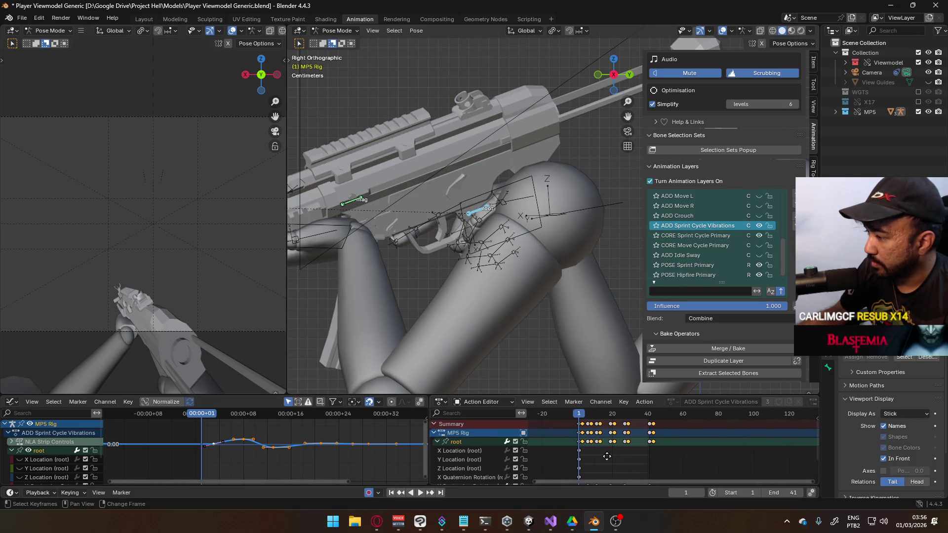
{"action": "scroll", "coordinate": [665, 445], "scroll_direction": "down", "scroll_amount": 3}
{"action": "left_click_drag", "start_coordinate": [588, 465], "coordinate": [651, 480]}
{"action": "middle_click_drag", "start_coordinate": [651, 480], "coordinate": [642, 455]}
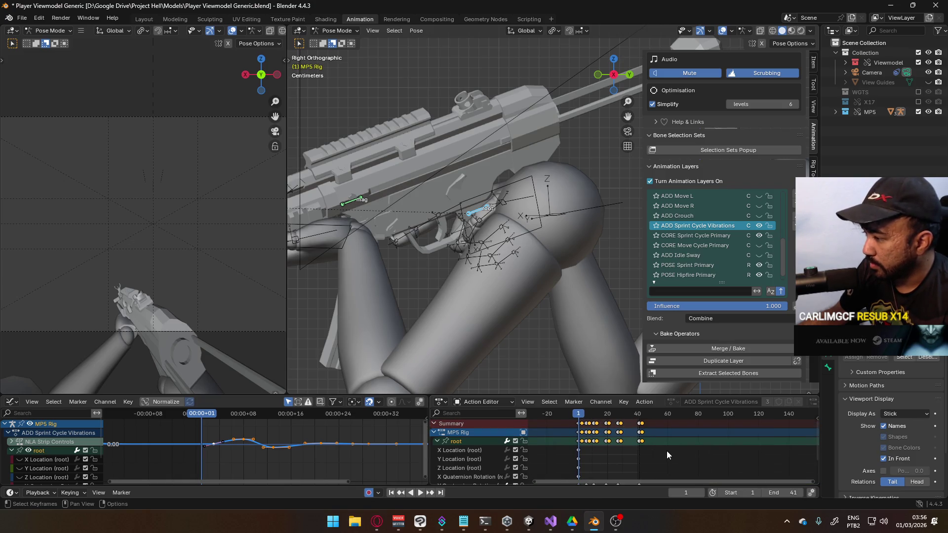
{"action": "left_click_drag", "start_coordinate": [669, 456], "coordinate": [559, 422]}
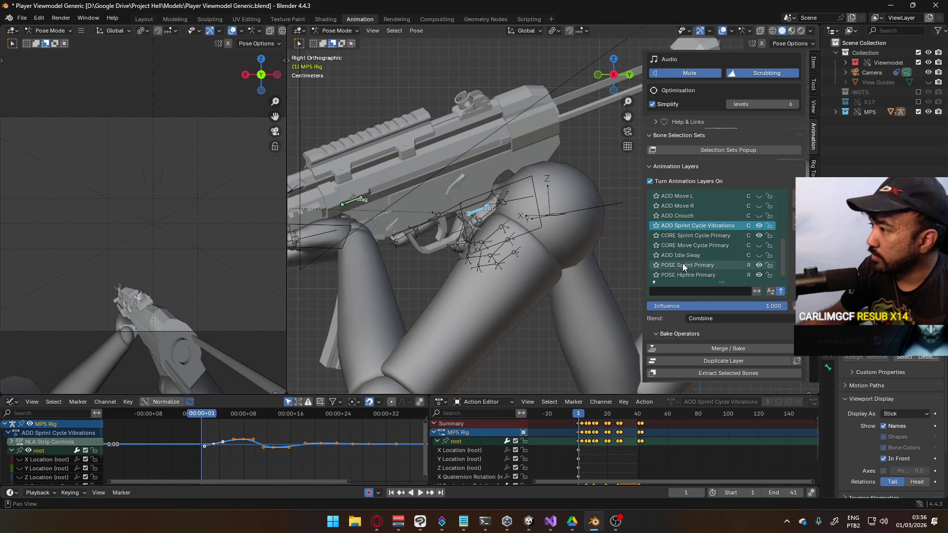
{"action": "left_click", "coordinate": [740, 360]}
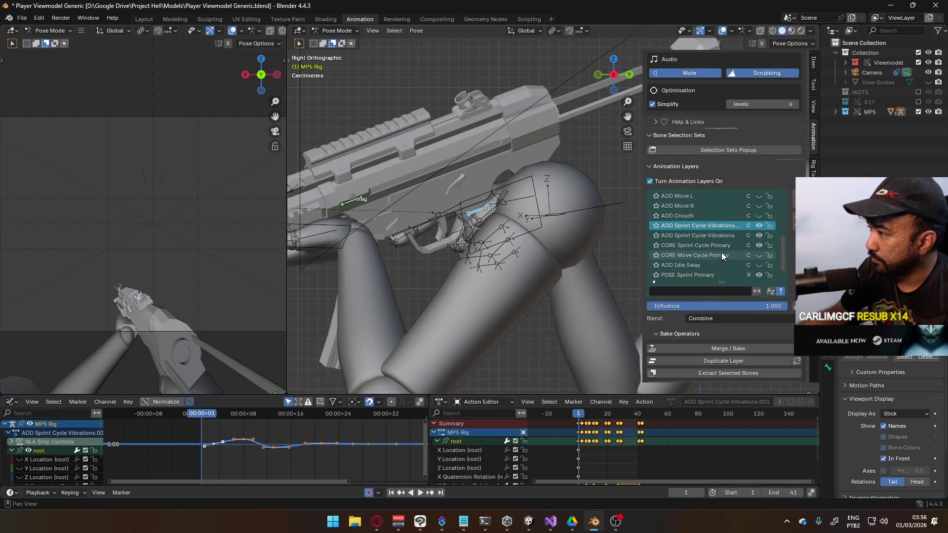
- Invert the root Y and Z Quaternion rotation curves by scaling their values by -1
{"action": "scroll", "coordinate": [599, 446], "scroll_direction": "down", "scroll_amount": 3}
{"action": "key", "text": "s"}
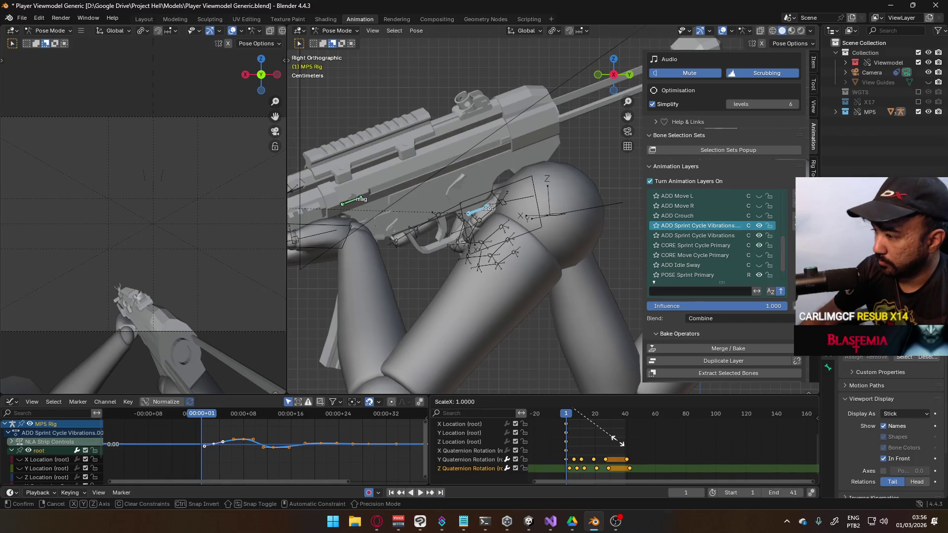
{"action": "type", "text": "-1"}
{"action": "key", "text": "Escape"}
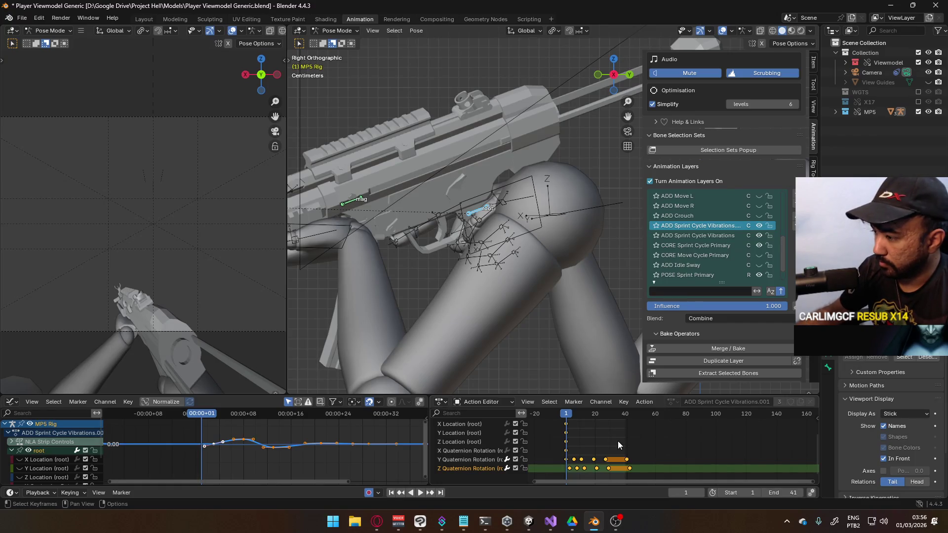
{"action": "left_click", "coordinate": [478, 462], "text": "shift"}
{"action": "type", "text": "s"}
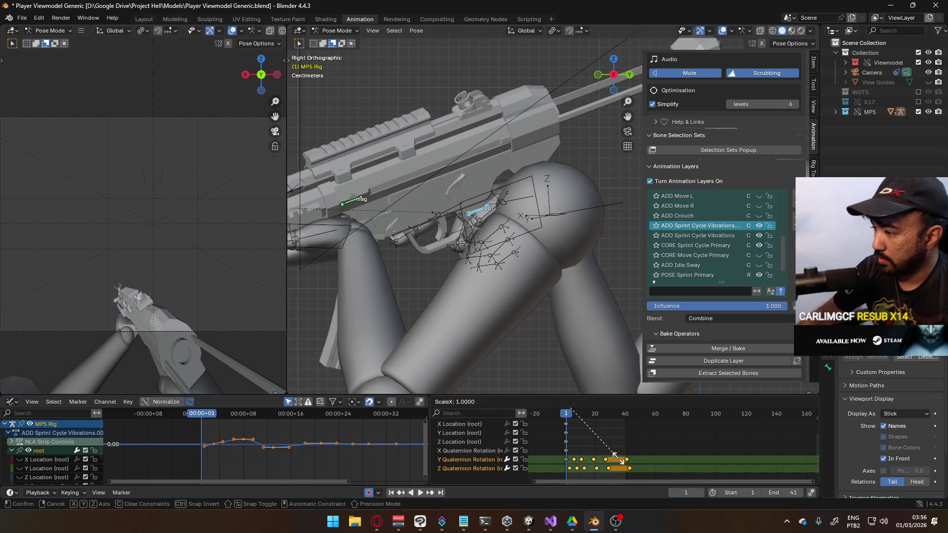
{"action": "type", "text": "-1"}
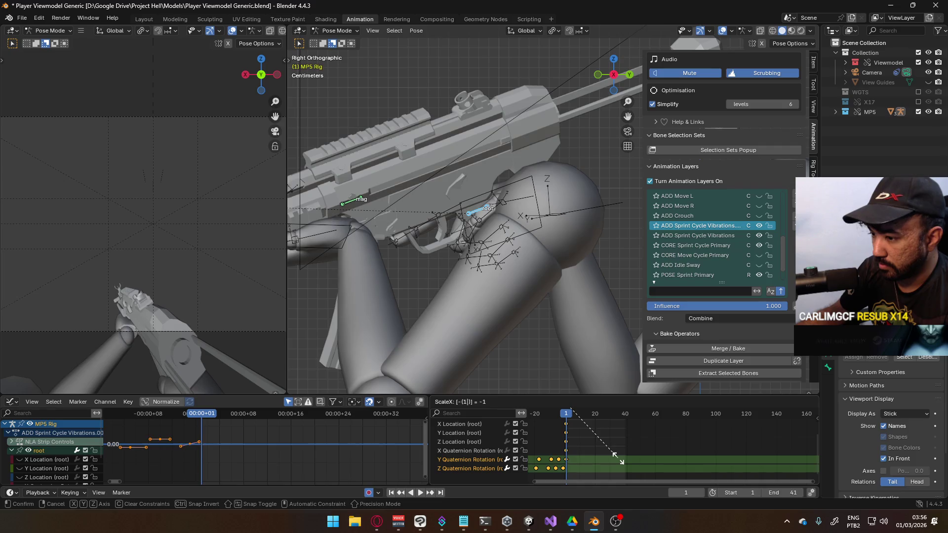
{"action": "key", "text": "Escape"}
{"action": "type", "text": "sy"}
{"action": "type", "text": "-1"}
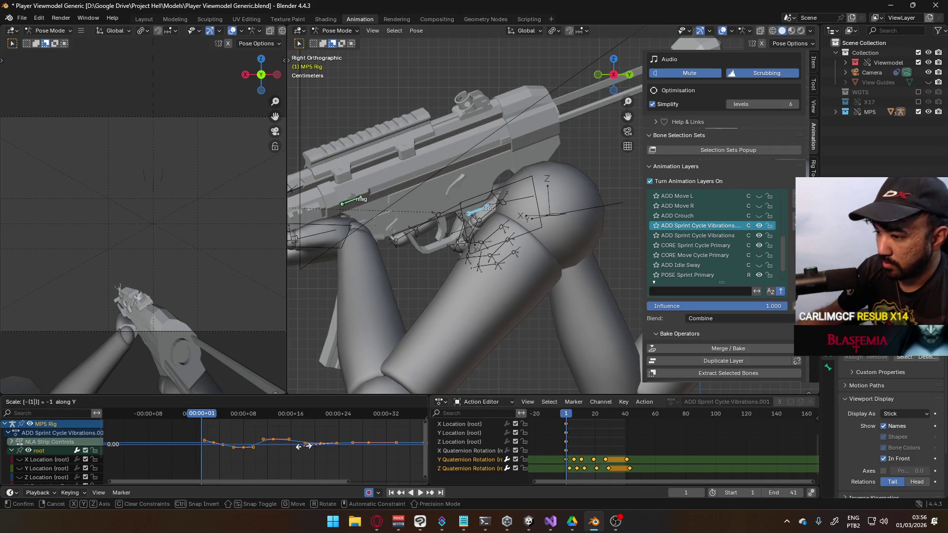
{"action": "key", "text": "Return"}
- Play back the inverted wave, then mute the ADD Sprint Cycle Vibrations.001 layer
{"action": "left_click", "coordinate": [386, 446]}
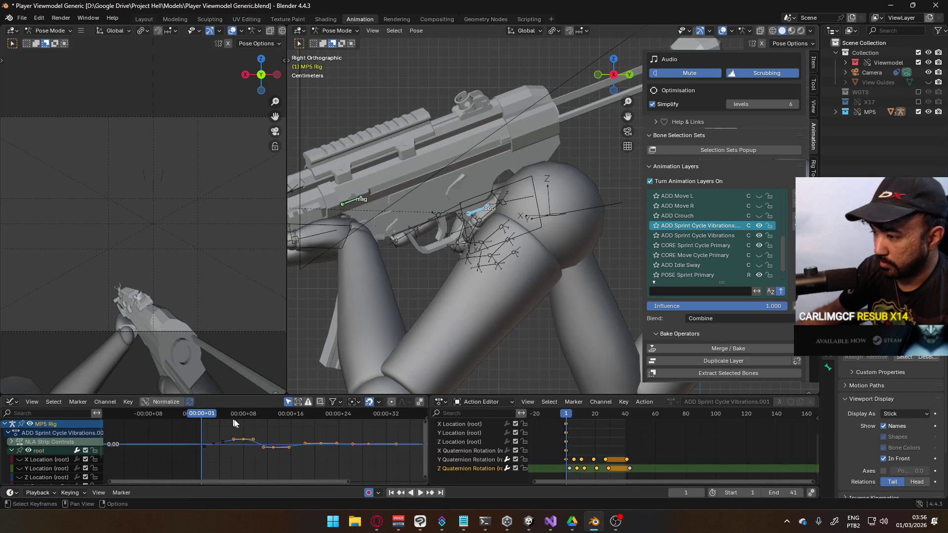
{"action": "scroll", "coordinate": [387, 450], "scroll_direction": "down", "scroll_amount": 2}
{"action": "key", "text": "space"}
{"action": "scroll", "coordinate": [638, 450], "scroll_direction": "up", "scroll_amount": 3}
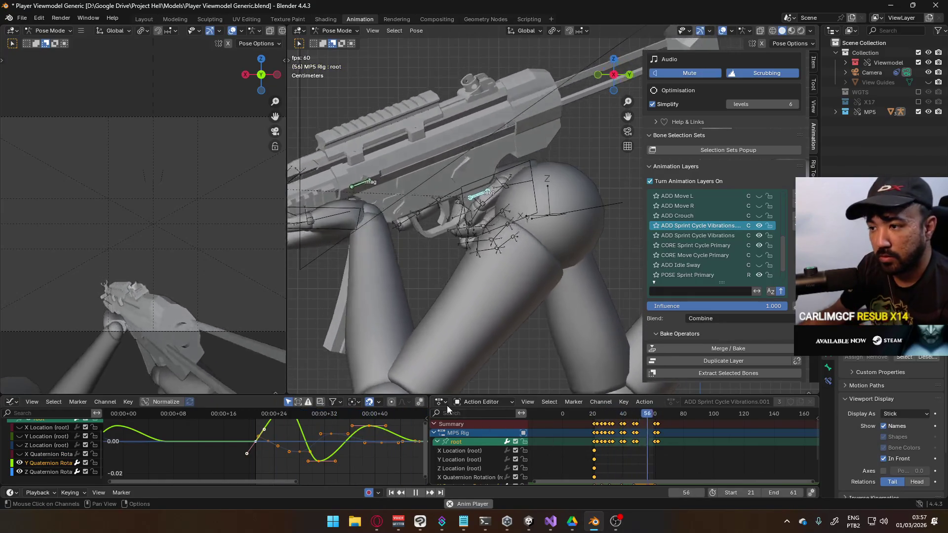
{"action": "left_click", "coordinate": [759, 227]}
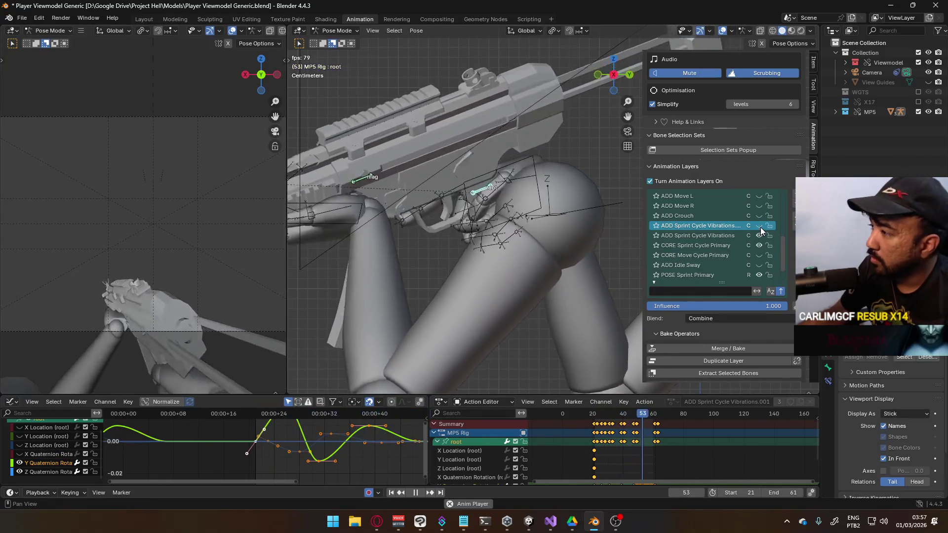
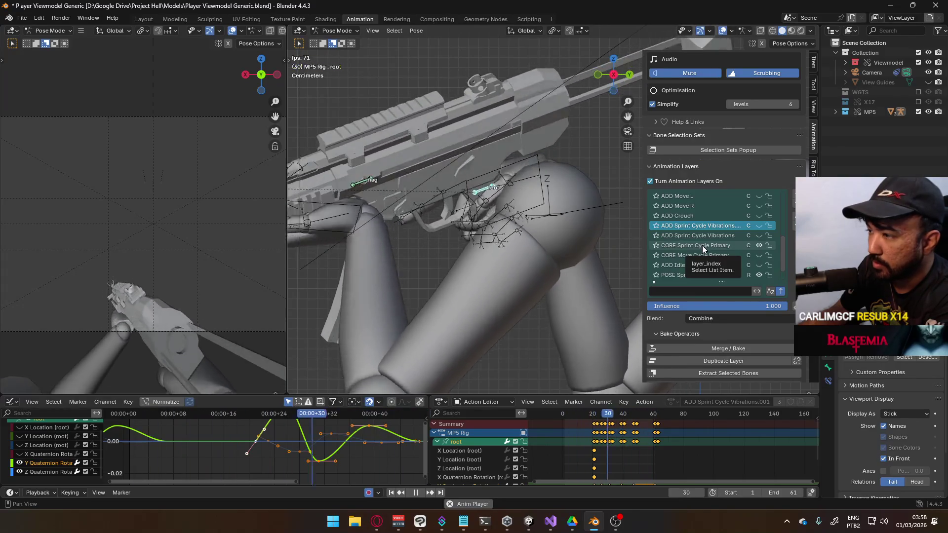
- Toggle the vibration layers' visibility and make ADD Sprint Cycle Vibrations the edited layer, hiding its duplicate
{"action": "left_click", "coordinate": [703, 246]}
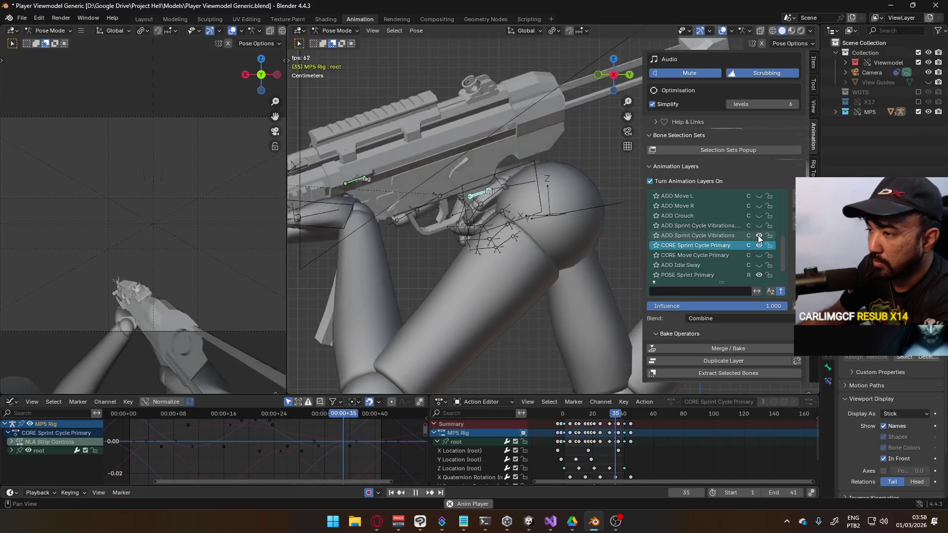
{"action": "left_click", "coordinate": [759, 236]}
{"action": "left_click", "coordinate": [759, 226]}
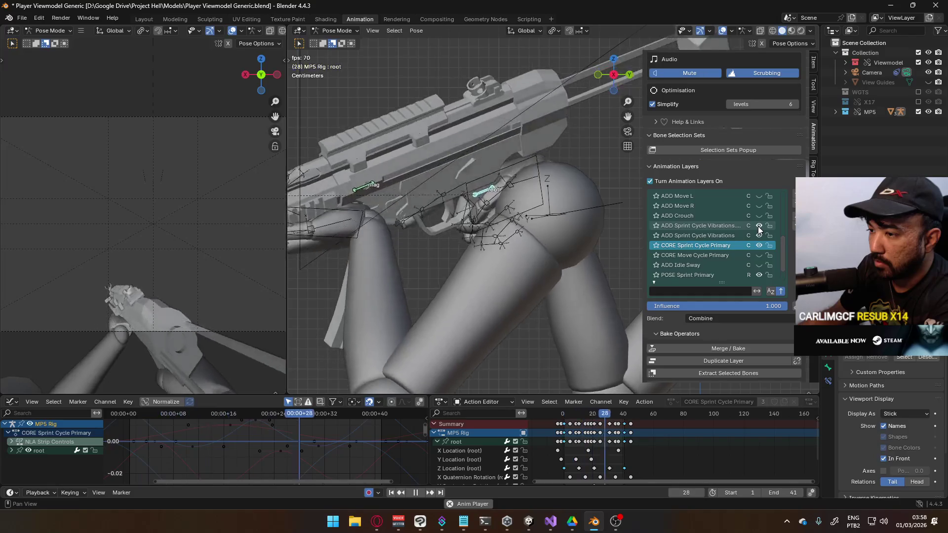
{"action": "left_click", "coordinate": [736, 234]}
{"action": "double_click", "coordinate": [733, 226]}
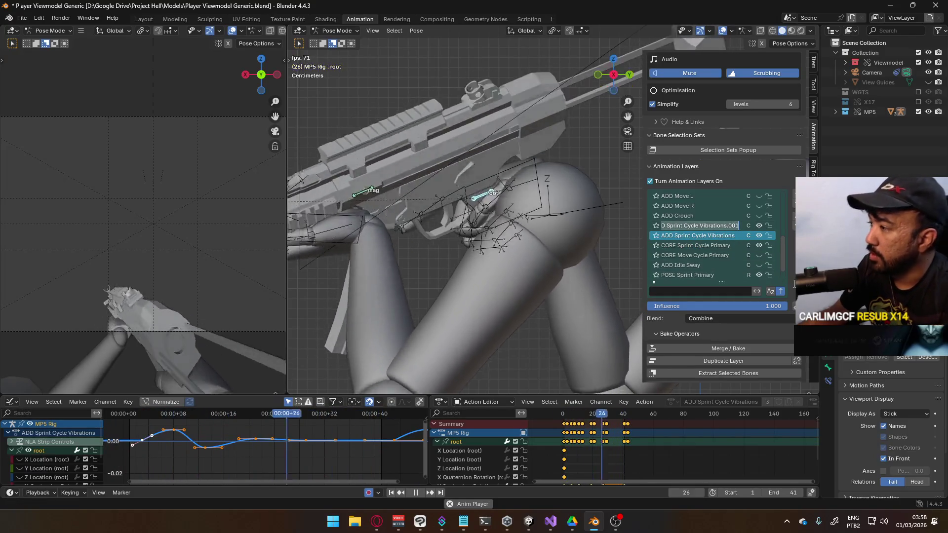
{"action": "left_click", "coordinate": [755, 229]}
{"action": "left_click", "coordinate": [757, 227]}
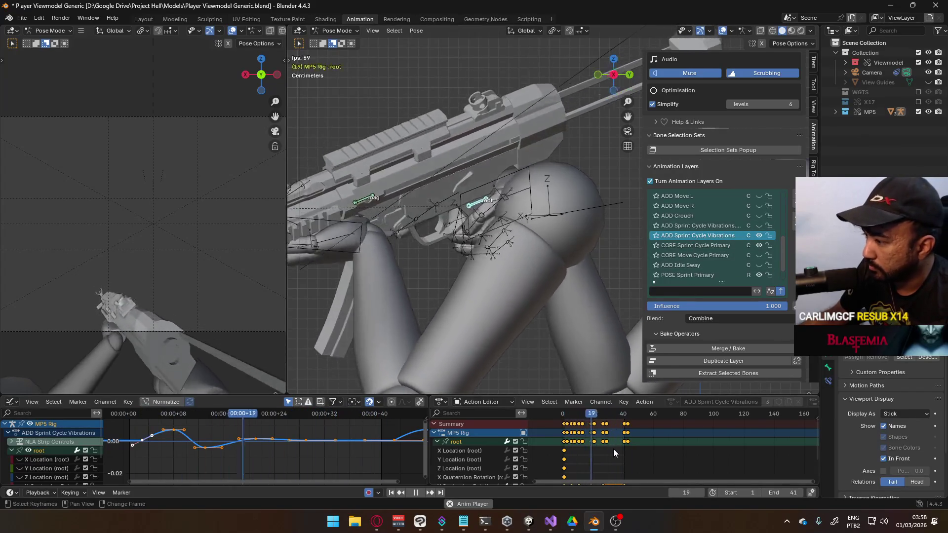
- Select all the vibration keyframes and shift them 5 frames earlier, then adjust their timing again
{"action": "scroll", "coordinate": [613, 449], "scroll_direction": "down", "scroll_amount": 2}
{"action": "scroll", "coordinate": [637, 466], "scroll_direction": "up", "scroll_amount": 2}
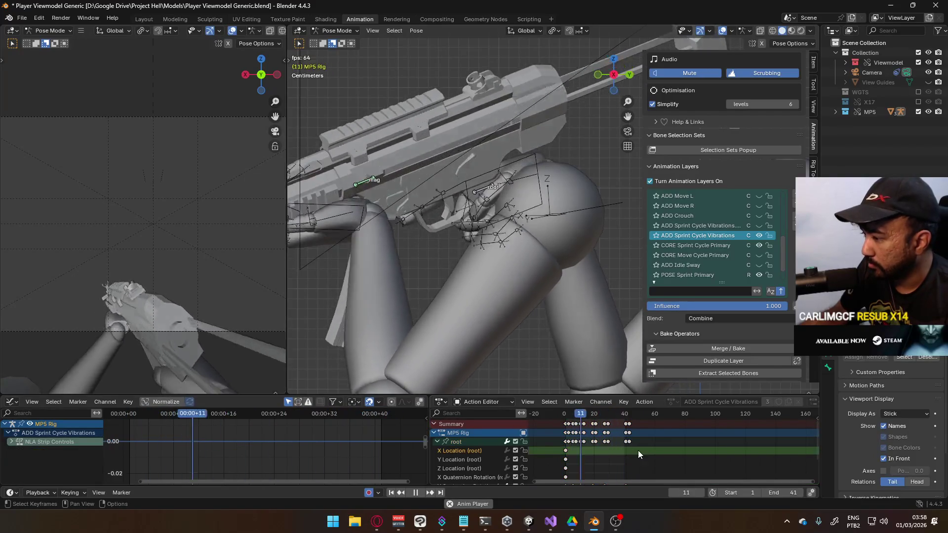
{"action": "scroll", "coordinate": [638, 451], "scroll_direction": "down", "scroll_amount": 2}
{"action": "left_click", "coordinate": [582, 460]}
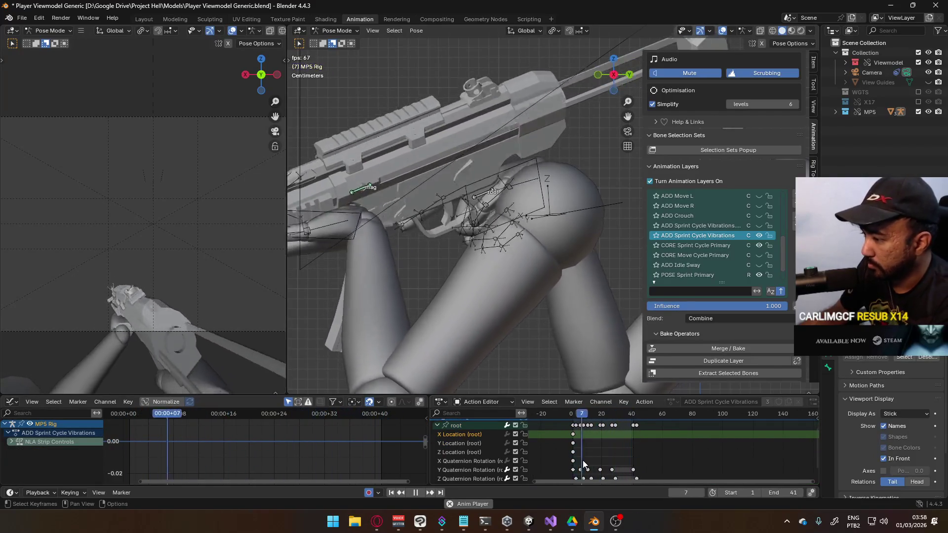
{"action": "scroll", "coordinate": [636, 450], "scroll_direction": "up", "scroll_amount": 2}
{"action": "key", "text": "a"}
{"action": "scroll", "coordinate": [597, 457], "scroll_direction": "up", "scroll_amount": 3}
{"action": "middle_click_drag", "start_coordinate": [597, 457], "coordinate": [643, 457]}
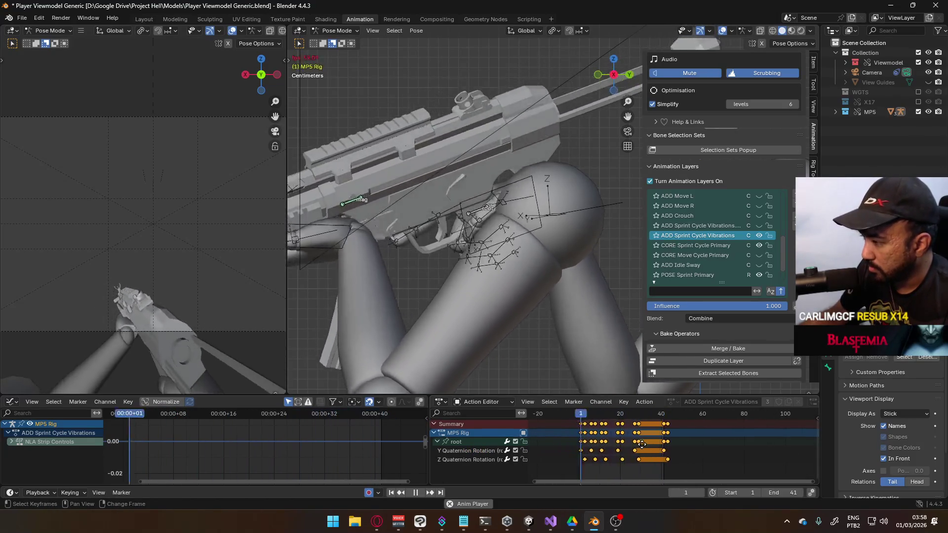
{"action": "key", "text": "g"}
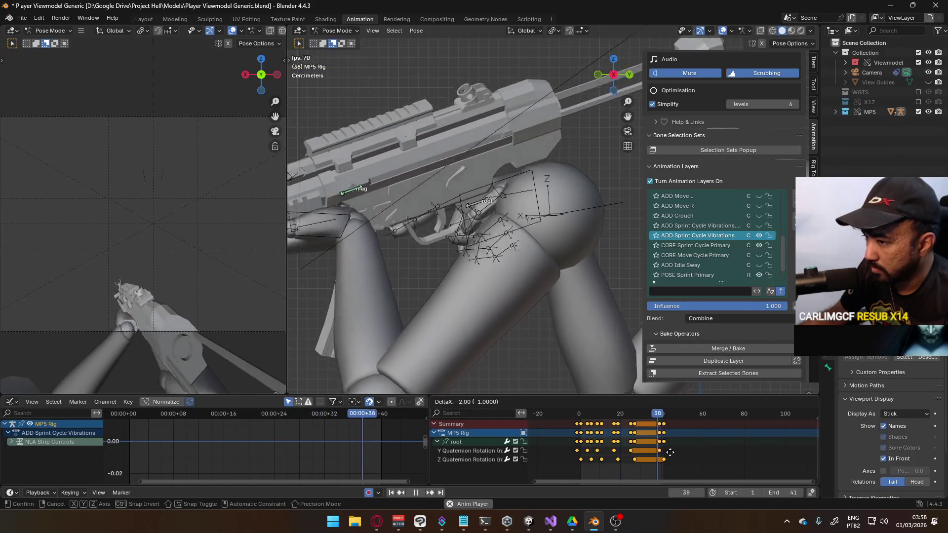
{"action": "mouse_move", "coordinate": [667, 452]}
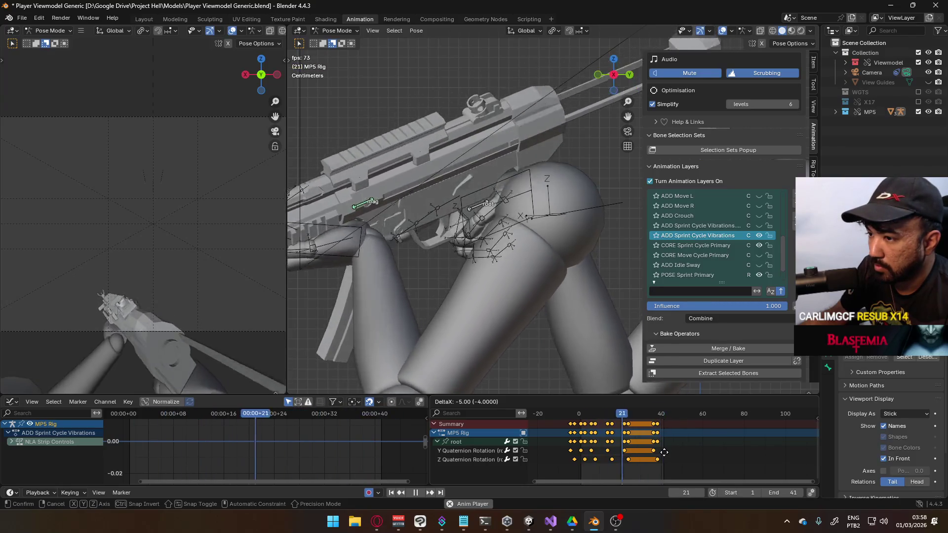
{"action": "left_click", "coordinate": [664, 453]}
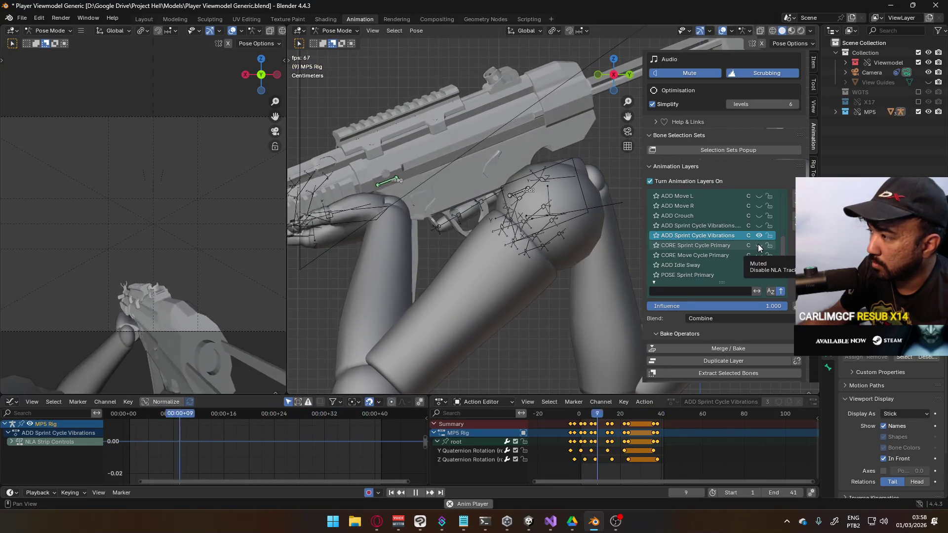
{"action": "key", "text": "g"}
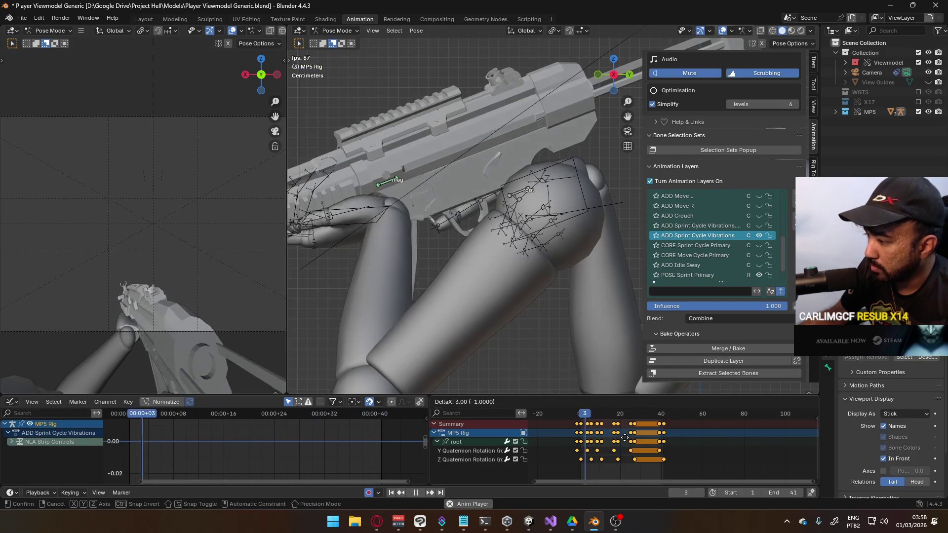
{"action": "left_click", "coordinate": [625, 438]}
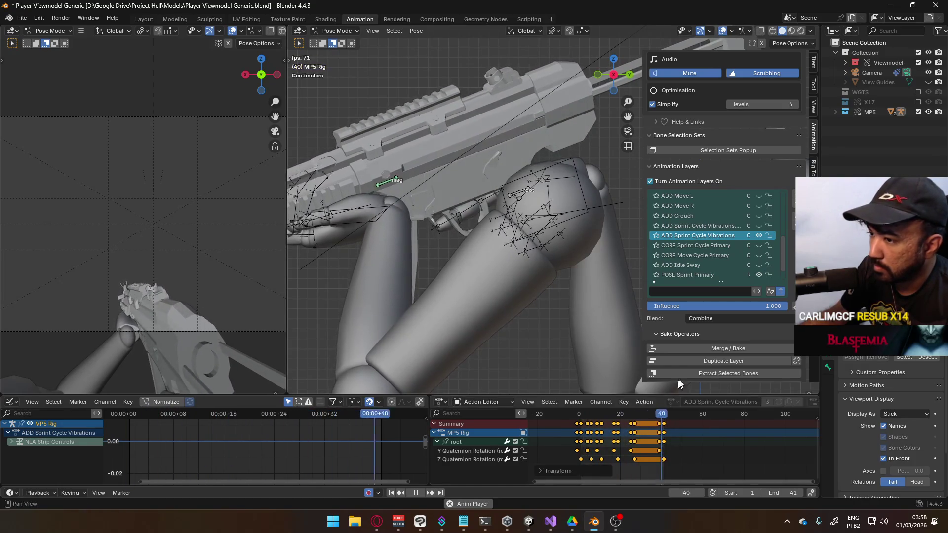
- Show the duplicate layer, mute CORE Sprint Cycle Primary, and scale the keys by 0.5
{"action": "left_click", "coordinate": [759, 226]}
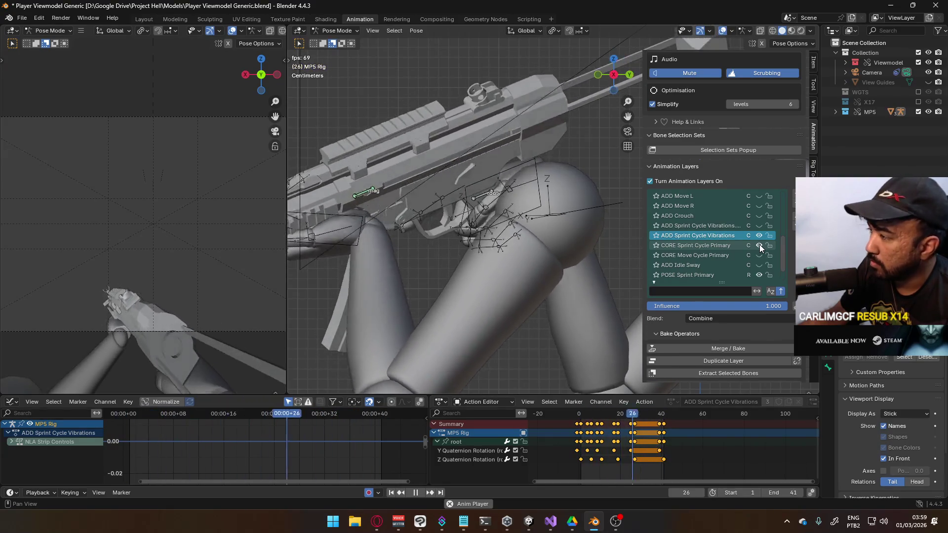
{"action": "mouse_move", "coordinate": [583, 414]}
{"action": "left_mouse_down"}
{"action": "mouse_move", "coordinate": [682, 392]}
{"action": "mouse_move", "coordinate": [582, 401]}
{"action": "left_mouse_up"}
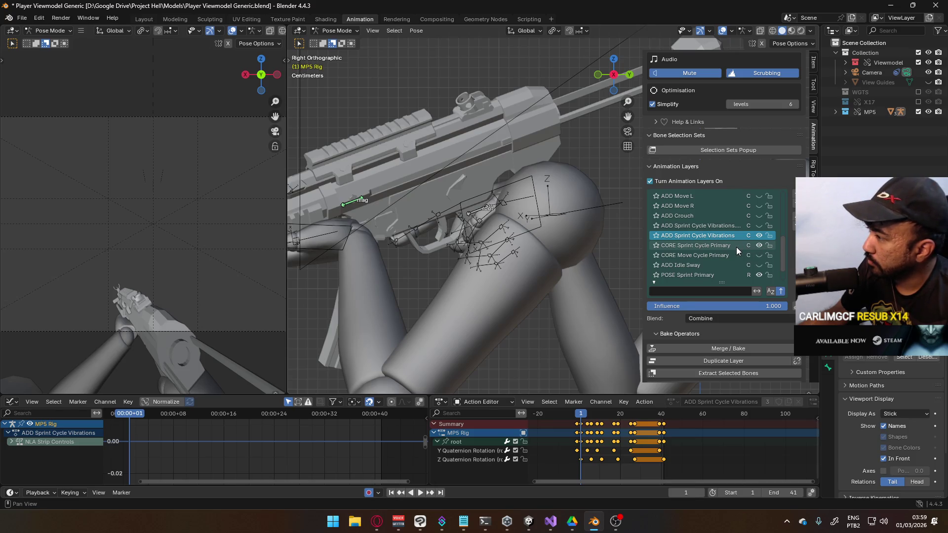
{"action": "left_click", "coordinate": [760, 246]}
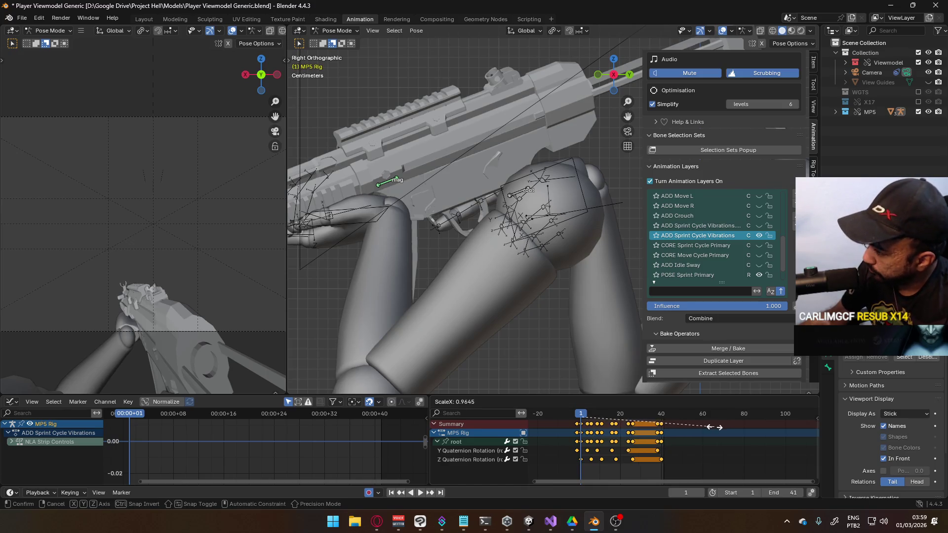
{"action": "key", "text": "s"}
{"action": "key", "text": "Escape"}
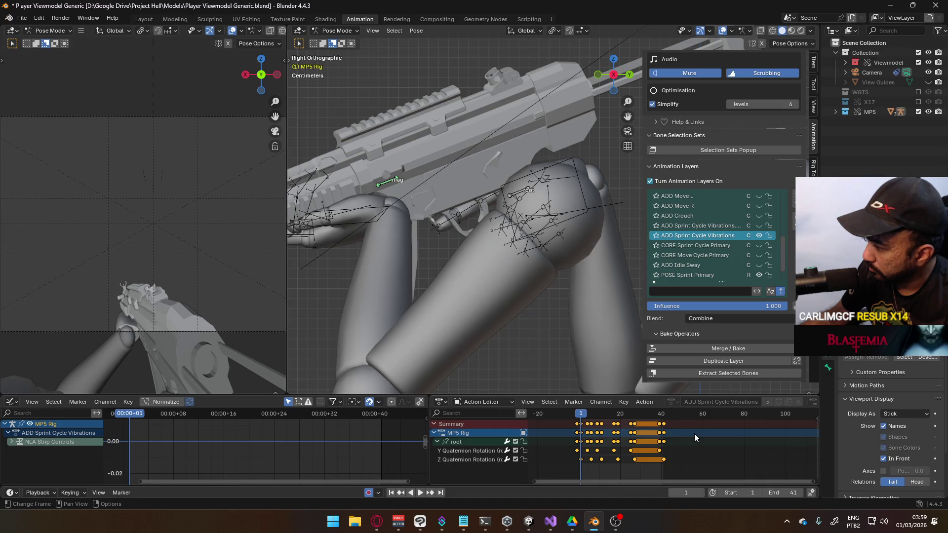
{"action": "key", "text": "s"}
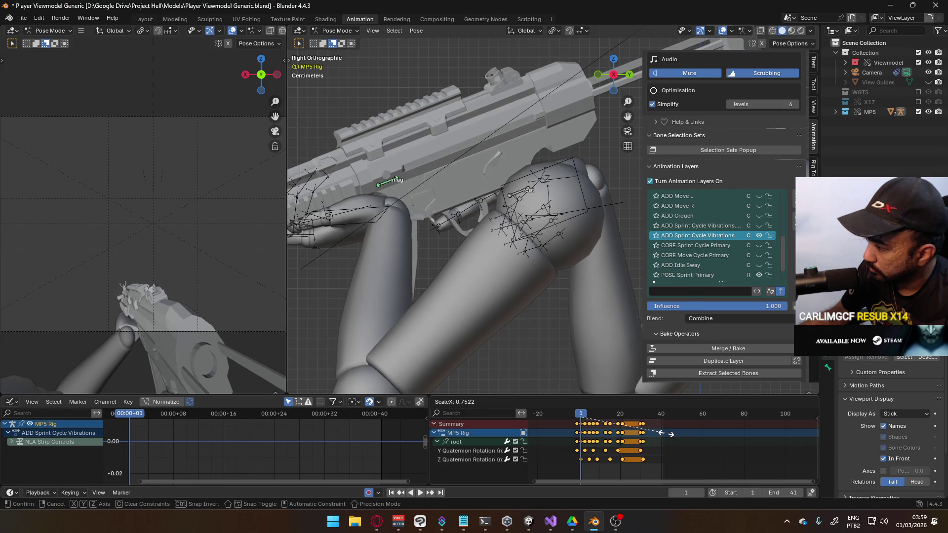
{"action": "key", "text": "Escape"}
{"action": "type", "text": "s"}
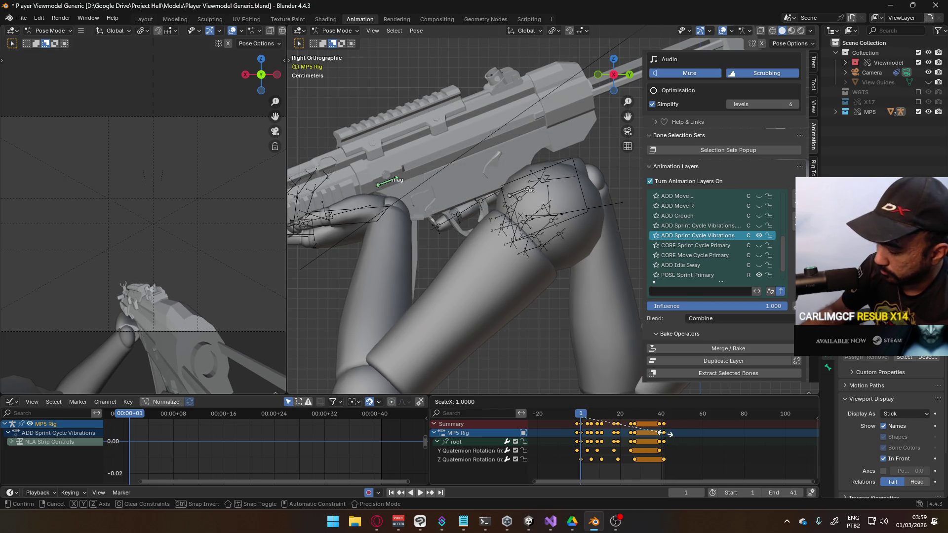
{"action": "type", "text": "0.5"}
{"action": "key", "text": "Return"}
- Play and scrub the retimed vibrations from frame 1 through frame 37
{"action": "key", "text": "space"}
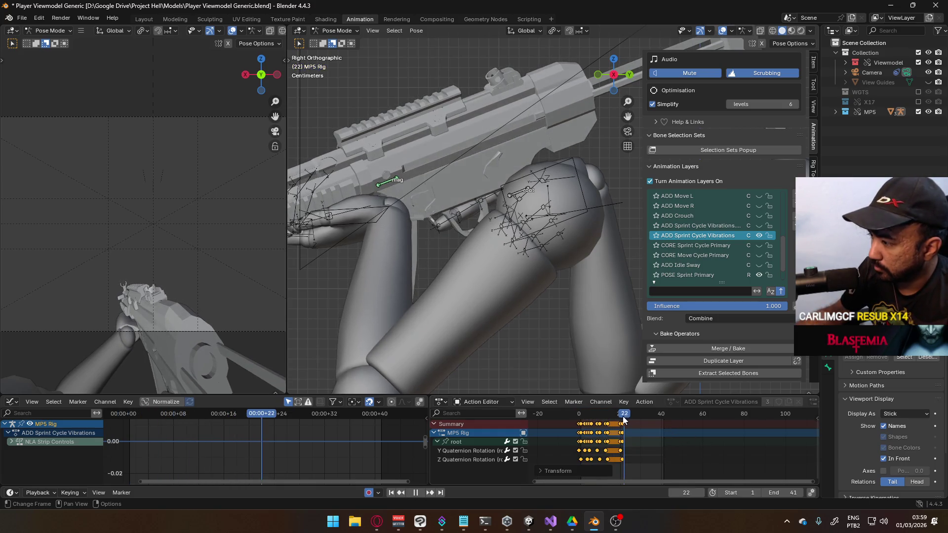
{"action": "mouse_move", "coordinate": [599, 420]}
{"action": "left_mouse_down"}
{"action": "mouse_move", "coordinate": [583, 423]}
{"action": "mouse_move", "coordinate": [609, 428]}
{"action": "left_mouse_up"}
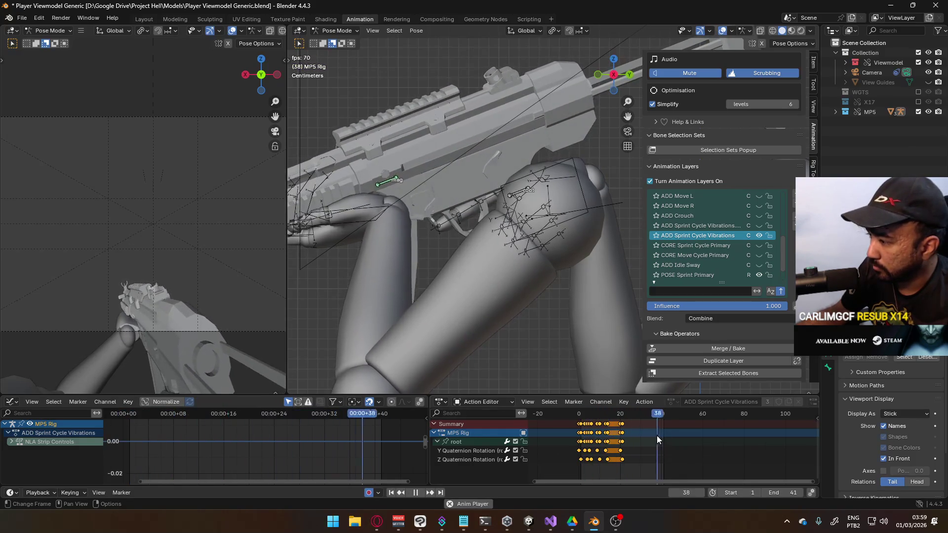
{"action": "mouse_move", "coordinate": [602, 418]}
{"action": "left_mouse_down"}
{"action": "mouse_move", "coordinate": [575, 417]}
{"action": "mouse_move", "coordinate": [620, 418]}
{"action": "left_mouse_up"}
{"action": "scroll", "coordinate": [617, 435], "scroll_direction": "up", "scroll_amount": 3}
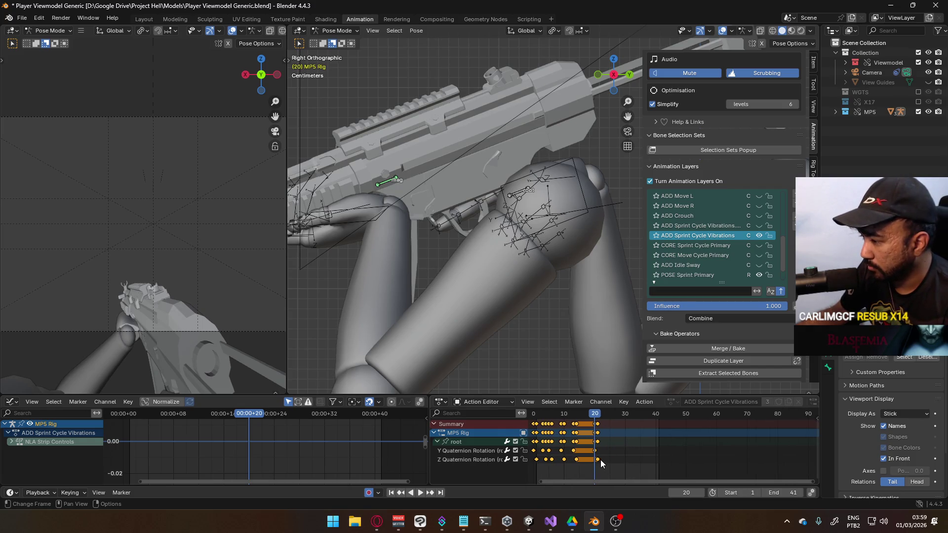
{"action": "scroll", "coordinate": [607, 455], "scroll_direction": "up", "scroll_amount": 1}
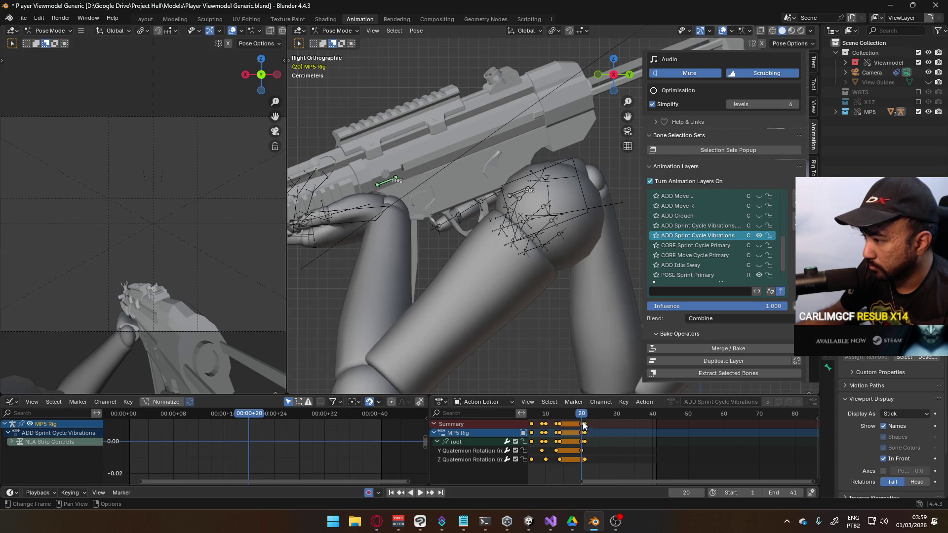
{"action": "left_click_drag", "start_coordinate": [586, 419], "coordinate": [638, 421]}
{"action": "middle_click_drag", "start_coordinate": [582, 424], "coordinate": [641, 449]}
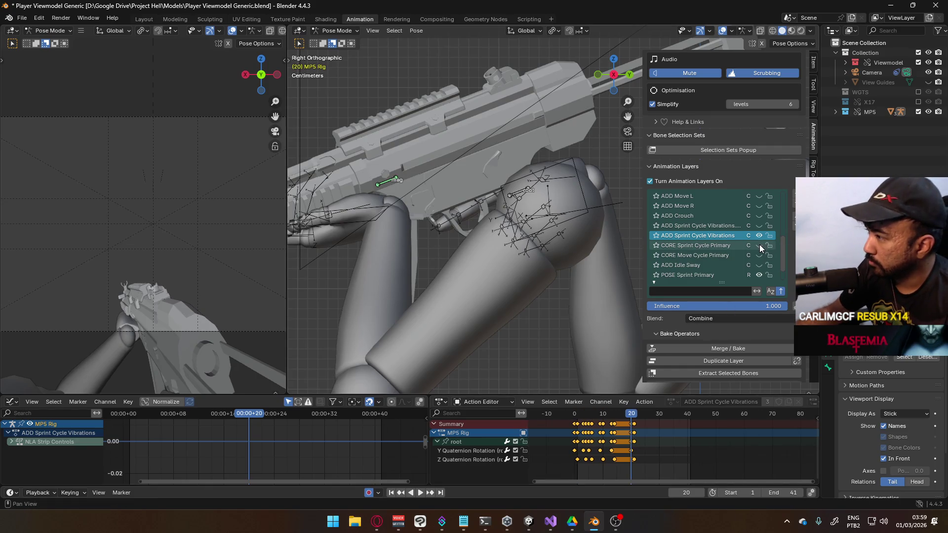
- Turn CORE Sprint Cycle Primary back on and play the layers together from frame 10
{"action": "left_click", "coordinate": [760, 246]}
{"action": "key", "text": "space"}
{"action": "left_click", "coordinate": [622, 417]}
{"action": "mouse_move", "coordinate": [622, 417]}
{"action": "left_mouse_down"}
{"action": "mouse_move", "coordinate": [583, 419]}
{"action": "mouse_move", "coordinate": [724, 390]}
{"action": "mouse_move", "coordinate": [580, 401]}
{"action": "left_mouse_up"}
{"action": "key", "text": "space"}
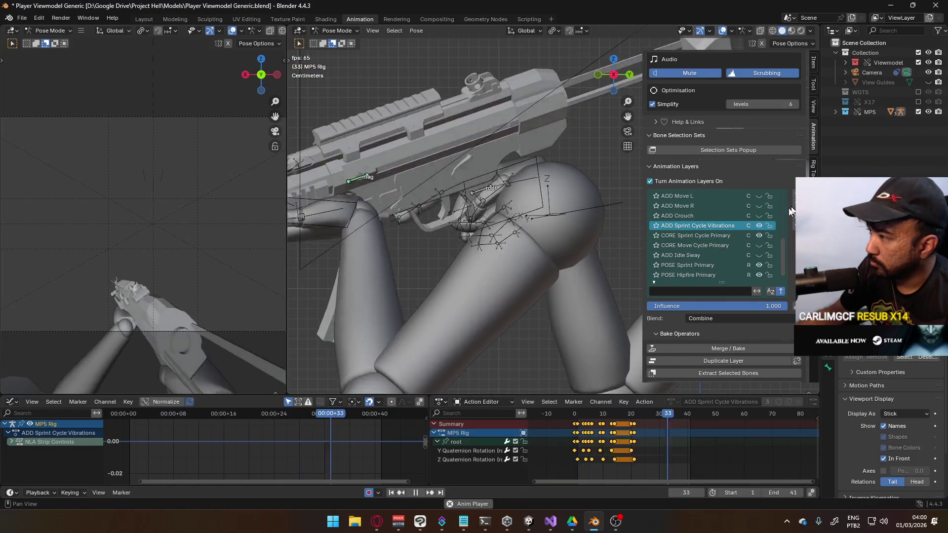
- Delete the duplicate layer, set blending to Add then back to Combine, and select CORE Sprint Cycle Primary
{"action": "key", "text": "ctrl+z"}
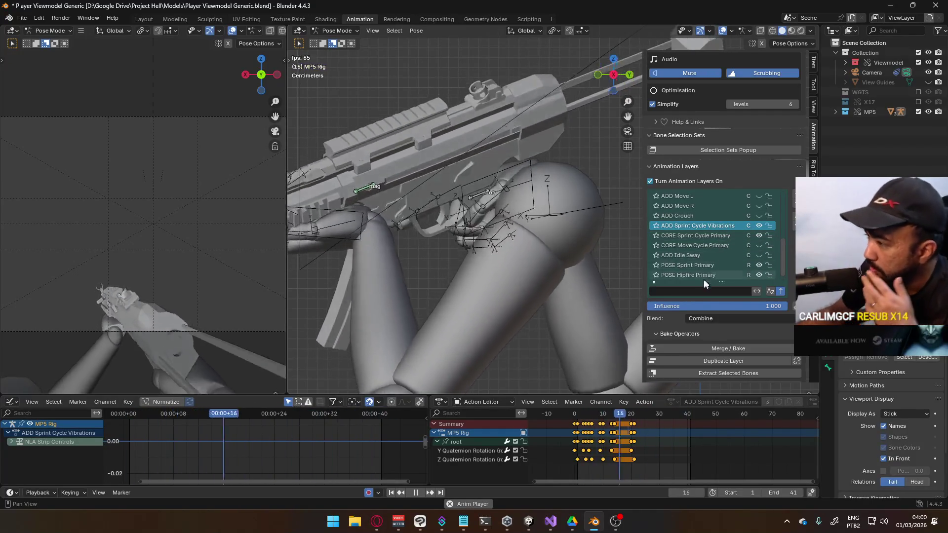
{"action": "left_click", "coordinate": [706, 320]}
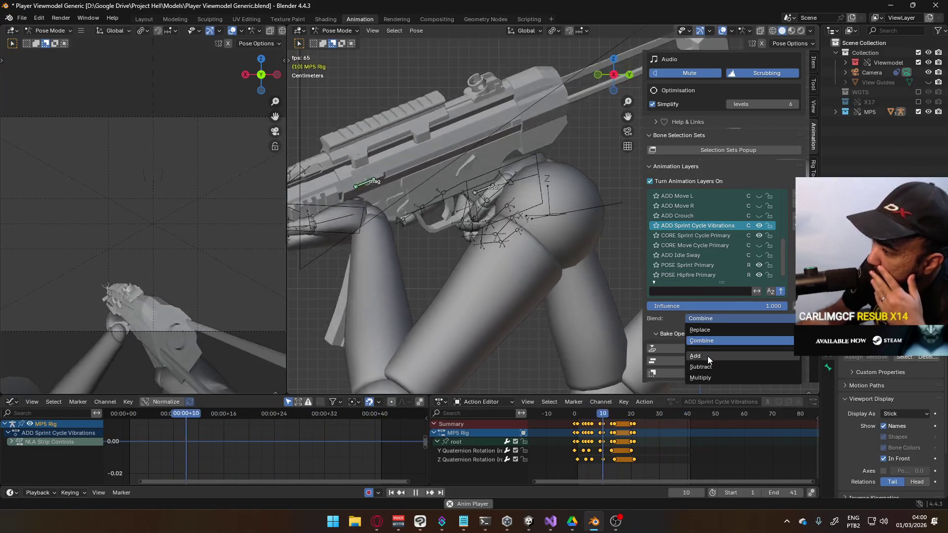
{"action": "left_click", "coordinate": [708, 356]}
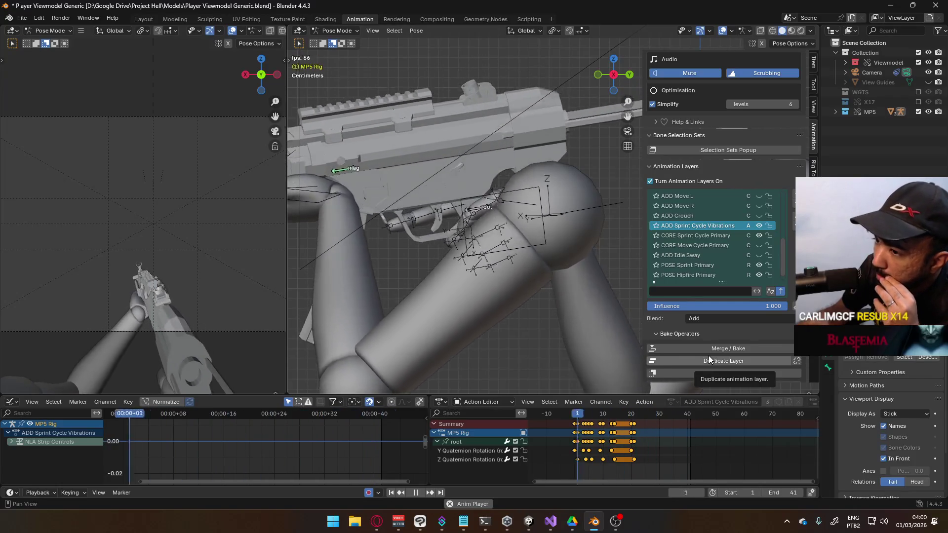
{"action": "left_click", "coordinate": [748, 319]}
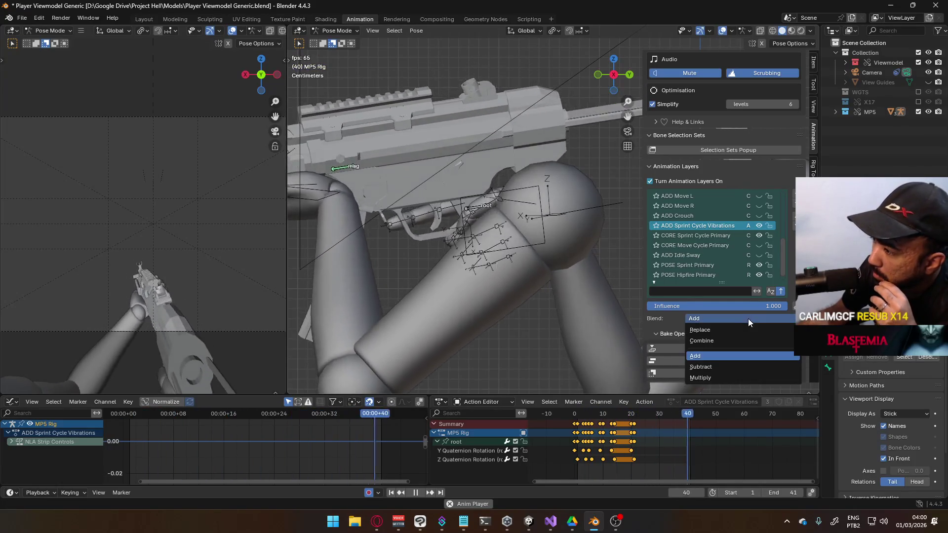
{"action": "left_click", "coordinate": [739, 341]}
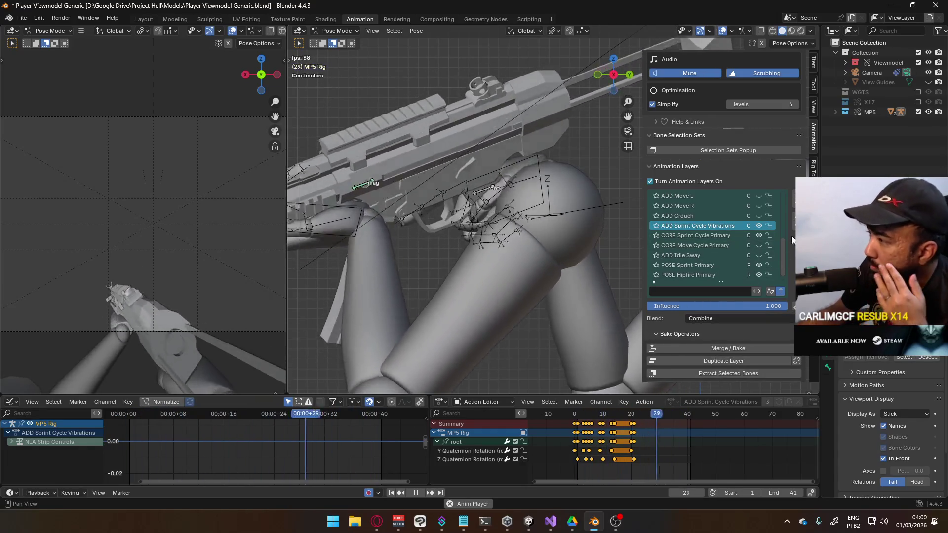
{"action": "left_click", "coordinate": [794, 208]}
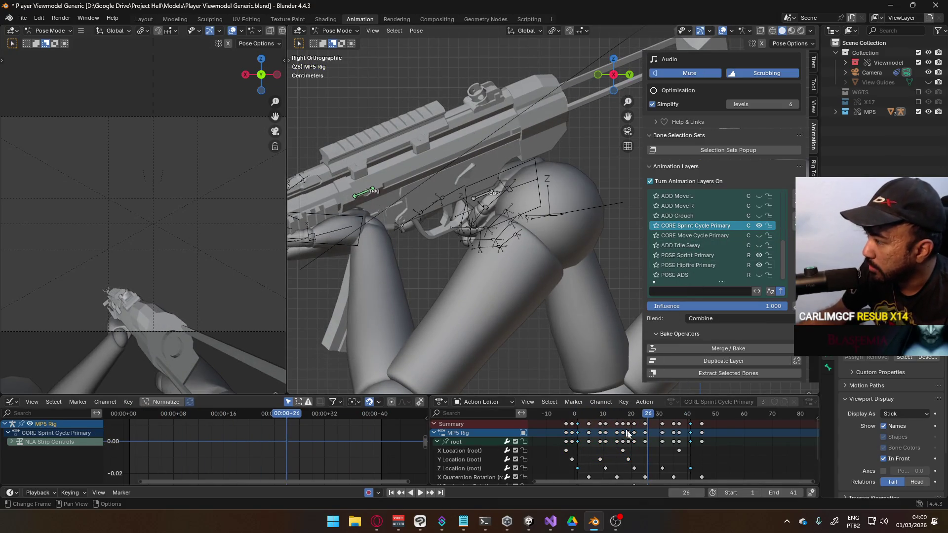
- Return the animation to frame 1 and select the Y Quaternion Rotation channel
{"action": "scroll", "coordinate": [629, 435], "scroll_direction": "down", "scroll_amount": 2}
{"action": "scroll", "coordinate": [642, 437], "scroll_direction": "down", "scroll_amount": 3, "text": "shift"}
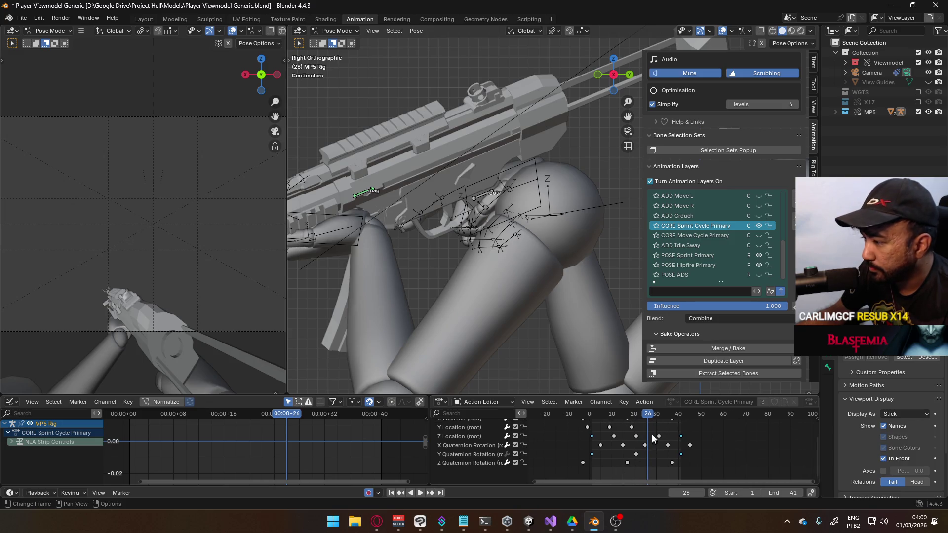
{"action": "key", "text": "space"}
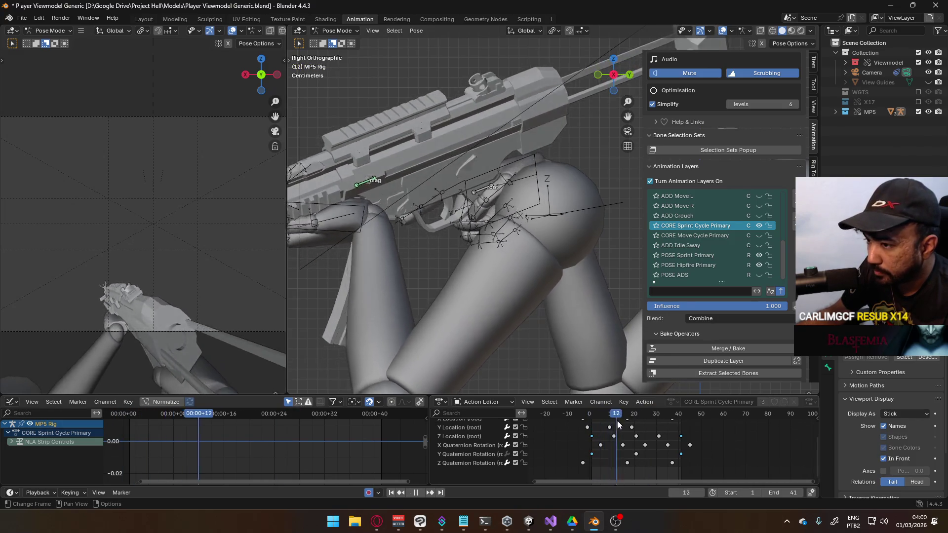
{"action": "left_click_drag", "start_coordinate": [644, 420], "coordinate": [593, 435]}
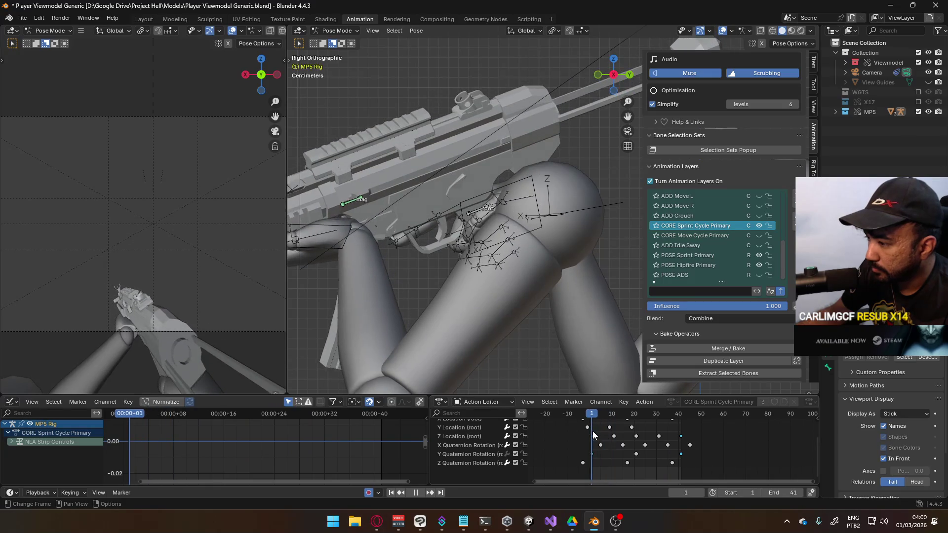
{"action": "left_click", "coordinate": [469, 457]}
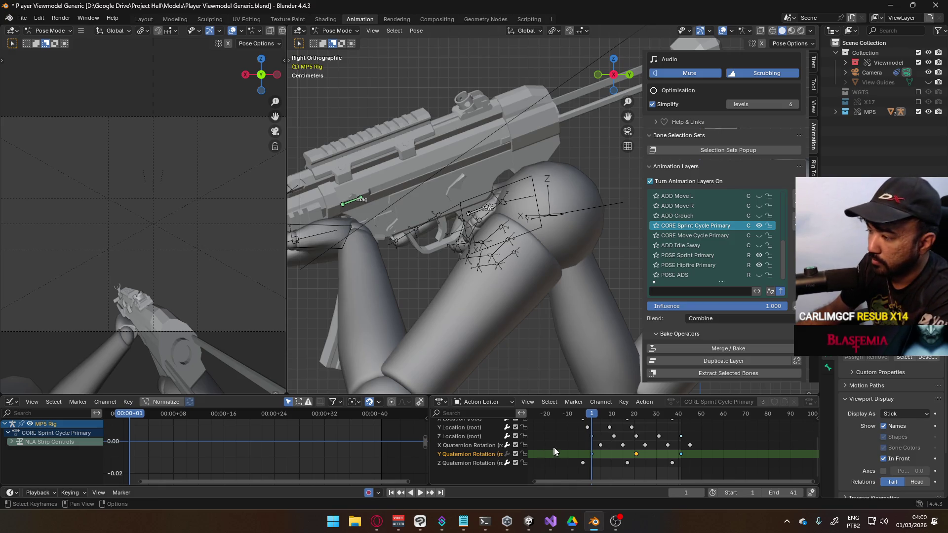
- Select the MP5 rig's root bone and frame the viewport around it and the hand
{"action": "scroll", "coordinate": [553, 445], "scroll_direction": "up", "scroll_amount": 2}
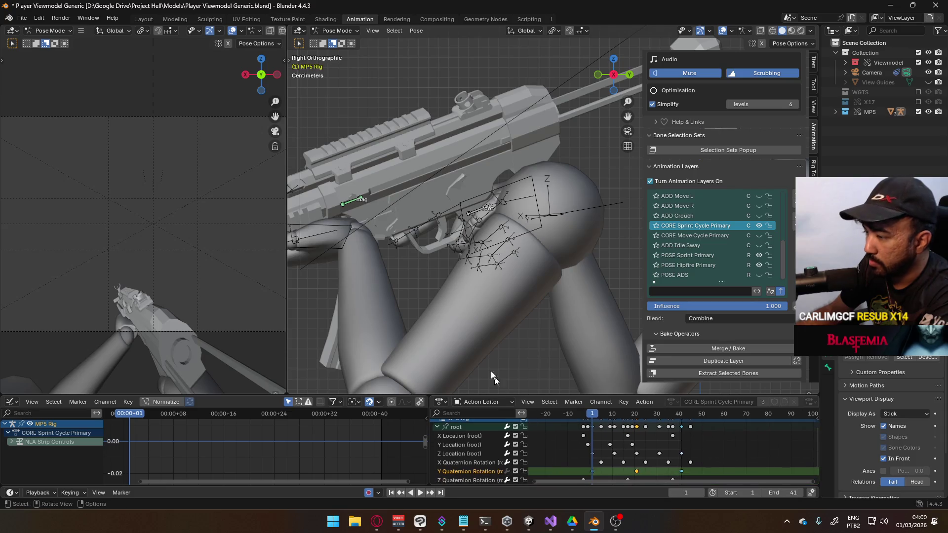
{"action": "left_click", "coordinate": [480, 217]}
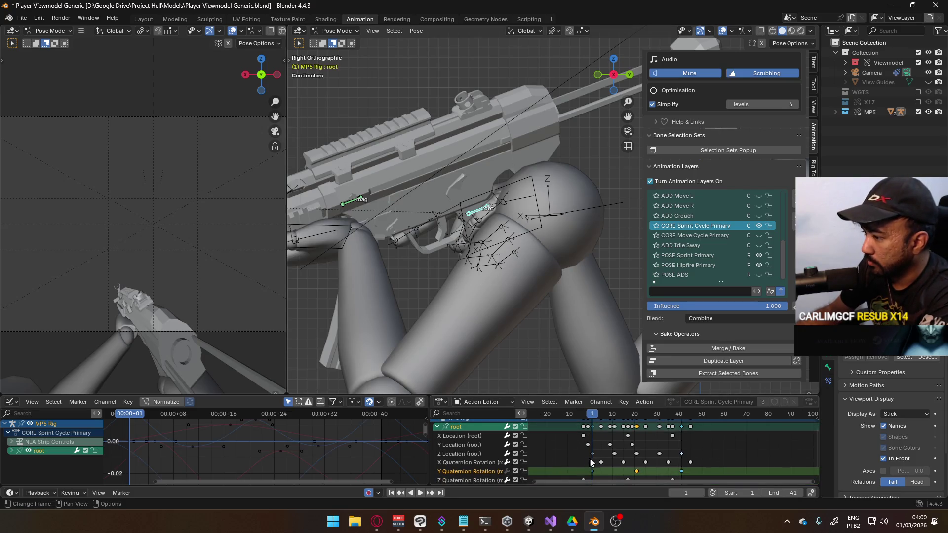
{"action": "scroll", "coordinate": [595, 466], "scroll_direction": "down", "scroll_amount": 1}
{"action": "scroll", "coordinate": [507, 272], "scroll_direction": "up", "scroll_amount": 10}
{"action": "scroll", "coordinate": [507, 292], "scroll_direction": "down", "scroll_amount": 8}
{"action": "middle_click_drag", "start_coordinate": [508, 286], "coordinate": [543, 340]}
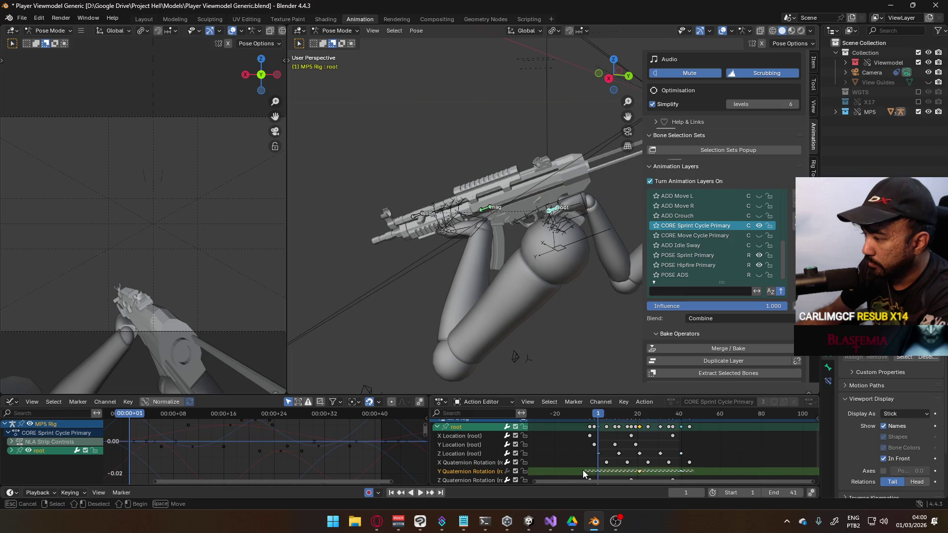
{"action": "key", "text": "KP_Decimal"}
{"action": "scroll", "coordinate": [540, 272], "scroll_direction": "down", "scroll_amount": 6}
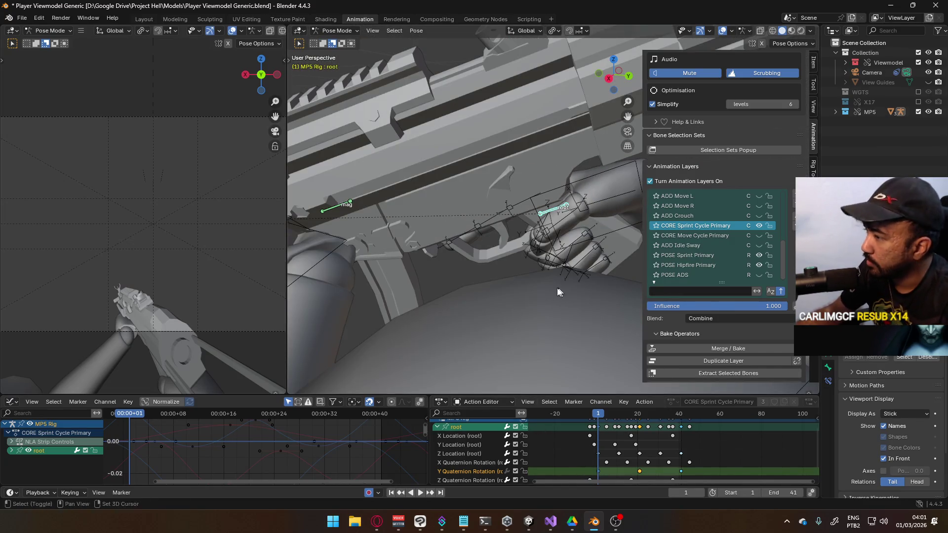
{"action": "middle_click_drag", "start_coordinate": [558, 292], "coordinate": [593, 419]}
{"action": "scroll", "coordinate": [325, 446], "scroll_direction": "down", "scroll_amount": 2}
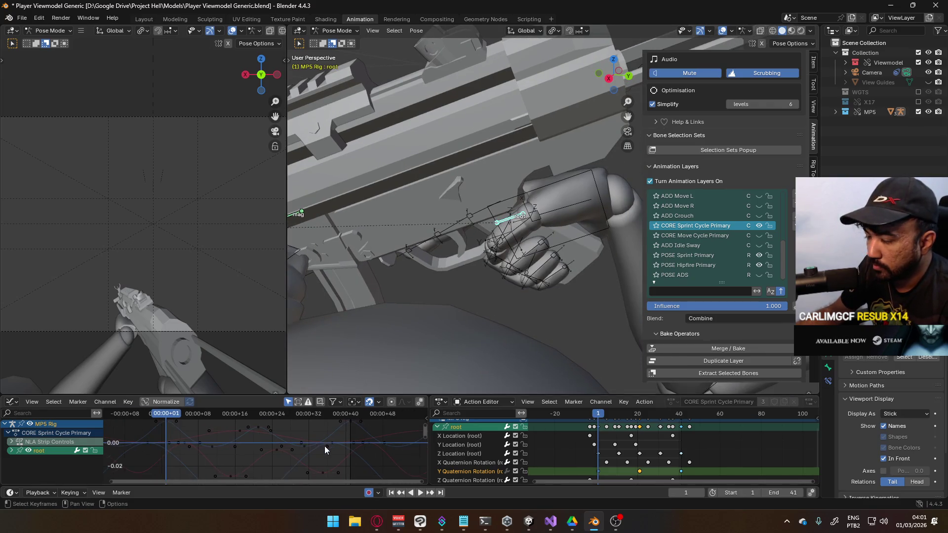
- Frame the root bone's Y Quaternion curve in the Graph Editor, then bring Discord forward
{"action": "left_click", "coordinate": [11, 450]}
{"action": "middle_click_drag", "start_coordinate": [158, 424], "coordinate": [183, 422]}
{"action": "scroll", "coordinate": [78, 453], "scroll_direction": "down", "scroll_amount": 3}
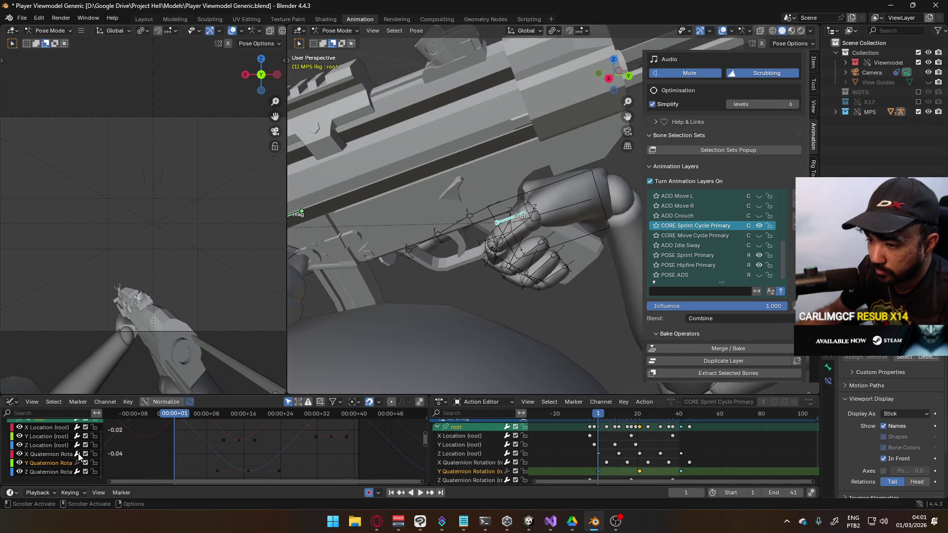
{"action": "left_click", "coordinate": [59, 463]}
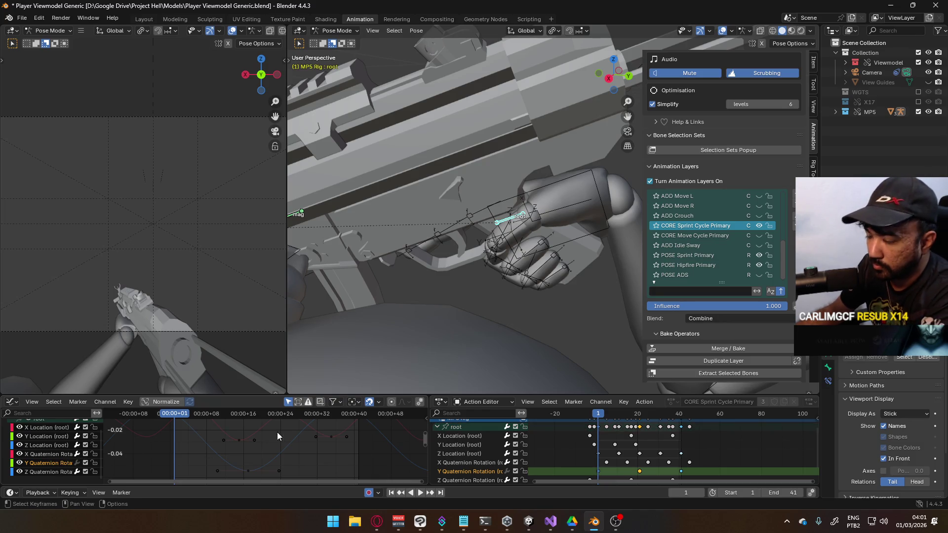
{"action": "key", "text": "KP_Decimal"}
{"action": "scroll", "coordinate": [282, 455], "scroll_direction": "down", "scroll_amount": 4}
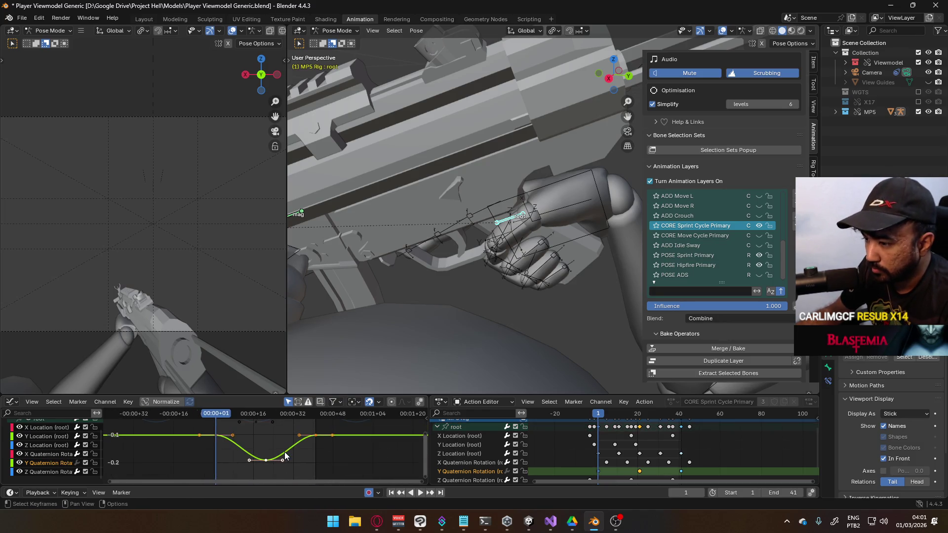
{"action": "scroll", "coordinate": [284, 451], "scroll_direction": "up", "scroll_amount": 1}
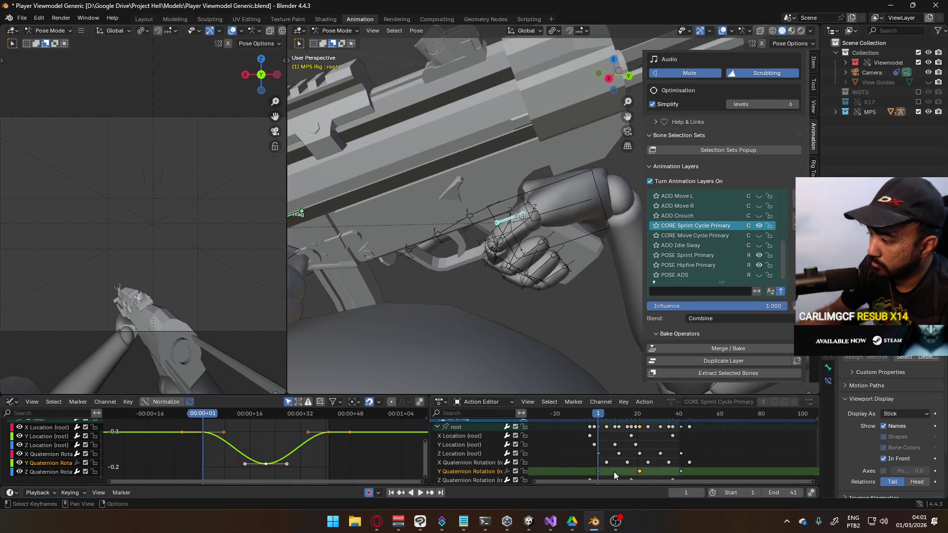
{"action": "left_click", "coordinate": [786, 521]}
{"action": "left_click", "coordinate": [787, 476]}
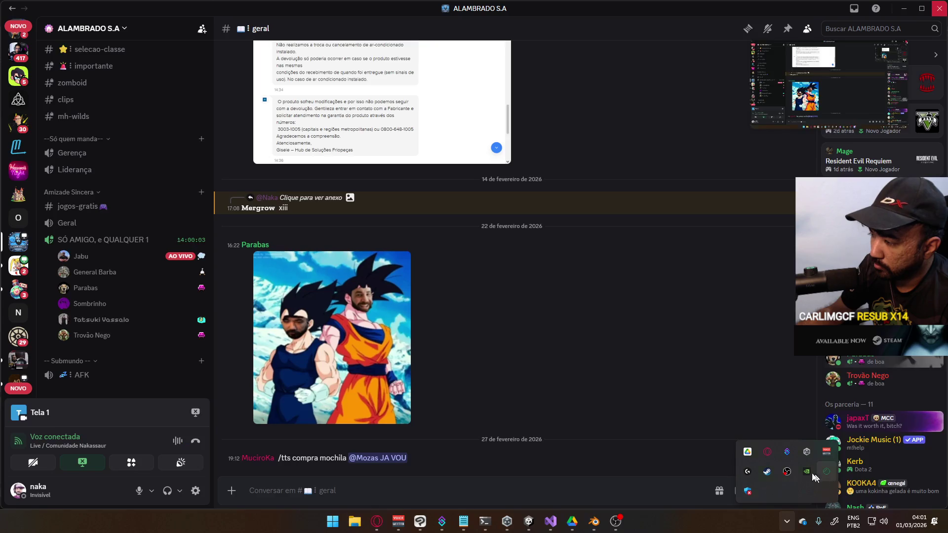
- Switch to the other server, open #general, play the embedded video, then hide Discord
{"action": "scroll", "coordinate": [322, 311], "scroll_direction": "up", "scroll_amount": 3}
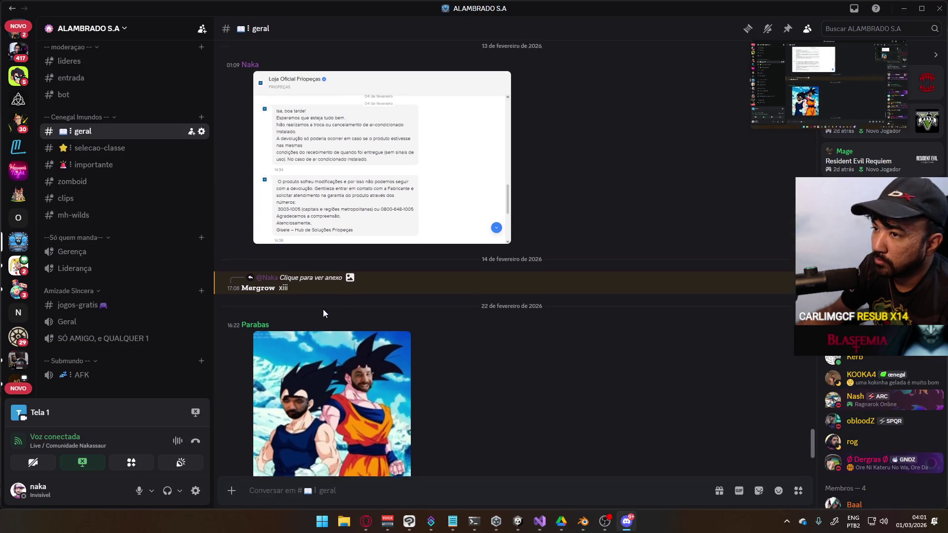
{"action": "scroll", "coordinate": [142, 274], "scroll_direction": "up", "scroll_amount": 3}
{"action": "scroll", "coordinate": [142, 274], "scroll_direction": "down", "scroll_amount": 3}
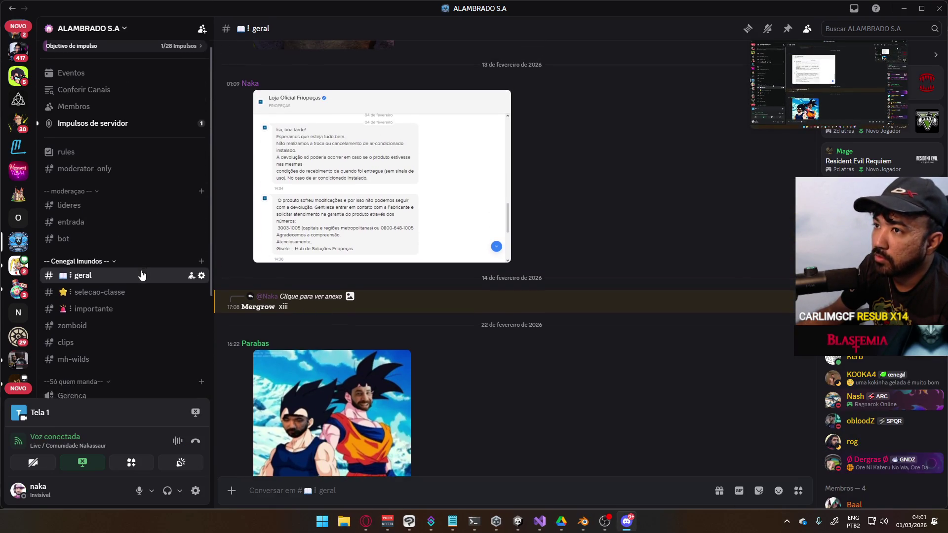
{"action": "left_click", "coordinate": [19, 265]}
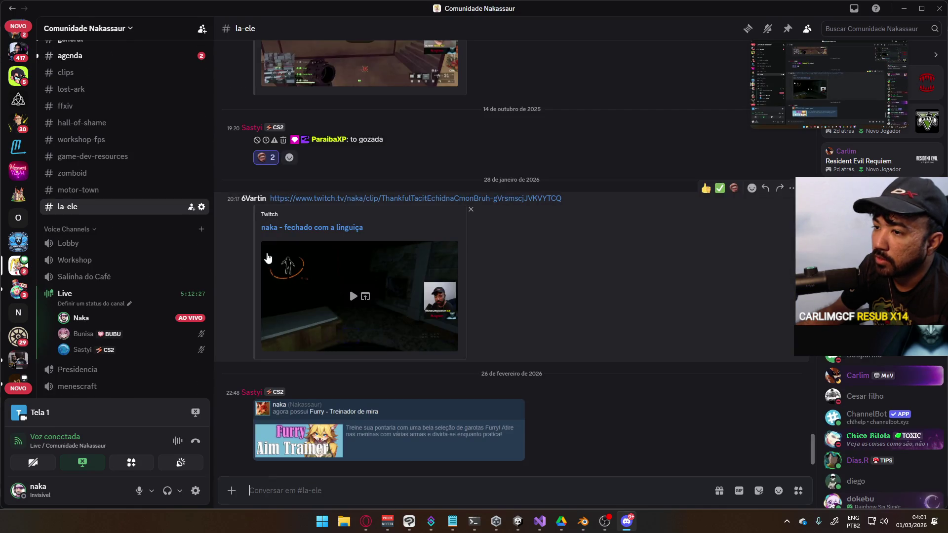
{"action": "scroll", "coordinate": [135, 229], "scroll_direction": "up", "scroll_amount": 5}
{"action": "left_click", "coordinate": [102, 139]}
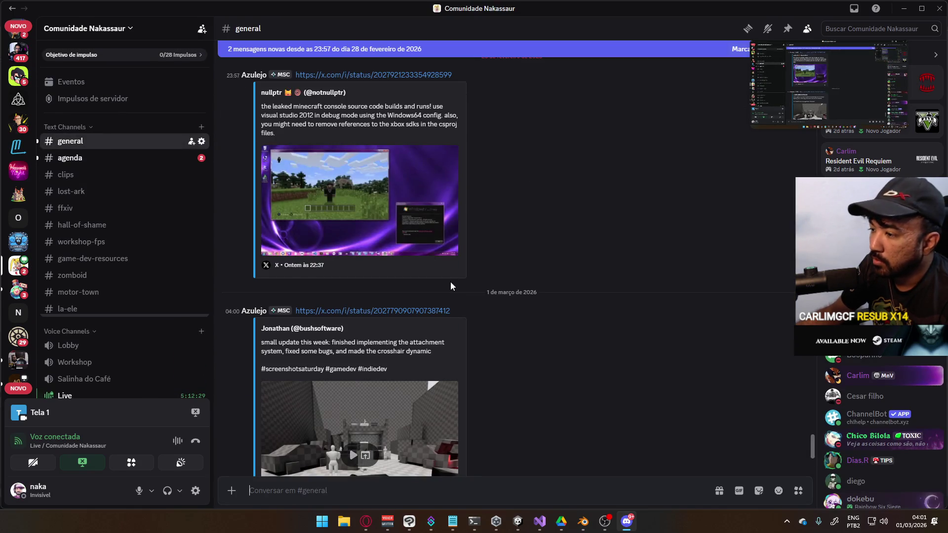
{"action": "scroll", "coordinate": [450, 288], "scroll_direction": "down", "scroll_amount": 2}
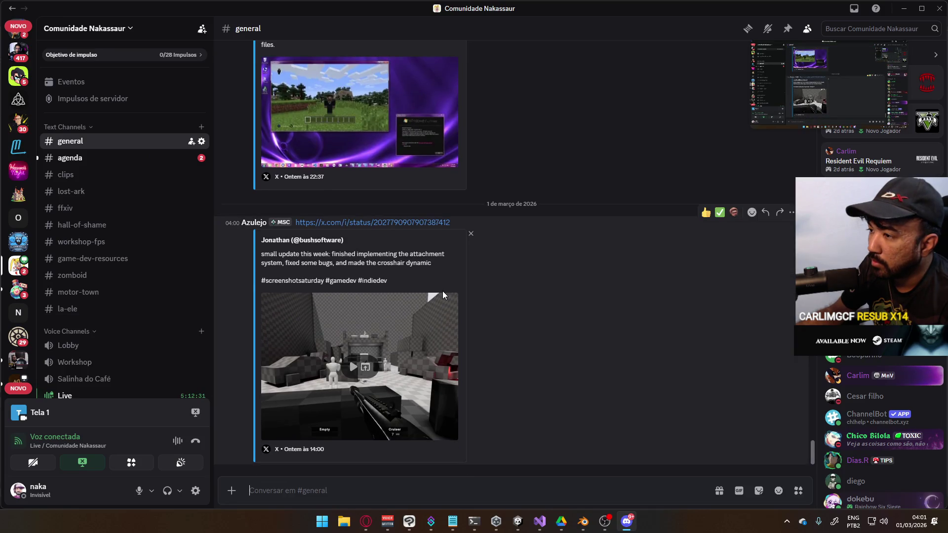
{"action": "left_click", "coordinate": [344, 364]}
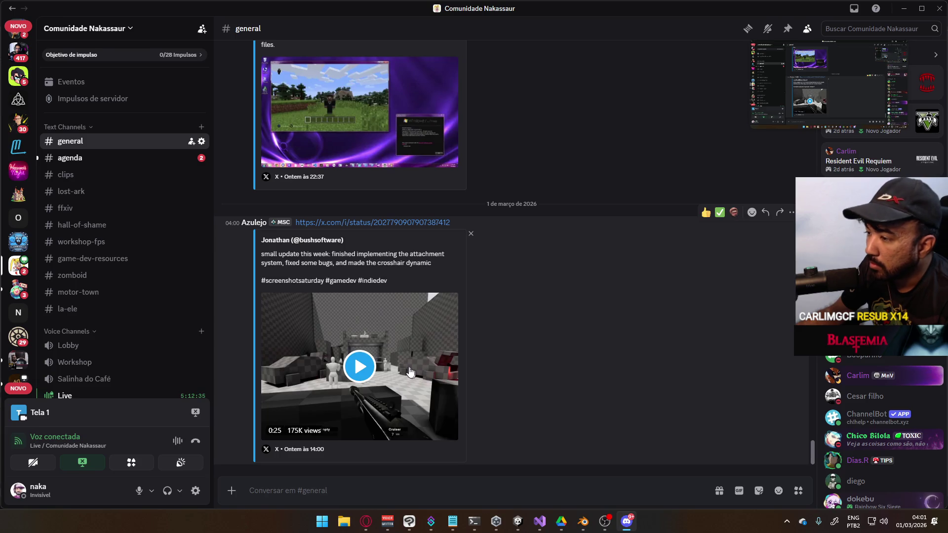
{"action": "left_click", "coordinate": [361, 365]}
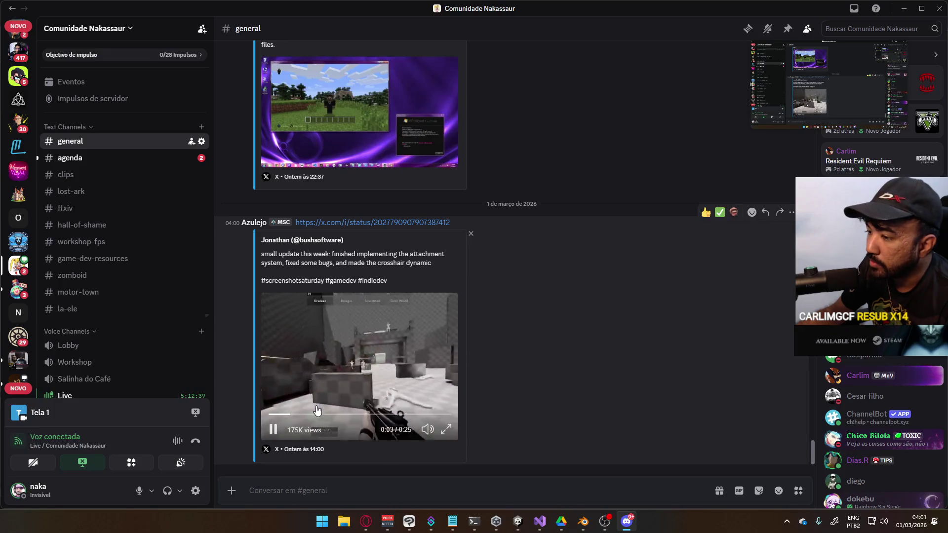
{"action": "left_click", "coordinate": [904, 9]}
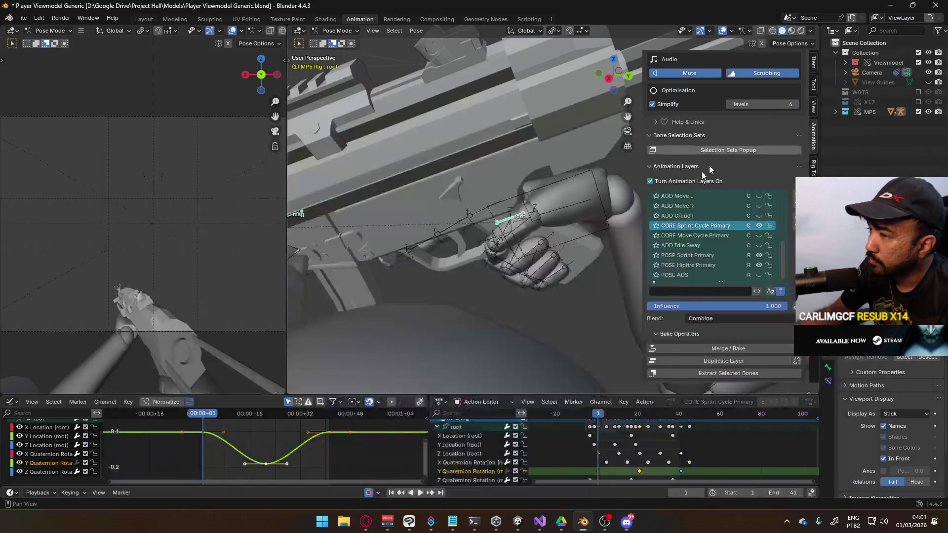
- Box-select the Y Quaternion Rotation keys, apply Make Cyclic (F-Modifier), and play the loop
{"action": "mouse_move", "coordinate": [600, 414]}
{"action": "left_mouse_down"}
{"action": "mouse_move", "coordinate": [686, 398]}
{"action": "mouse_move", "coordinate": [598, 398]}
{"action": "mouse_move", "coordinate": [620, 407]}
{"action": "mouse_move", "coordinate": [720, 401]}
{"action": "mouse_move", "coordinate": [599, 413]}
{"action": "left_mouse_up"}
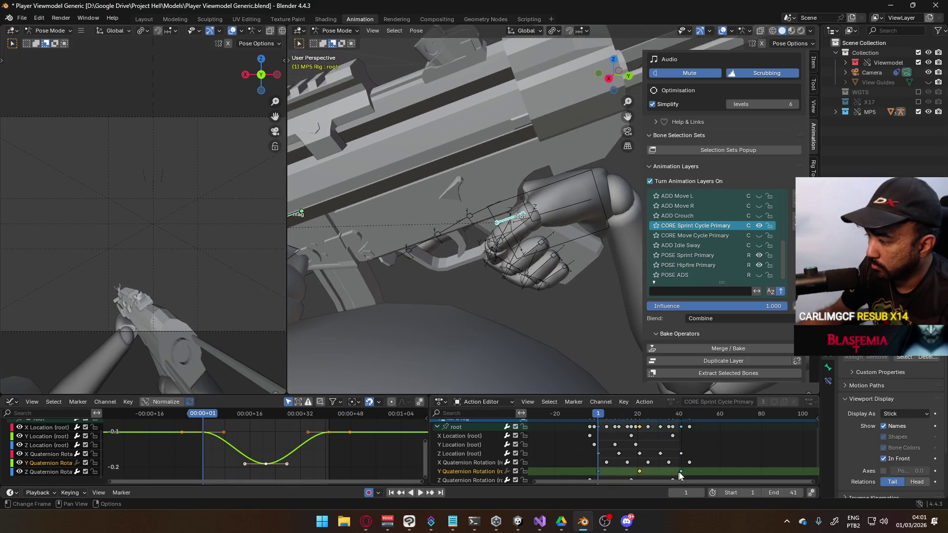
{"action": "left_click_drag", "start_coordinate": [590, 470], "coordinate": [587, 475]}
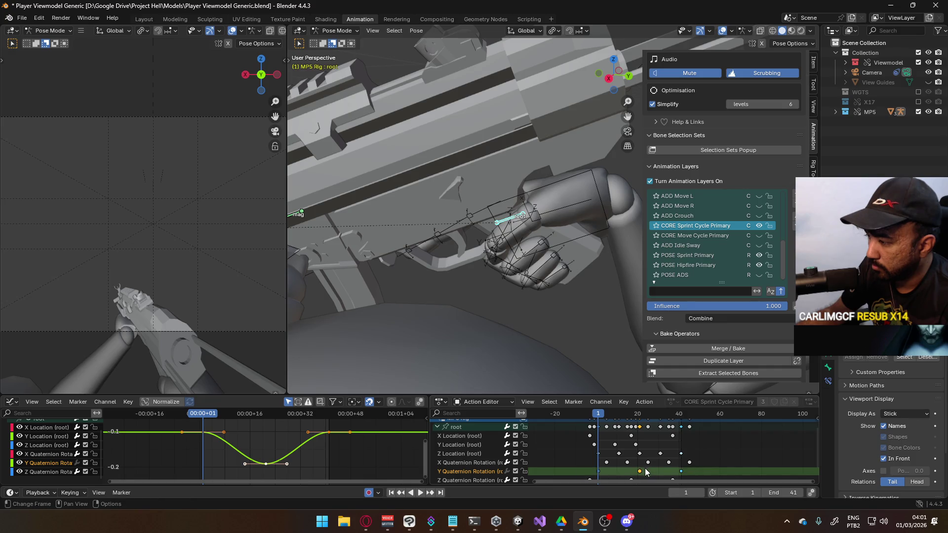
{"action": "left_click_drag", "start_coordinate": [707, 471], "coordinate": [621, 473]}
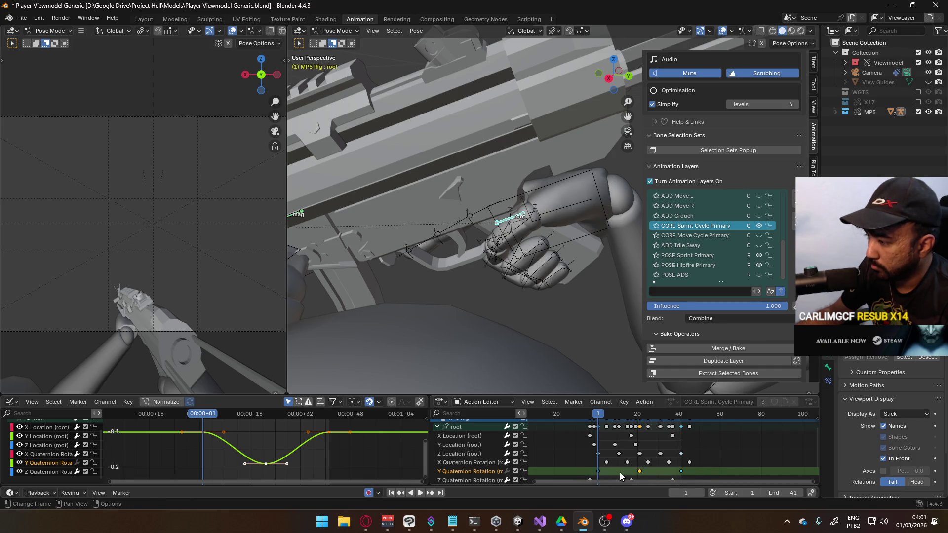
{"action": "key", "text": "shift+e"}
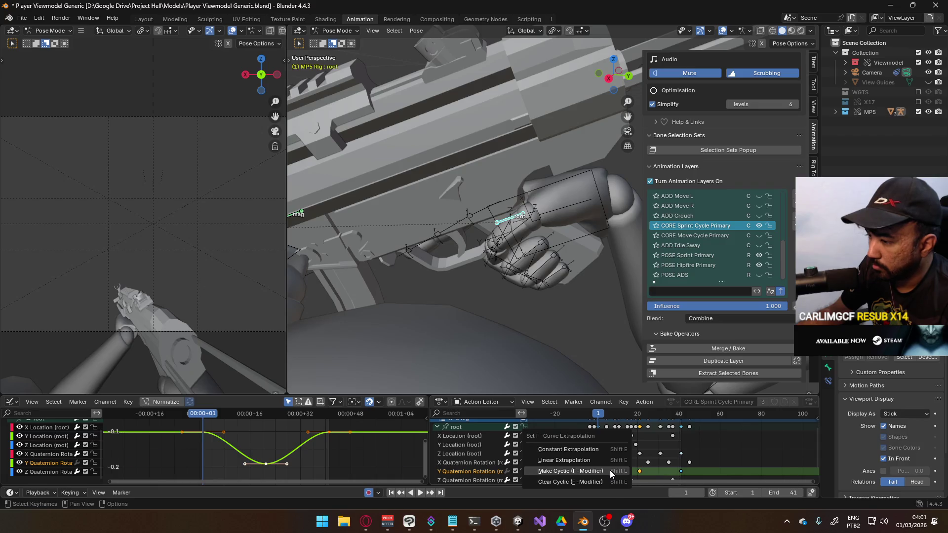
{"action": "left_click", "coordinate": [610, 470]}
{"action": "middle_click_drag", "start_coordinate": [617, 448], "coordinate": [622, 434]}
{"action": "key", "text": "space"}
{"action": "left_click_drag", "start_coordinate": [610, 416], "coordinate": [613, 417]}
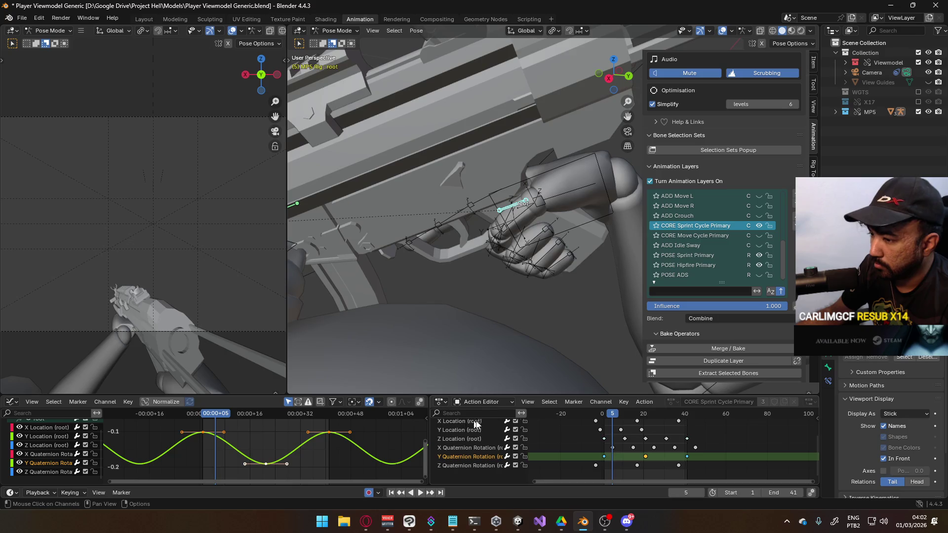
- Try inserting frame-5 keyframes on all channels and the active group, then undo
{"action": "left_click", "coordinate": [606, 456]}
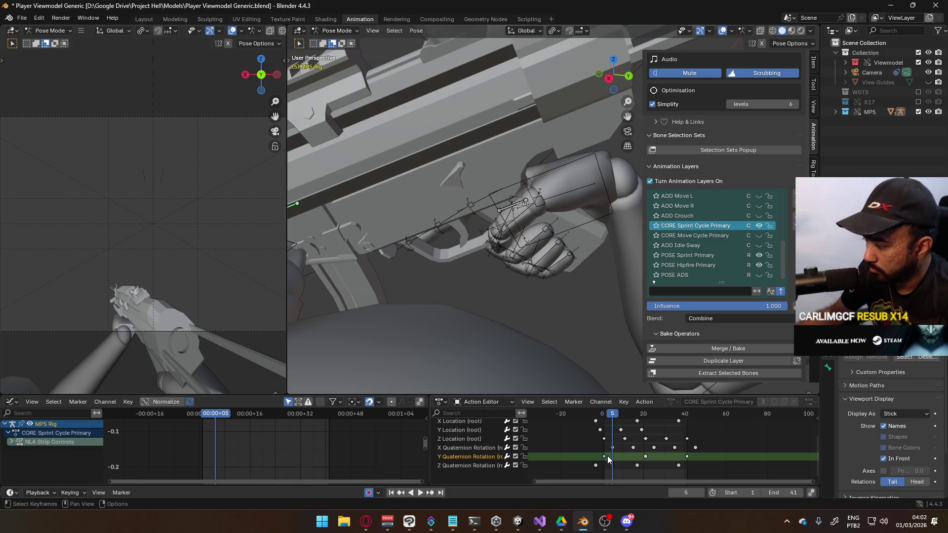
{"action": "right_click", "coordinate": [608, 455]}
{"action": "left_click", "coordinate": [607, 454]}
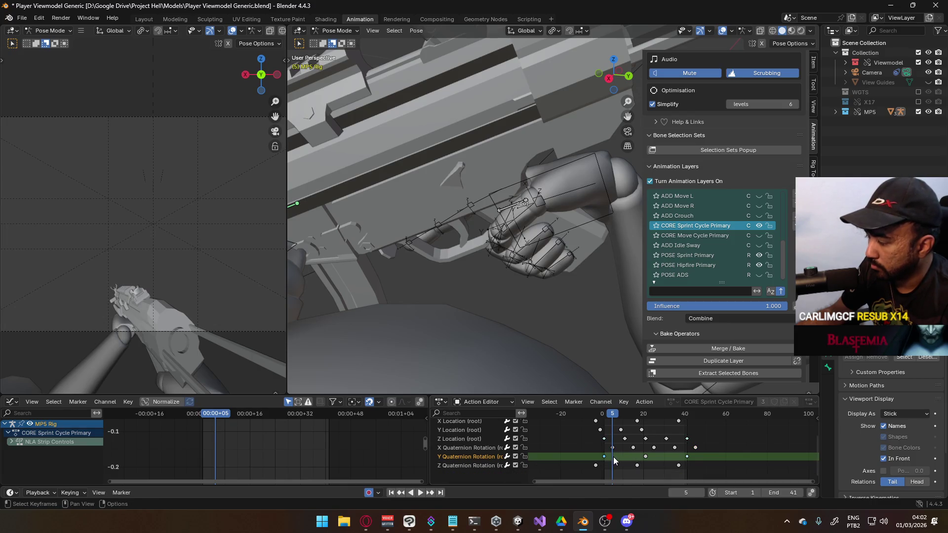
{"action": "right_click", "coordinate": [613, 457]}
{"action": "left_click", "coordinate": [612, 457]}
{"action": "right_click", "coordinate": [613, 455]}
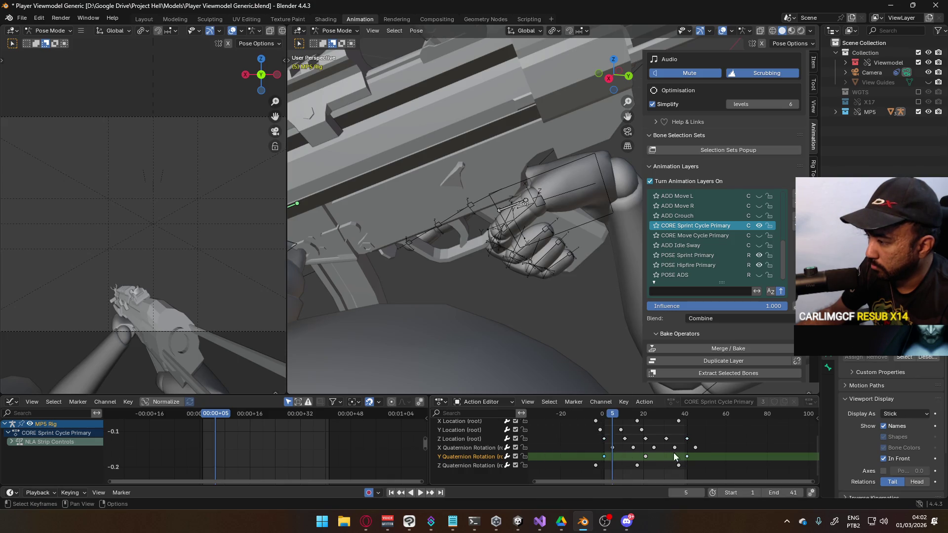
{"action": "key", "text": "i"}
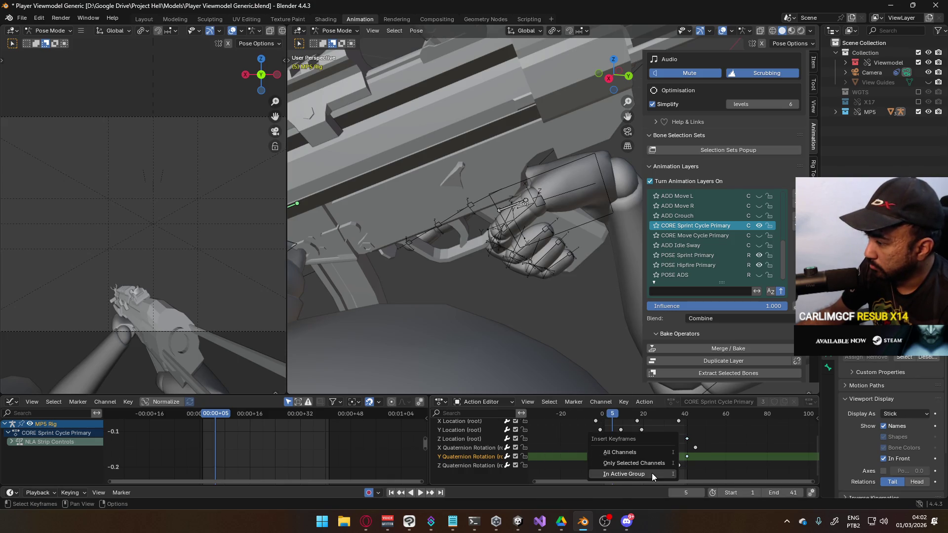
{"action": "left_click", "coordinate": [657, 466]}
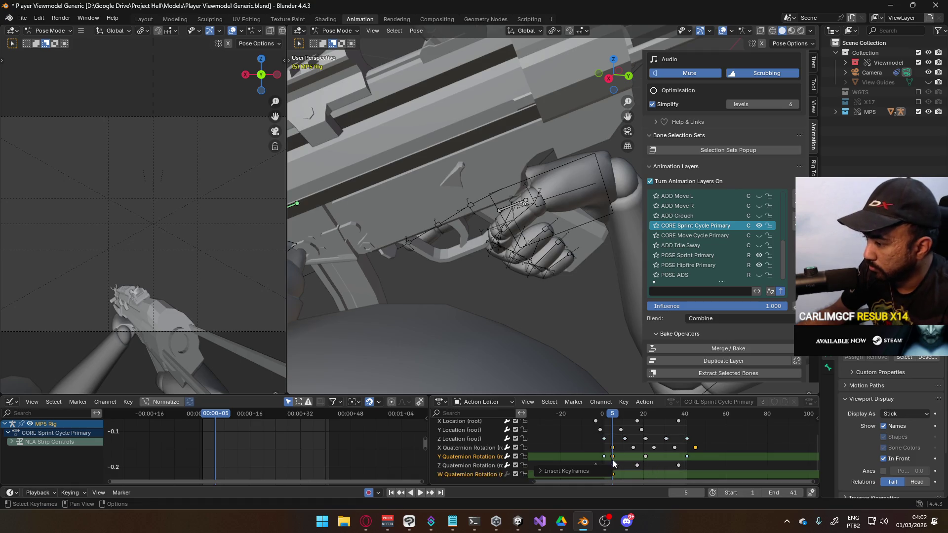
{"action": "key", "text": "ctrl+z"}
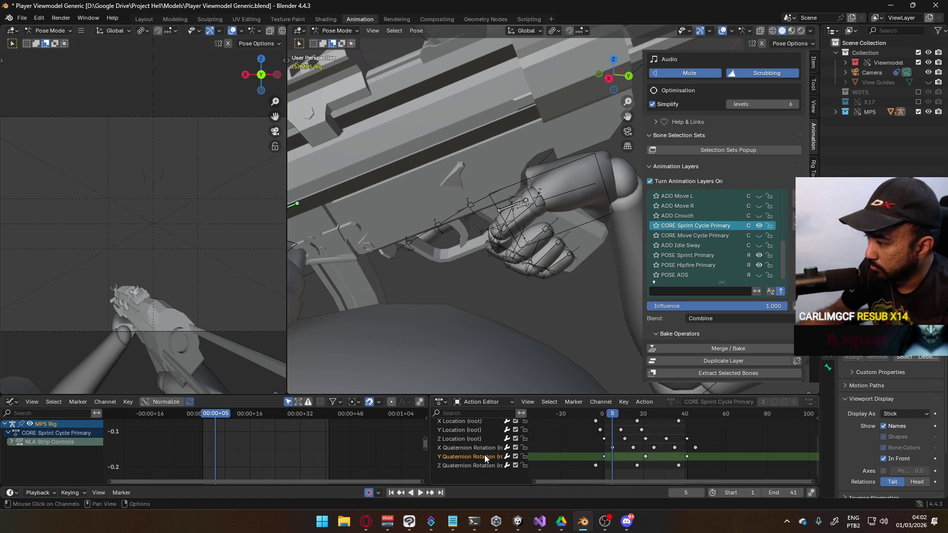
- Try frame-5 keyframe inserts on selected channels and the active group, then undo
{"action": "key", "text": "i"}
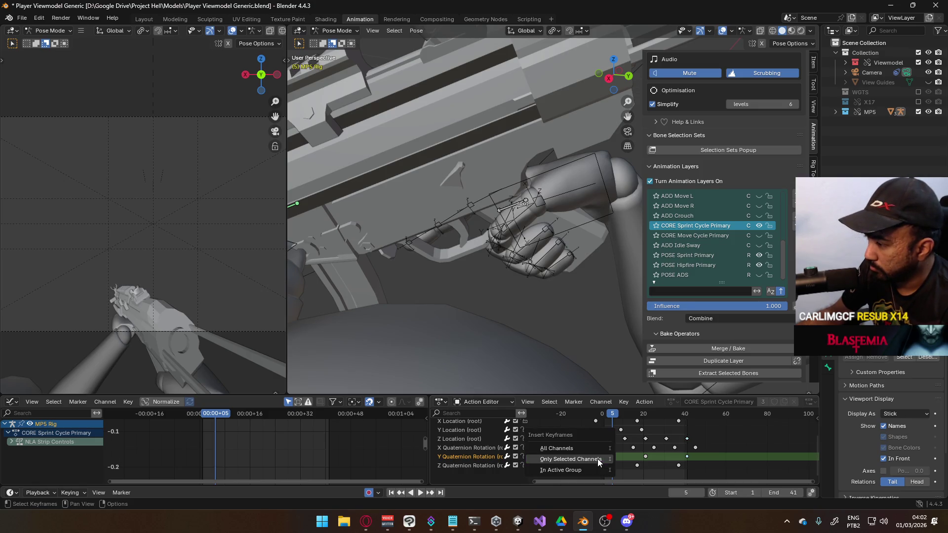
{"action": "left_click", "coordinate": [594, 468]}
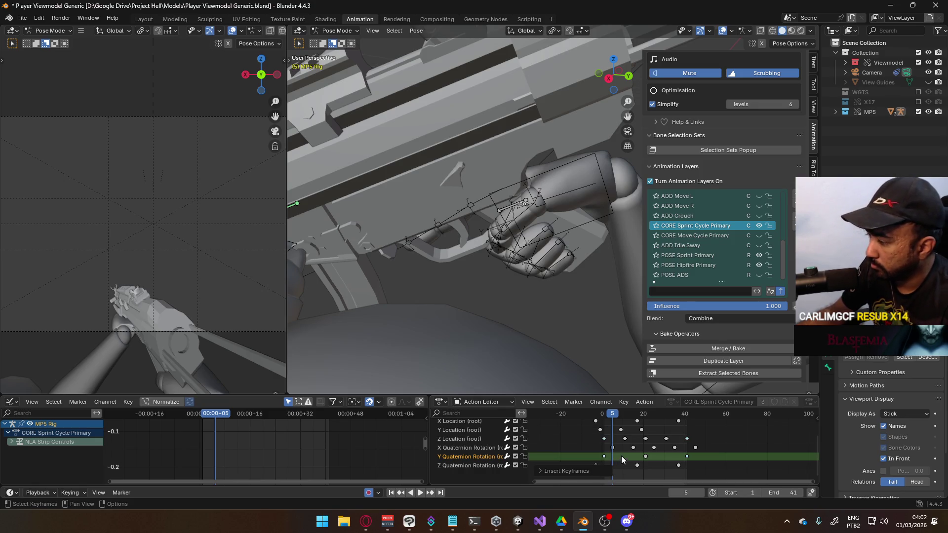
{"action": "left_click", "coordinate": [621, 456]}
{"action": "key", "text": "i"}
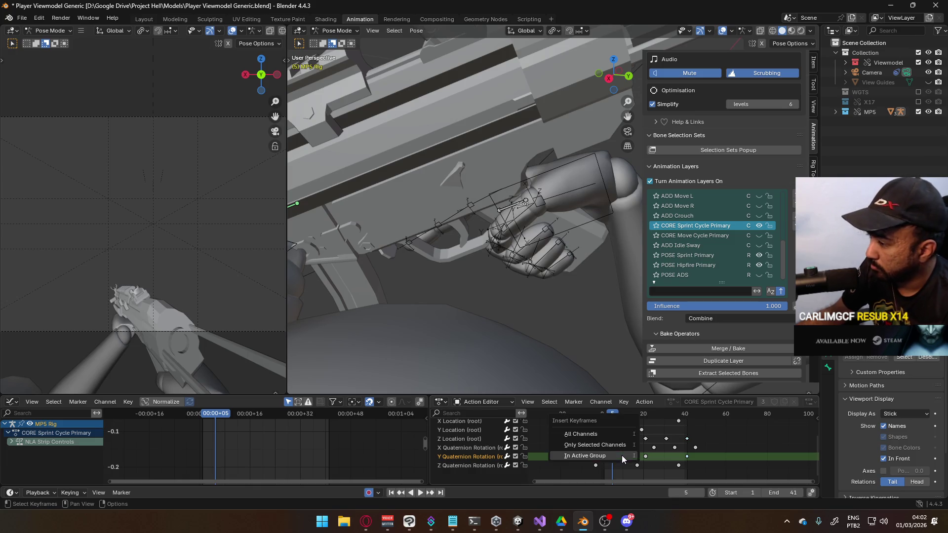
{"action": "left_click", "coordinate": [621, 447]}
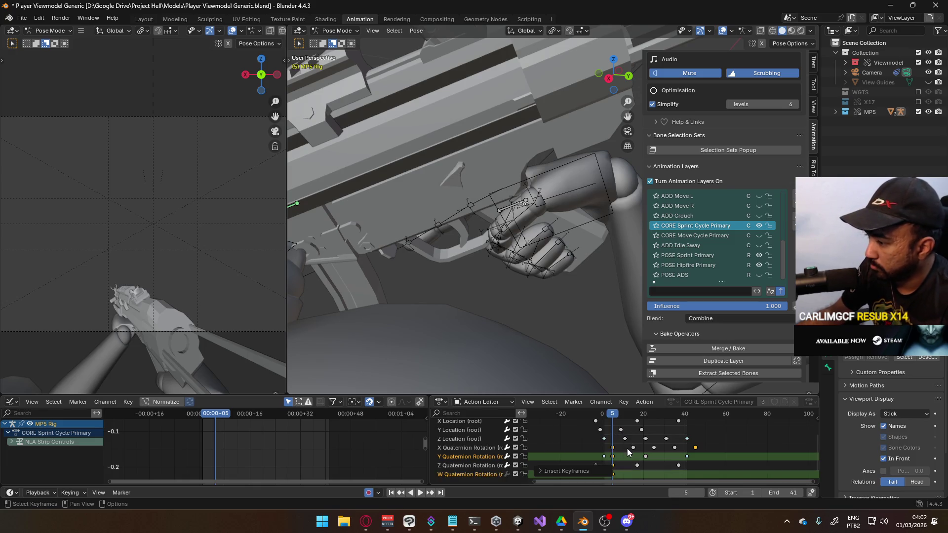
{"action": "key", "text": "ctrl+z"}
{"action": "key", "text": "ctrl+z"}
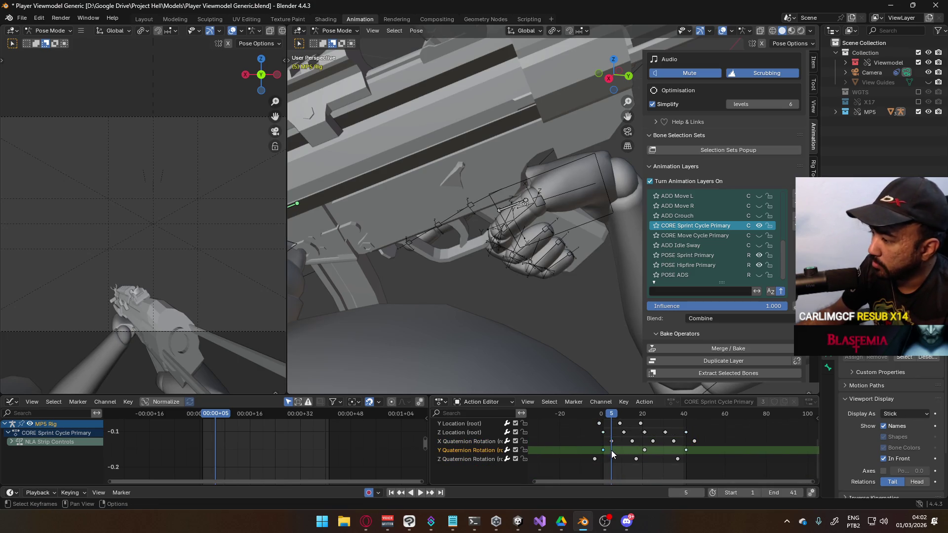
{"action": "right_click", "coordinate": [612, 453]}
{"action": "key", "text": "Escape"}
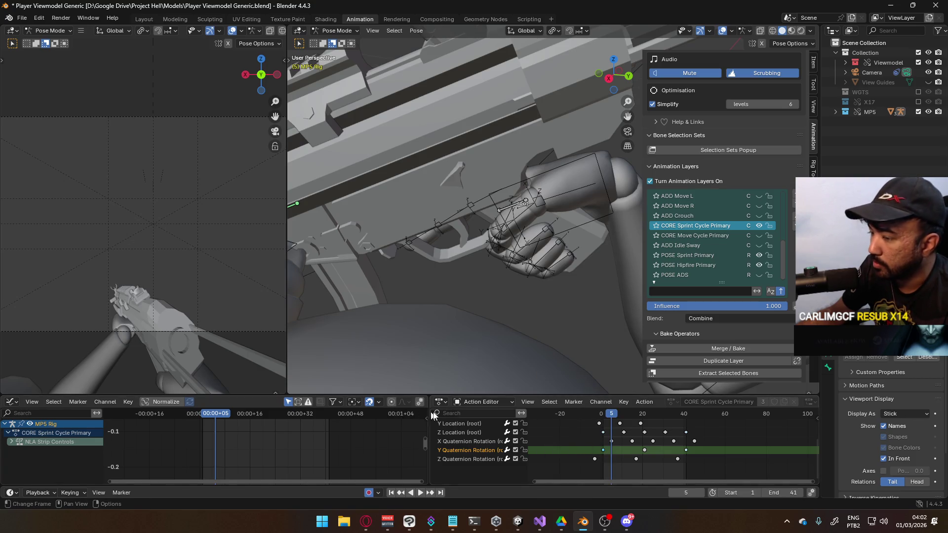
- Select the root bone and trial a frame-5 keyframe insert on its graph curves, then undo it
{"action": "left_click", "coordinate": [514, 205]}
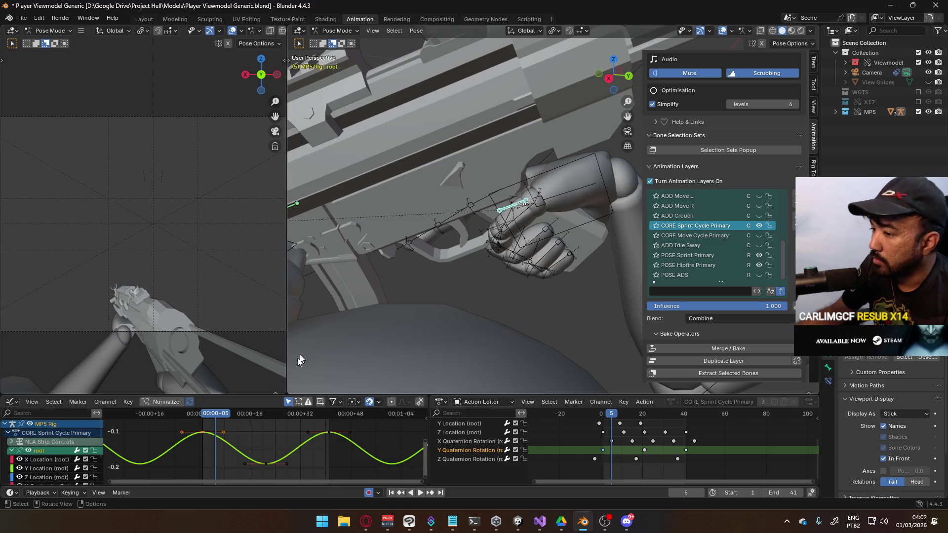
{"action": "right_click", "coordinate": [217, 435]}
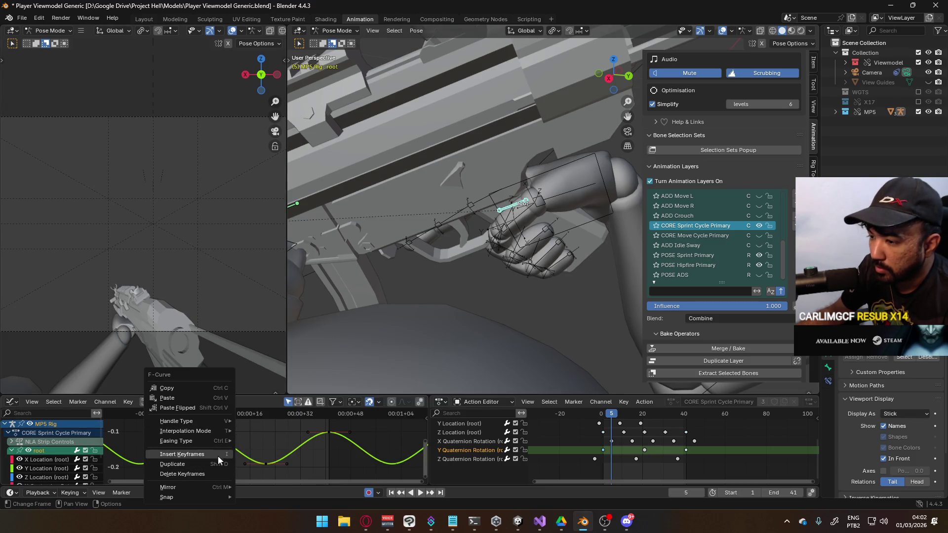
{"action": "left_click", "coordinate": [217, 455]}
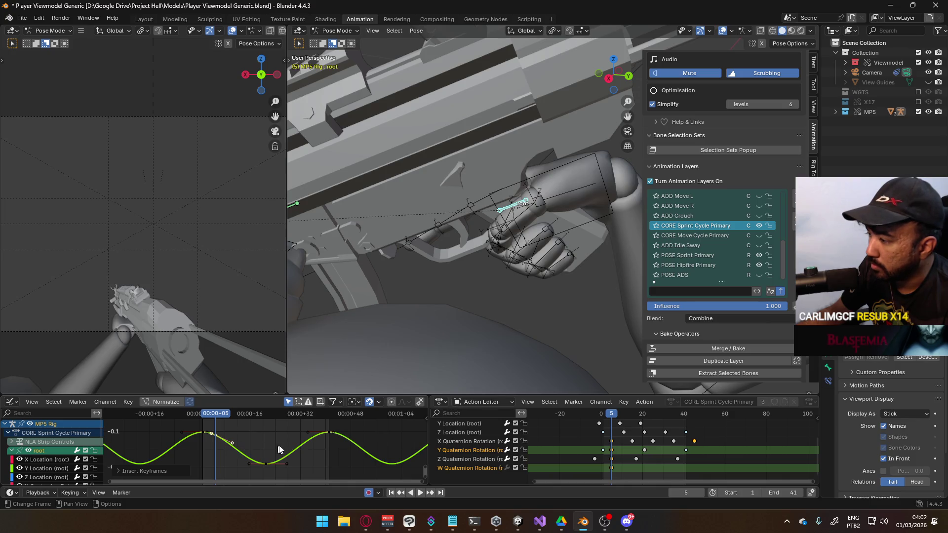
{"action": "key", "text": "ctrl+z"}
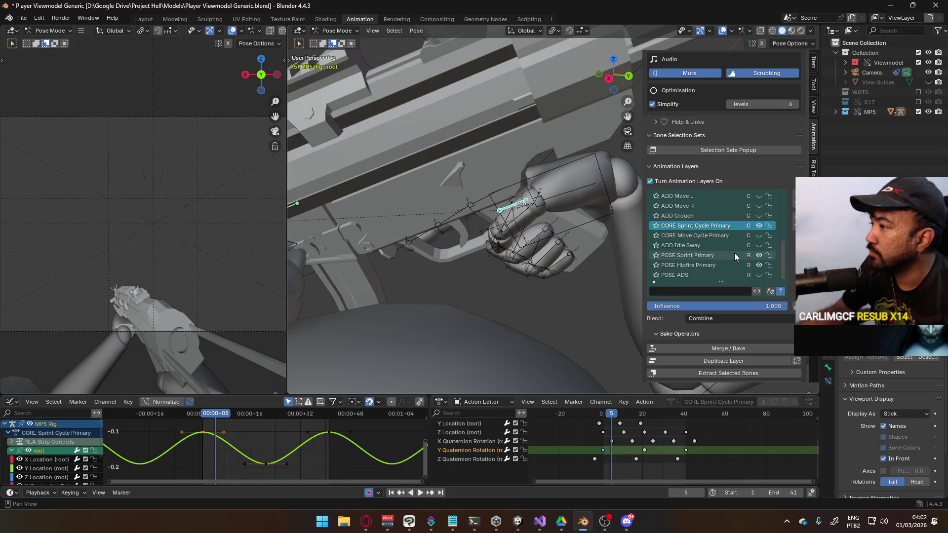
{"action": "scroll", "coordinate": [775, 153], "scroll_direction": "up", "scroll_amount": 2}
- Enable Only Insert Available keying, then trial-insert frame-5 keys on all channels and undo
{"action": "scroll", "coordinate": [770, 163], "scroll_direction": "up", "scroll_amount": 8}
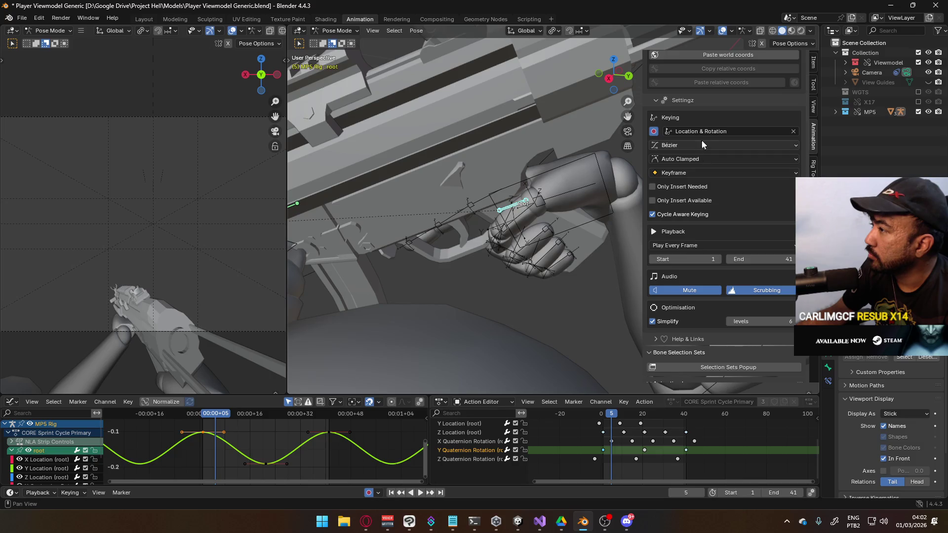
{"action": "left_click", "coordinate": [697, 199]}
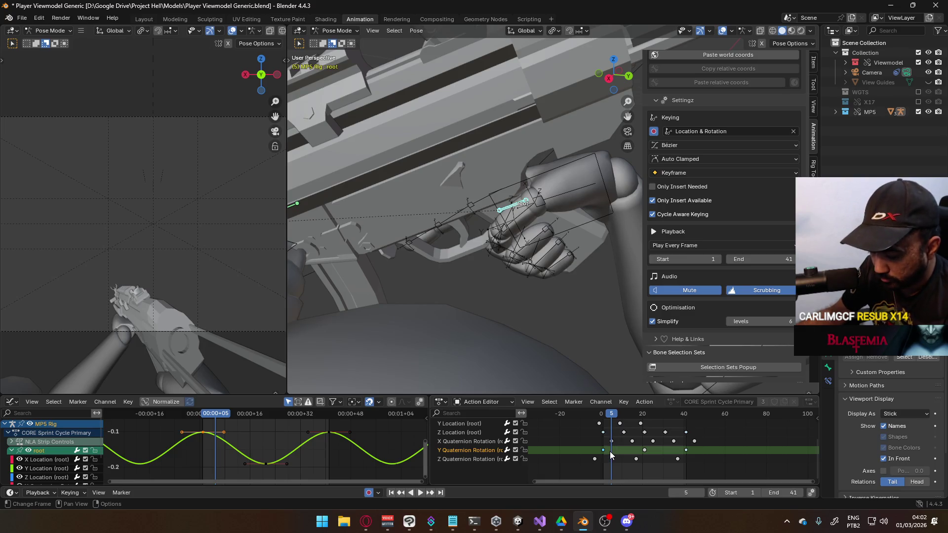
{"action": "key", "text": "i"}
{"action": "left_click", "coordinate": [633, 443]}
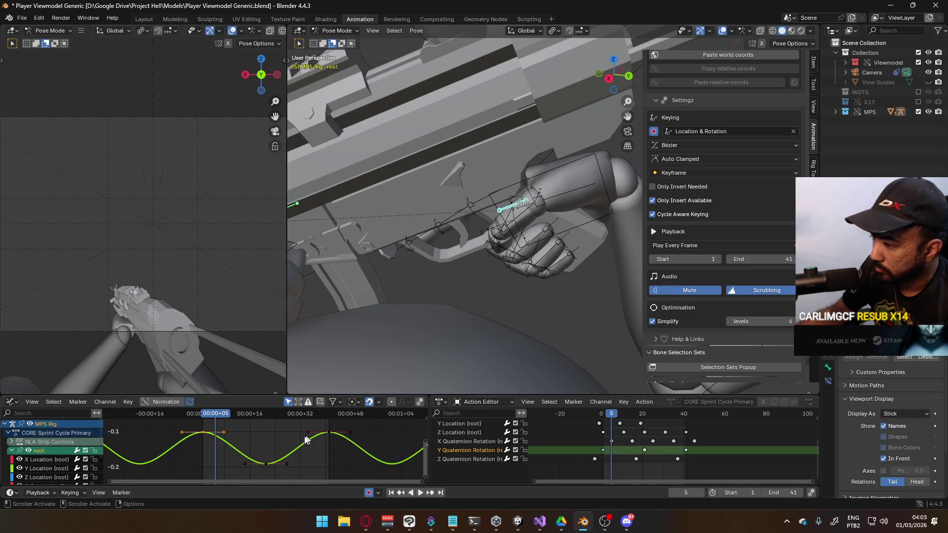
{"action": "key", "text": "i"}
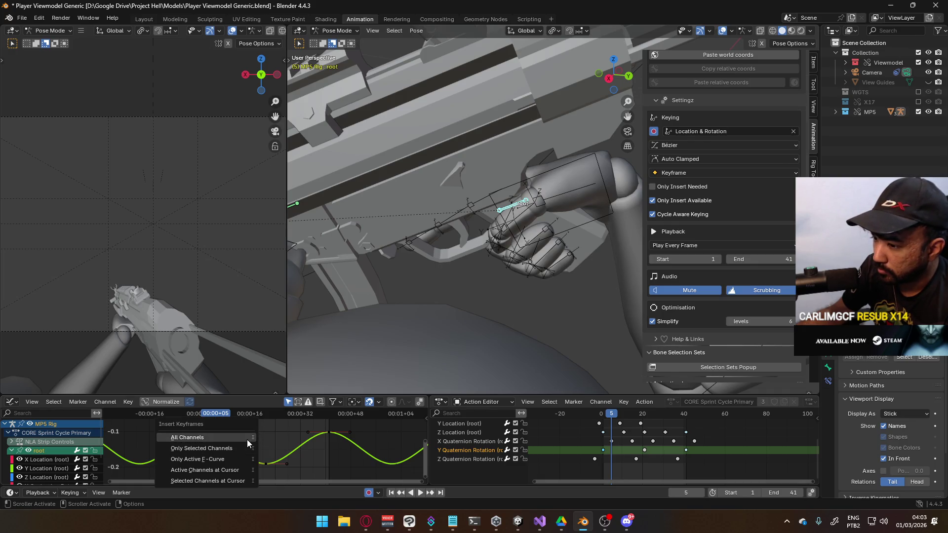
{"action": "left_click", "coordinate": [246, 449]}
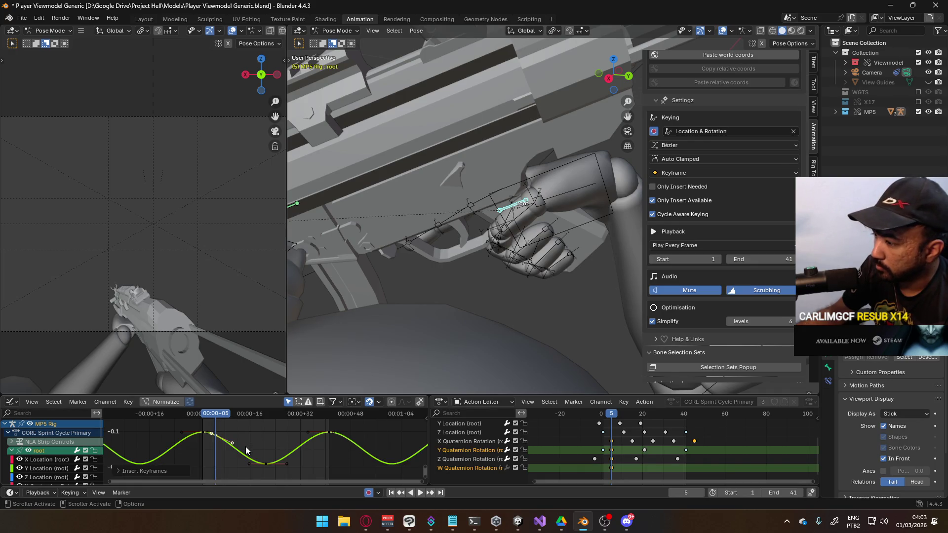
{"action": "key", "text": "ctrl+z"}
- Hide every curve except Y Quaternion Rotation, test a frame-5 key insert, then undo it
{"action": "scroll", "coordinate": [81, 454], "scroll_direction": "down", "scroll_amount": 3}
{"action": "left_click_drag", "start_coordinate": [20, 433], "coordinate": [21, 474]}
{"action": "key", "text": "i"}
{"action": "left_click", "coordinate": [382, 448]}
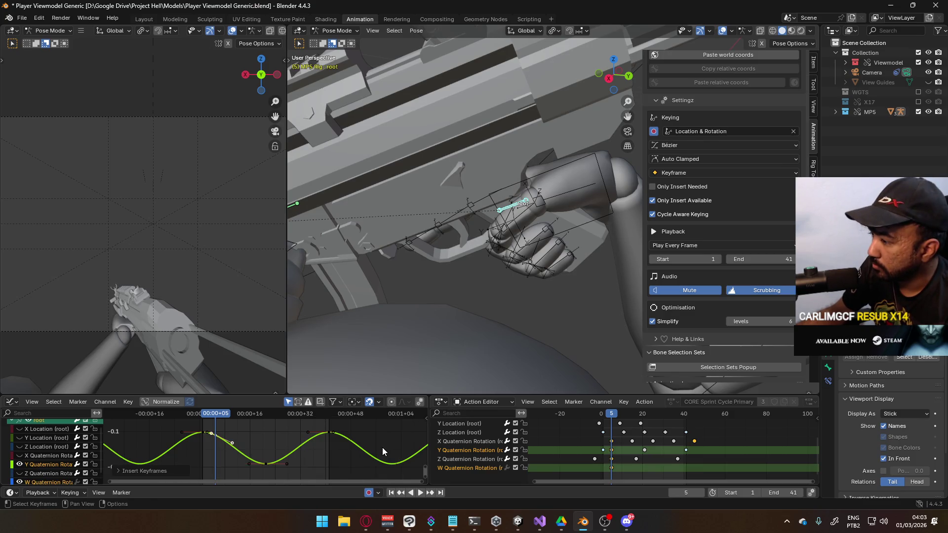
{"action": "key", "text": "ctrl+z"}
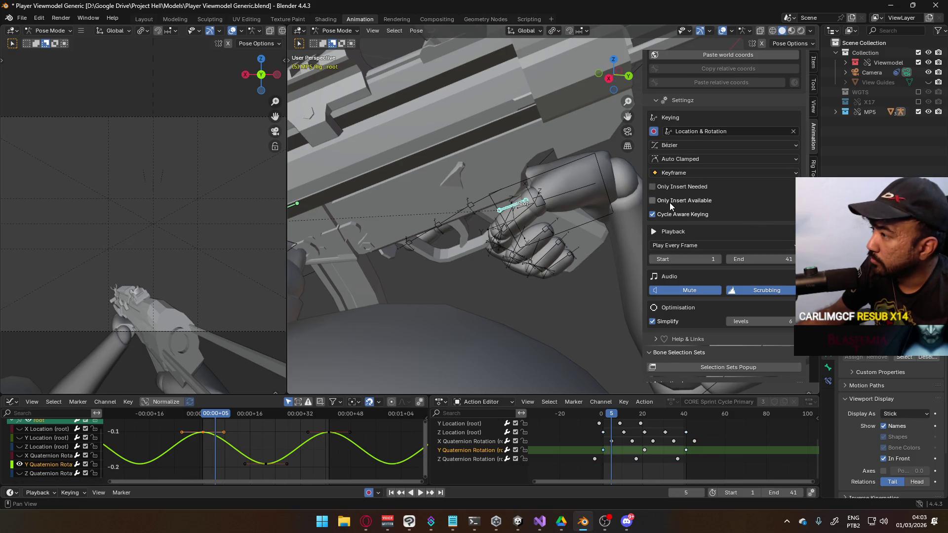
- Try keying the active channel and then the selected channels at the playhead, then undo
{"action": "key", "text": "i"}
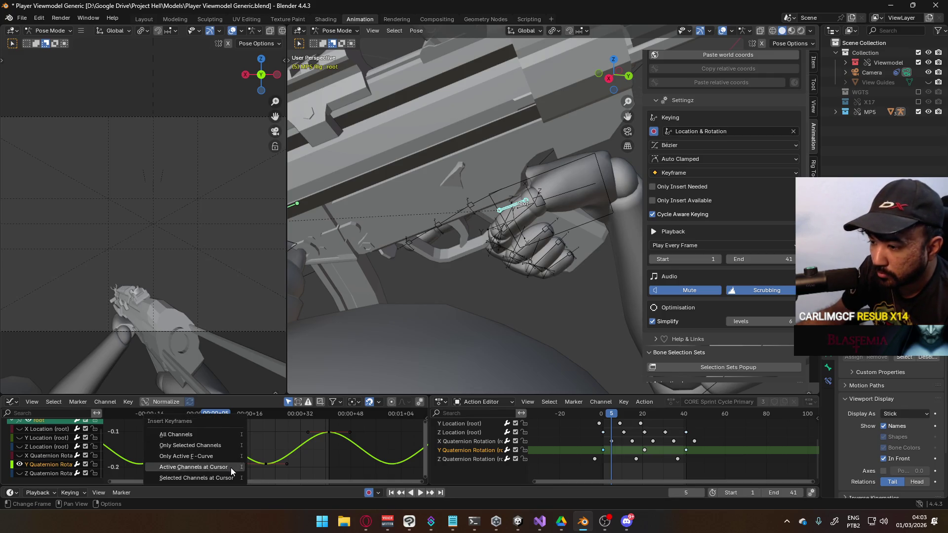
{"action": "left_click", "coordinate": [230, 468]}
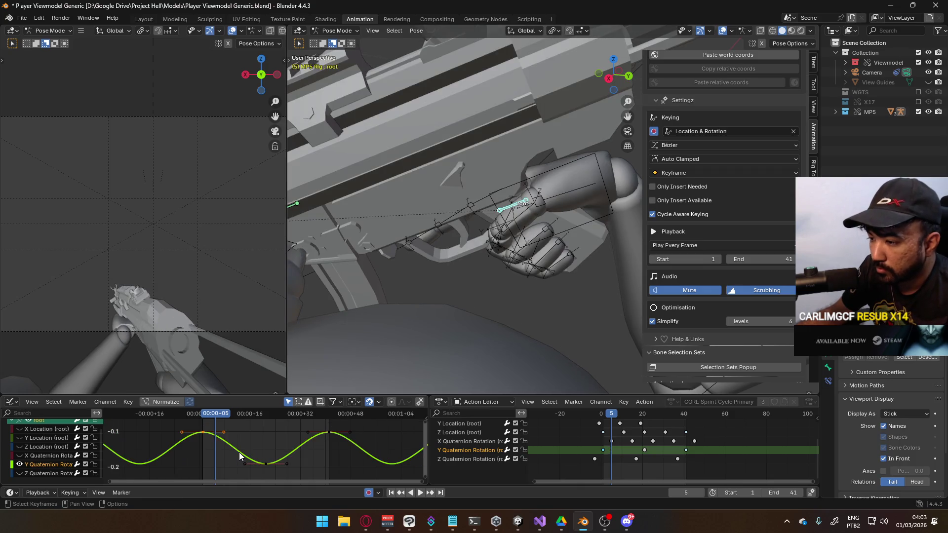
{"action": "key", "text": "i"}
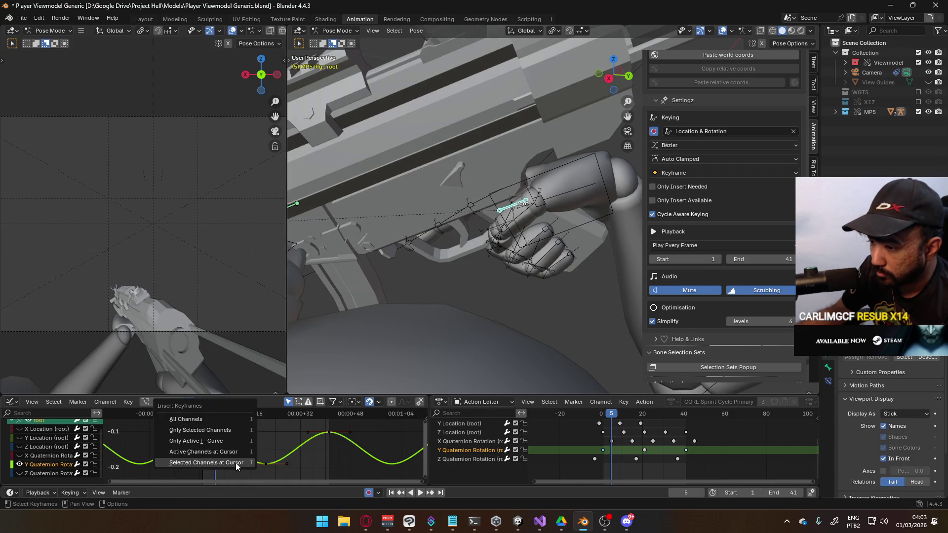
{"action": "left_click", "coordinate": [236, 463]}
{"action": "key", "text": "ctrl+z"}
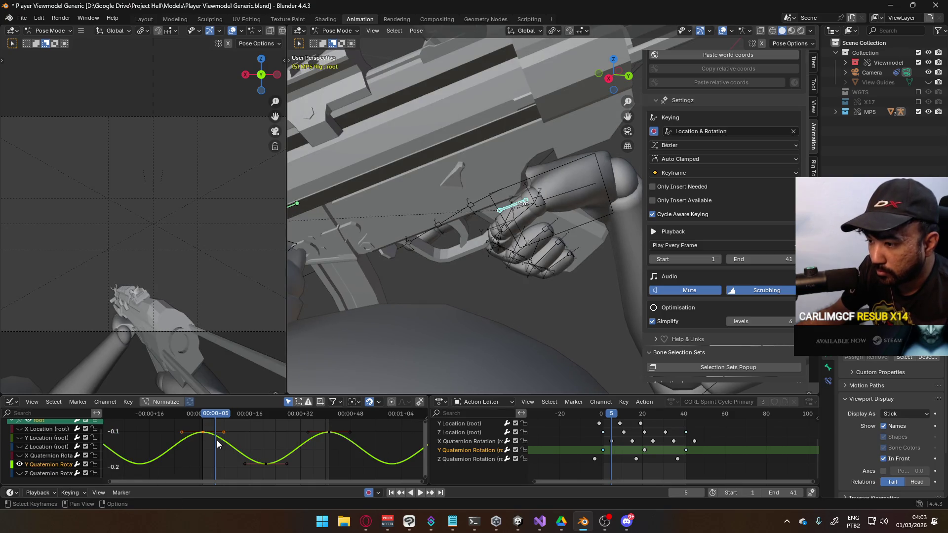
- Select only the Y Quaternion Rotation curve, key it, then undo the inserted keys
{"action": "left_click", "coordinate": [215, 439]}
{"action": "left_click", "coordinate": [48, 464]}
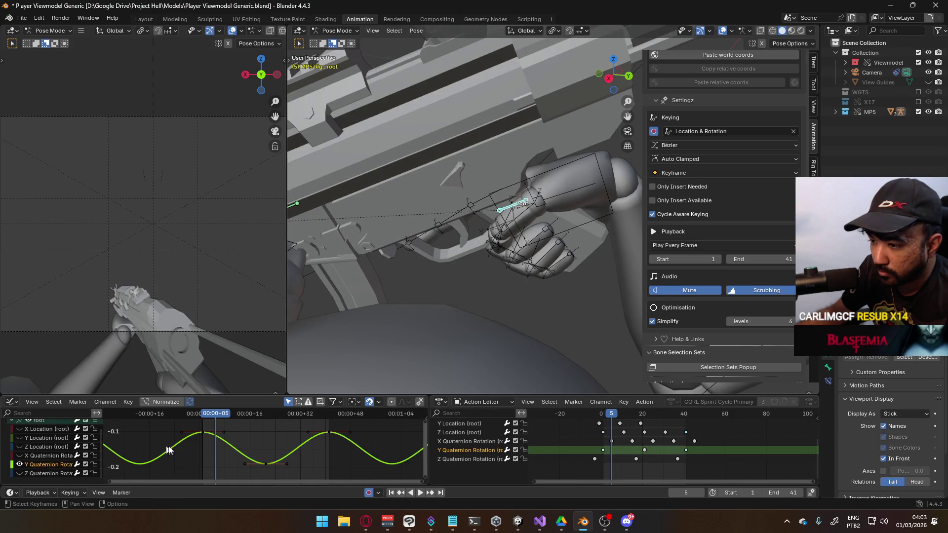
{"action": "right_click", "coordinate": [215, 438]}
{"action": "key", "text": "i"}
{"action": "left_click", "coordinate": [351, 438]}
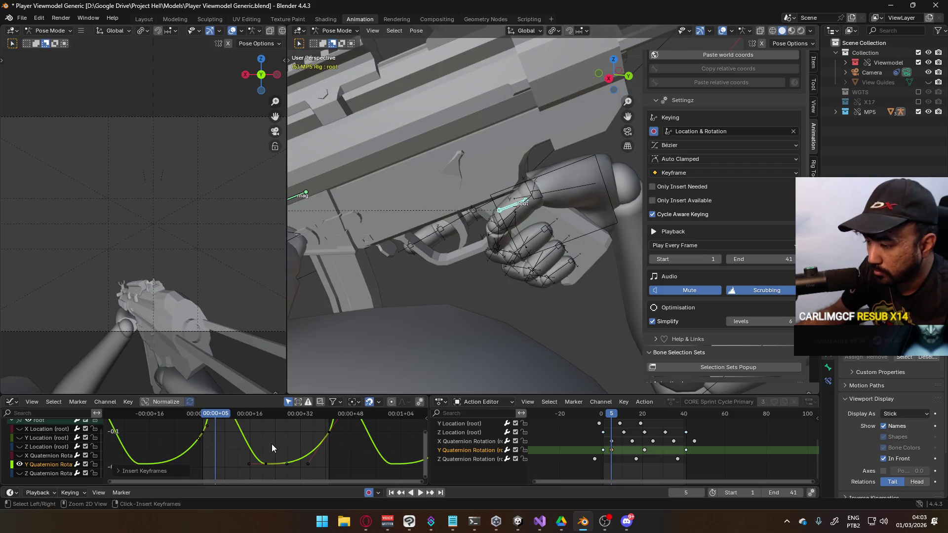
{"action": "key", "text": "ctrl+z"}
- Test keying only the active curve and undo it, then reselect the root channel with its keys in view
{"action": "key", "text": "i"}
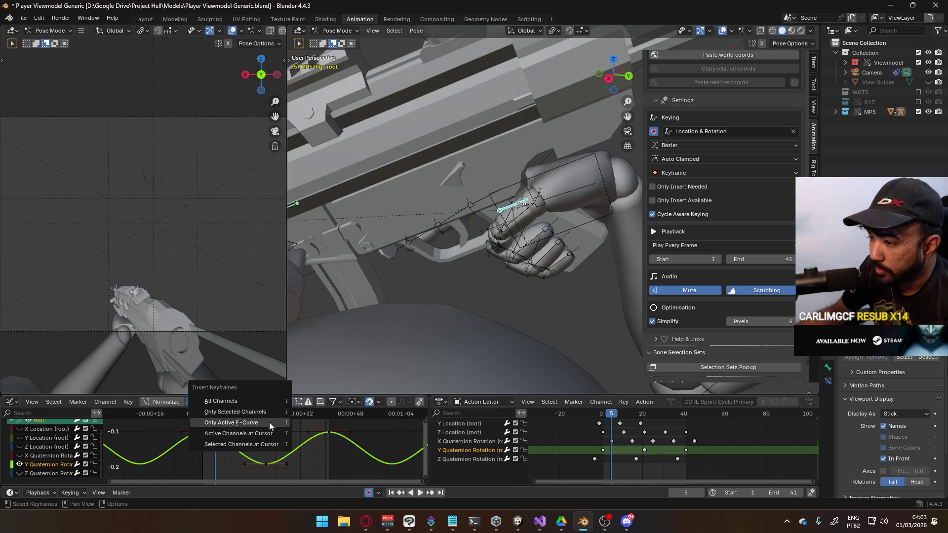
{"action": "left_click", "coordinate": [266, 414]}
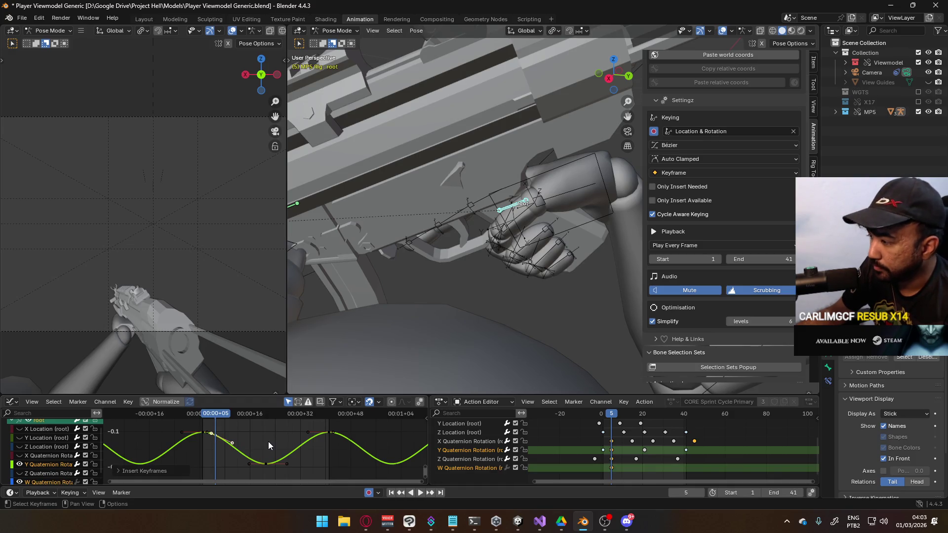
{"action": "key", "text": "ctrl+z"}
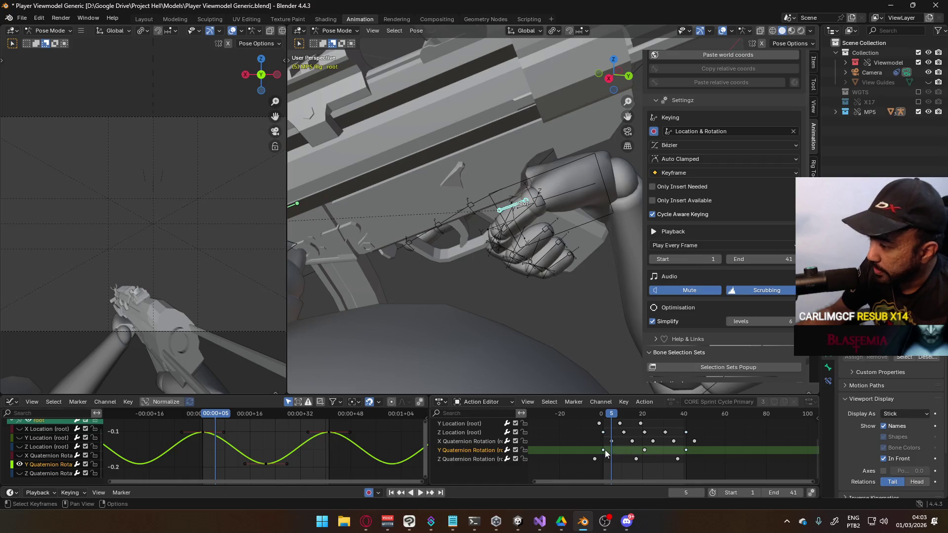
{"action": "left_click", "coordinate": [476, 450]}
{"action": "scroll", "coordinate": [450, 435], "scroll_direction": "up", "scroll_amount": 2}
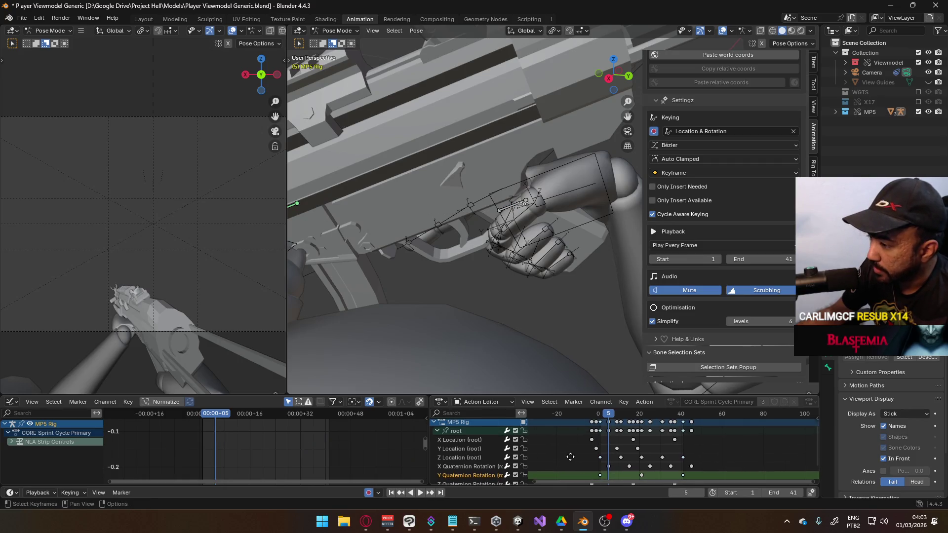
{"action": "left_click", "coordinate": [449, 435]}
{"action": "middle_click_drag", "start_coordinate": [589, 463], "coordinate": [582, 424]}
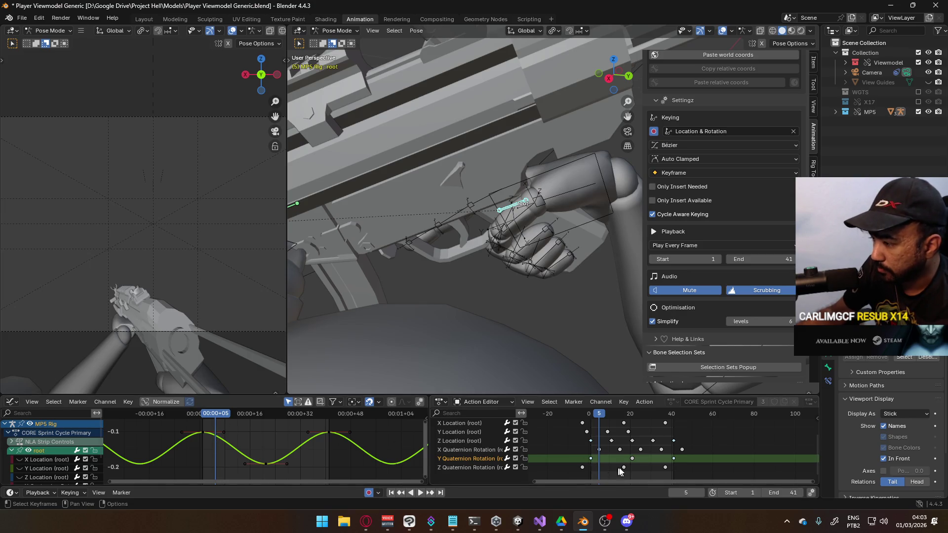
- Try a local-Y rotation of the root and undo it, then key the selected channels at frame 5
{"action": "key", "text": "r"}
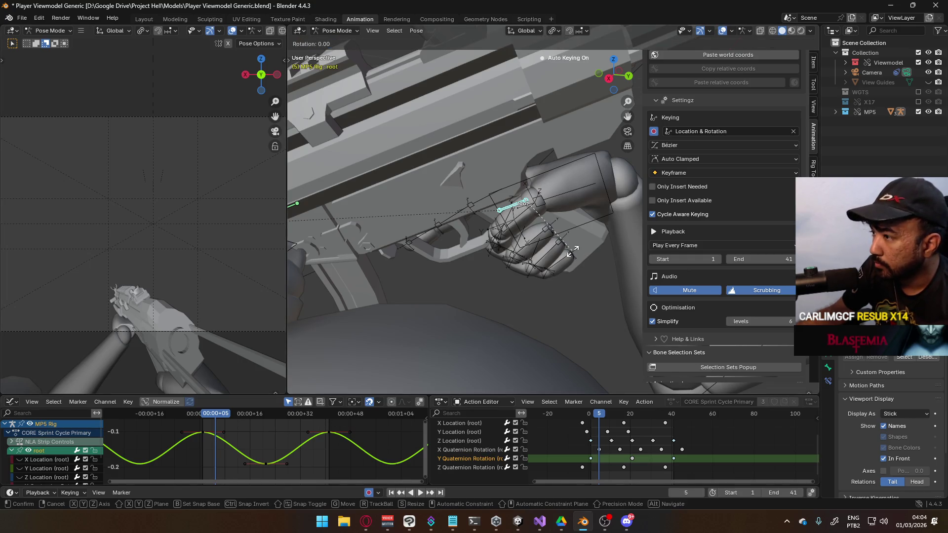
{"action": "key", "text": "y"}
{"action": "key", "text": "y"}
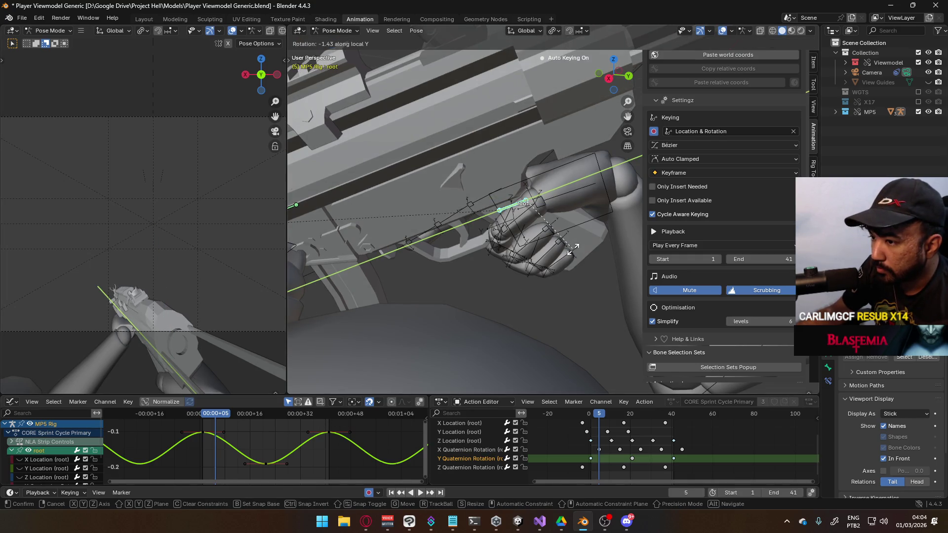
{"action": "left_click", "coordinate": [572, 249]}
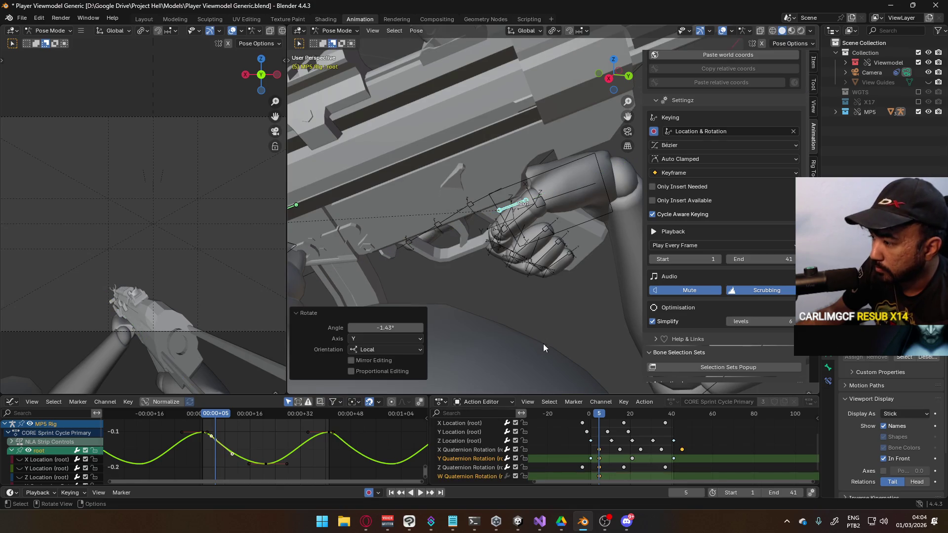
{"action": "key", "text": "ctrl+z"}
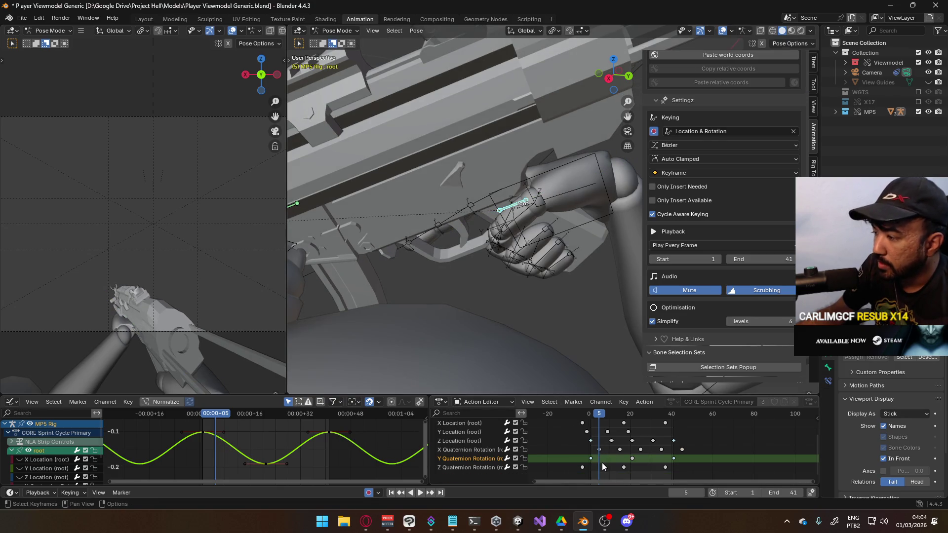
{"action": "key", "text": "i"}
{"action": "left_click", "coordinate": [603, 463]}
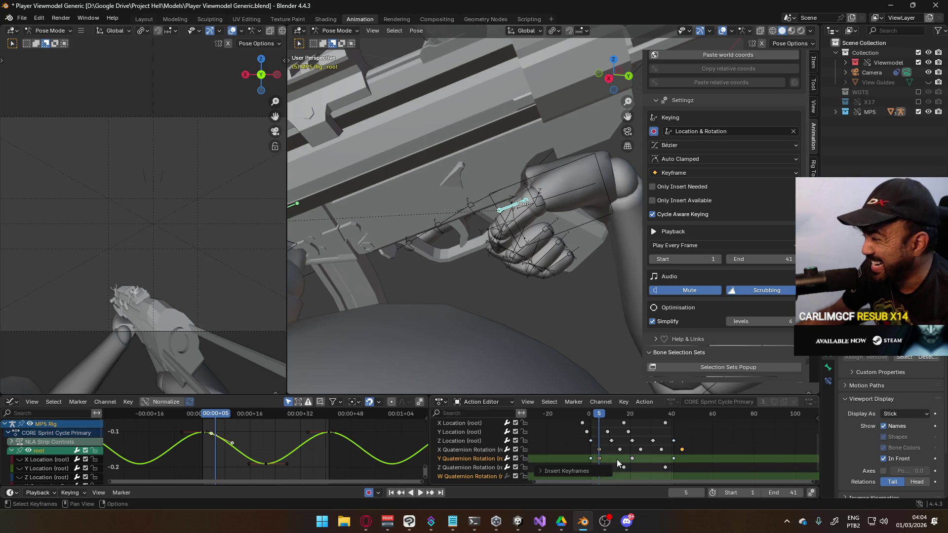
- Select the Z Quaternion Rotation channel and play the animation, stopping at frame 9
{"action": "middle_click_drag", "start_coordinate": [622, 445], "coordinate": [616, 419]}
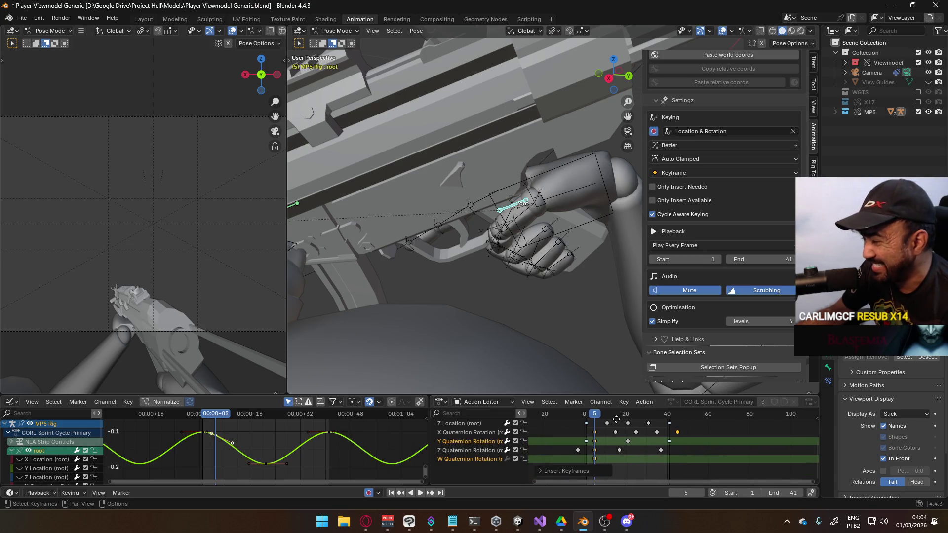
{"action": "left_click", "coordinate": [596, 460]}
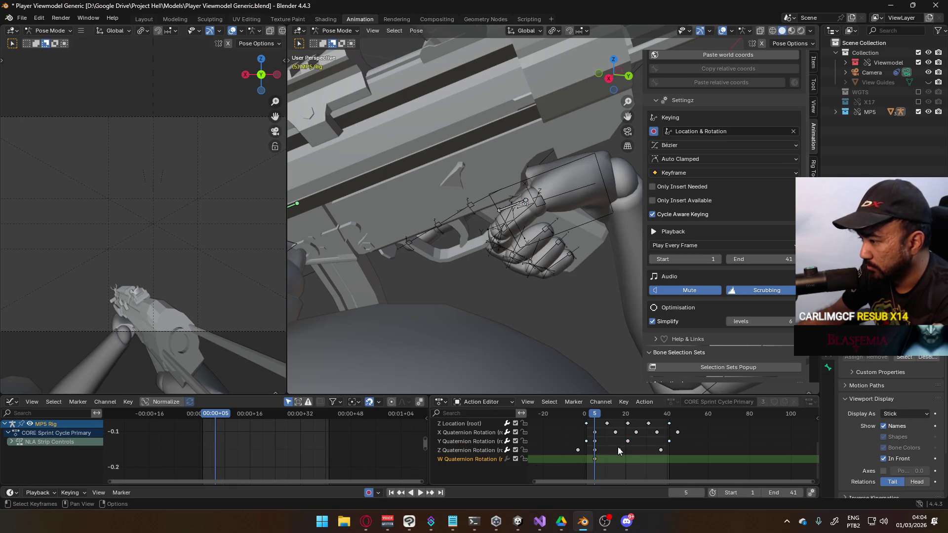
{"action": "scroll", "coordinate": [616, 451], "scroll_direction": "up", "scroll_amount": 1}
{"action": "left_click", "coordinate": [596, 459]}
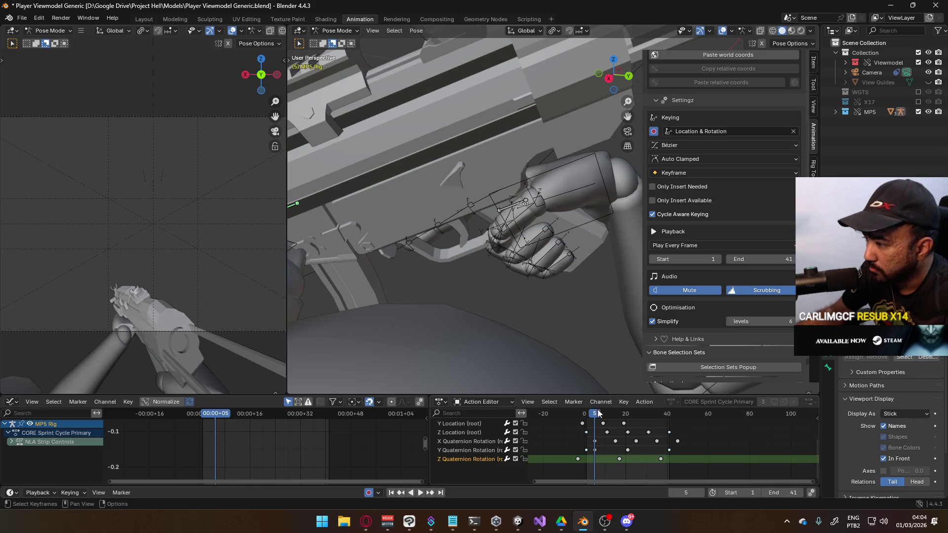
{"action": "key", "text": "space"}
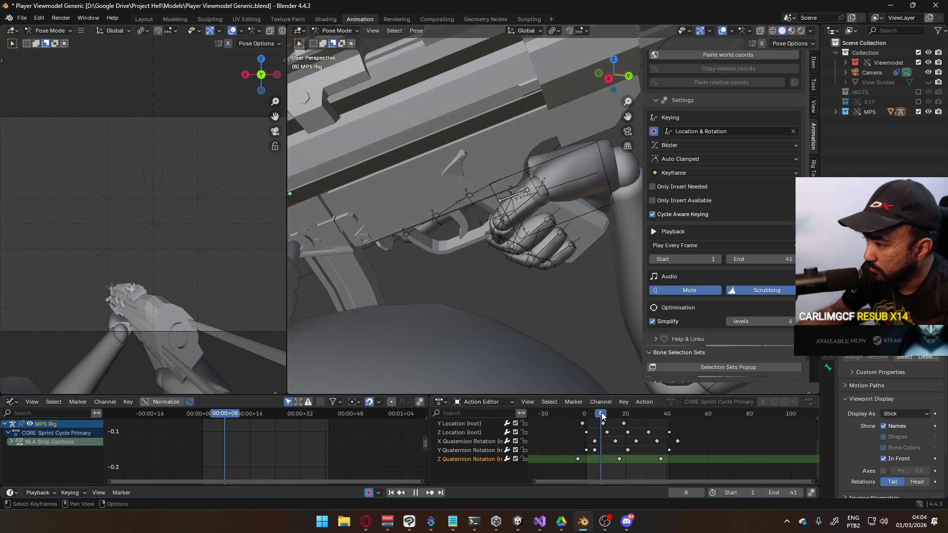
{"action": "key", "text": "space"}
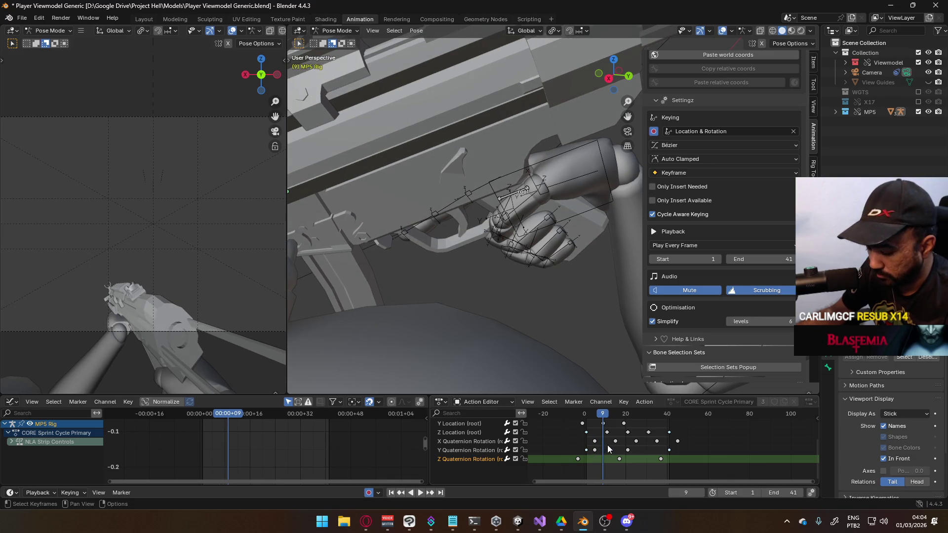
- Delete the unwanted extra frame-9 keys on the Y Quaternion Rotation channel
{"action": "left_click", "coordinate": [481, 447]}
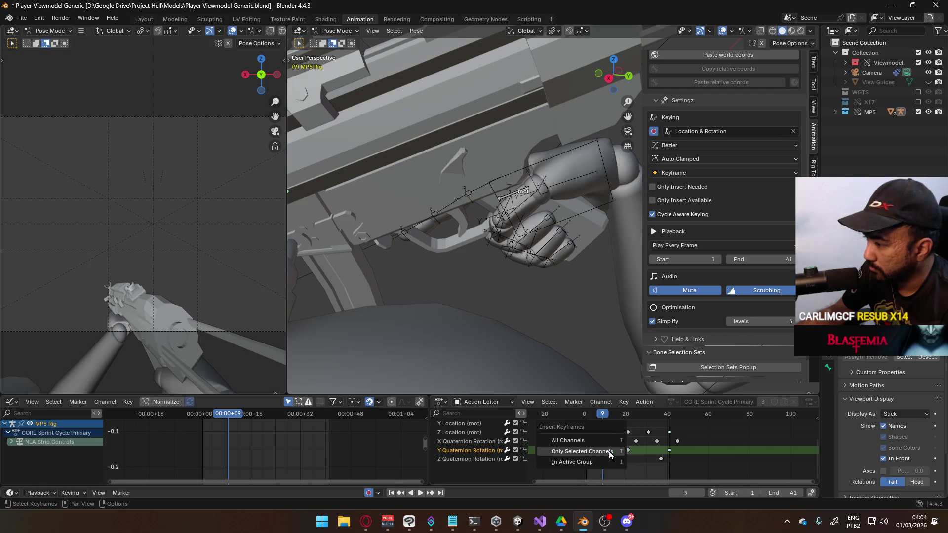
{"action": "key", "text": "i"}
{"action": "left_click", "coordinate": [604, 469]}
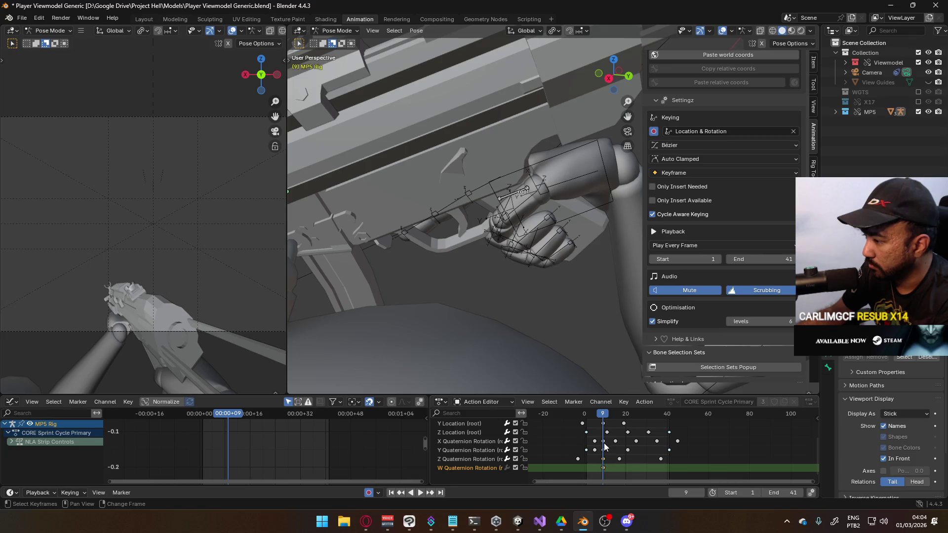
{"action": "key", "text": "Delete"}
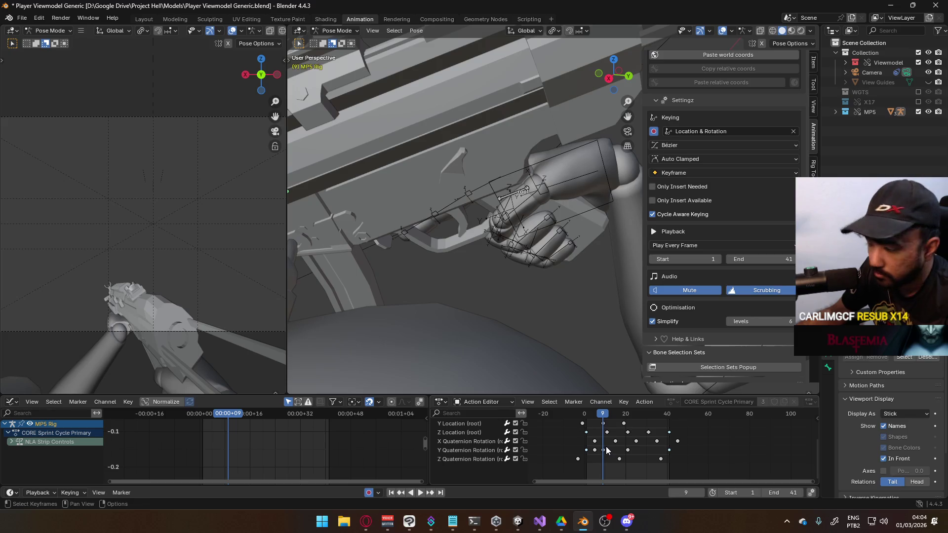
- Insert rotation keys at frame 13, including on the selected Y Quaternion Rotation channel
{"action": "key", "text": "space"}
{"action": "left_click_drag", "start_coordinate": [604, 419], "coordinate": [612, 420]}
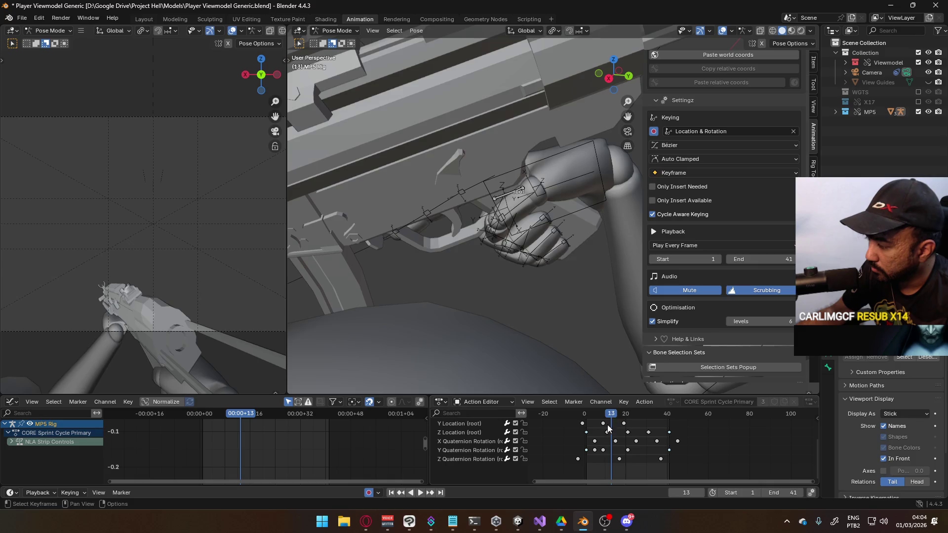
{"action": "key", "text": "i"}
{"action": "left_click", "coordinate": [612, 464]}
{"action": "middle_click_drag", "start_coordinate": [636, 450], "coordinate": [628, 451]}
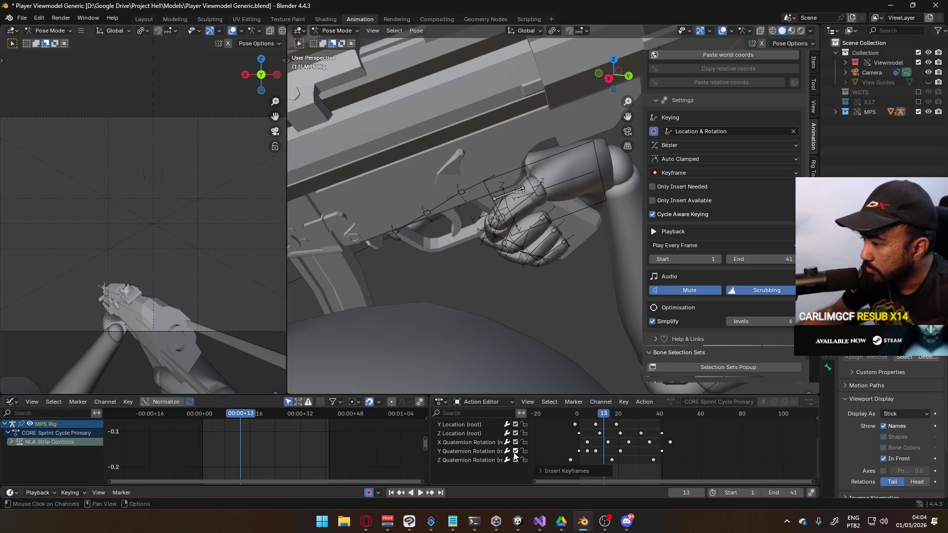
{"action": "left_click", "coordinate": [622, 452]}
{"action": "key", "text": "i"}
{"action": "left_click", "coordinate": [621, 450]}
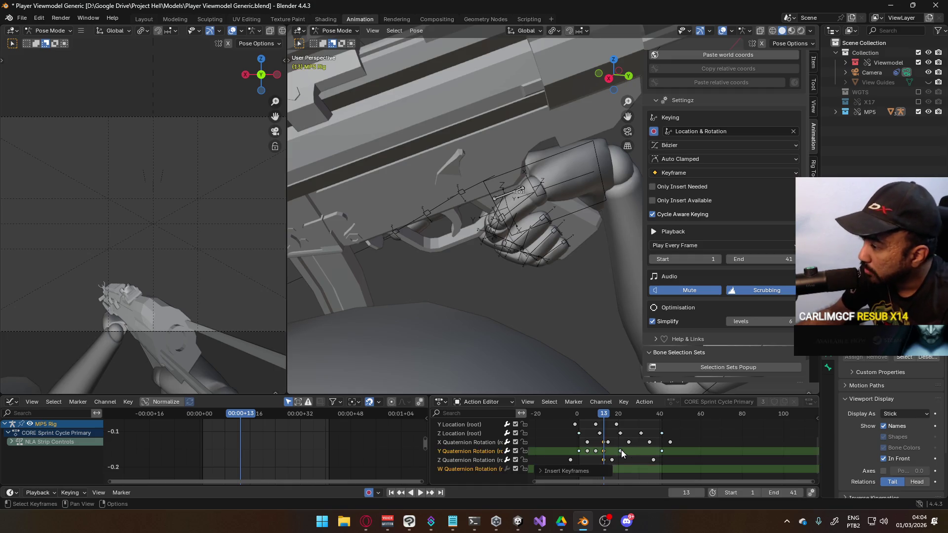
- Select the X Quaternion Rotation channel, scrub back through the cycle, and return to frame 1
{"action": "middle_click_drag", "start_coordinate": [631, 435], "coordinate": [624, 425]}
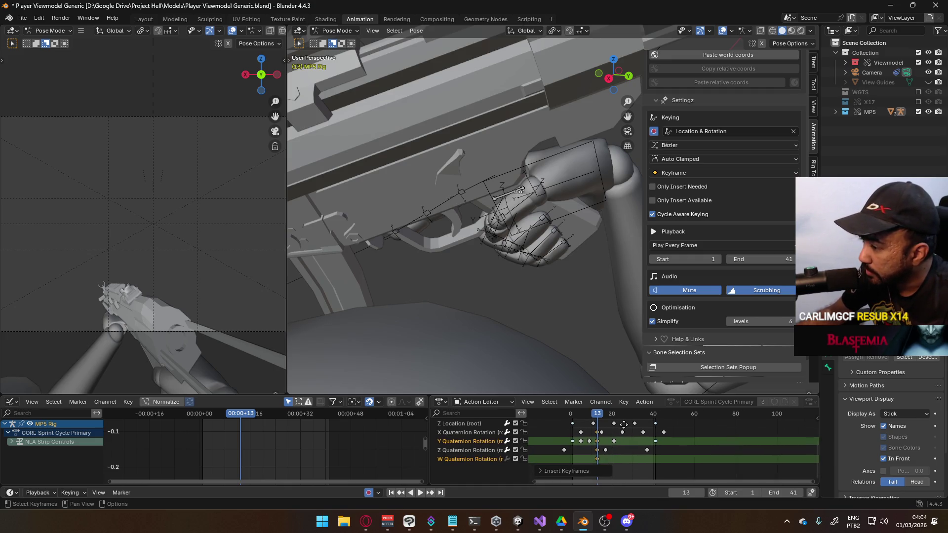
{"action": "left_click", "coordinate": [596, 433]}
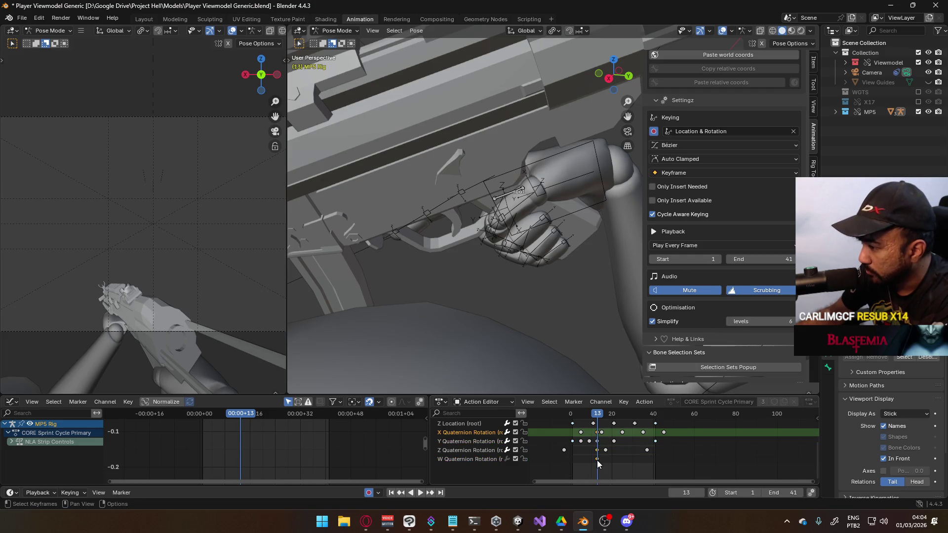
{"action": "scroll", "coordinate": [600, 457], "scroll_direction": "up", "scroll_amount": 1}
{"action": "mouse_move", "coordinate": [596, 417]}
{"action": "left_mouse_down"}
{"action": "mouse_move", "coordinate": [559, 419]}
{"action": "mouse_move", "coordinate": [573, 422]}
{"action": "left_mouse_up"}
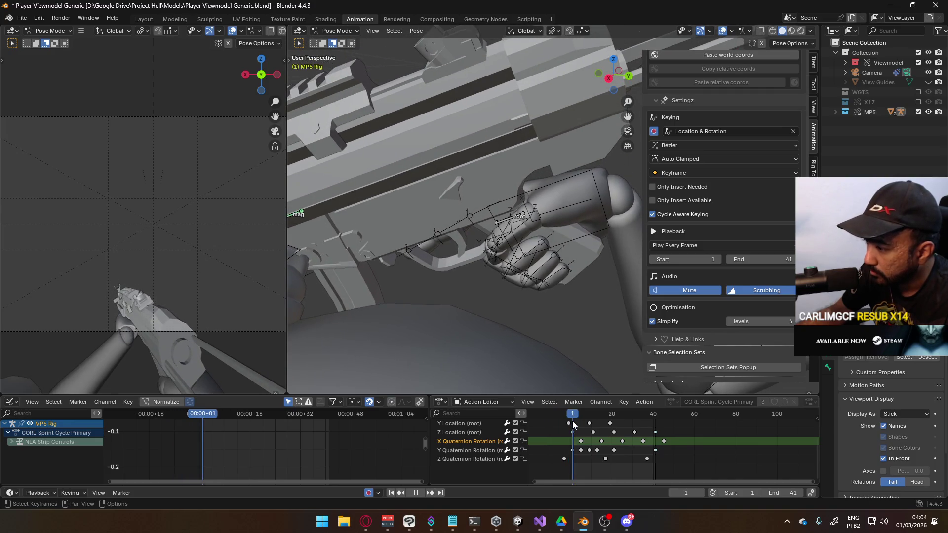
{"action": "left_click", "coordinate": [488, 451]}
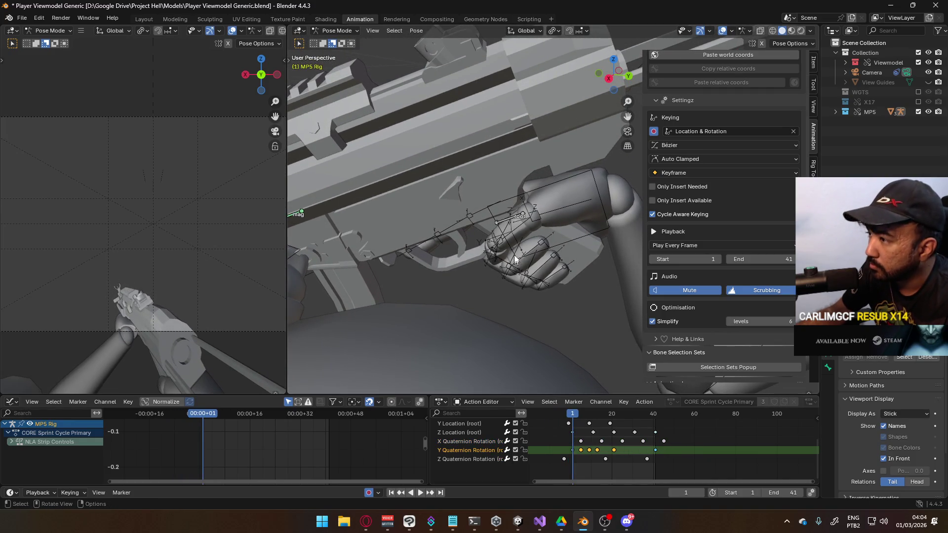
- Clear the curve selection and trial a value-axis move of the keys, then cancel it
{"action": "scroll", "coordinate": [291, 470], "scroll_direction": "up", "scroll_amount": 3}
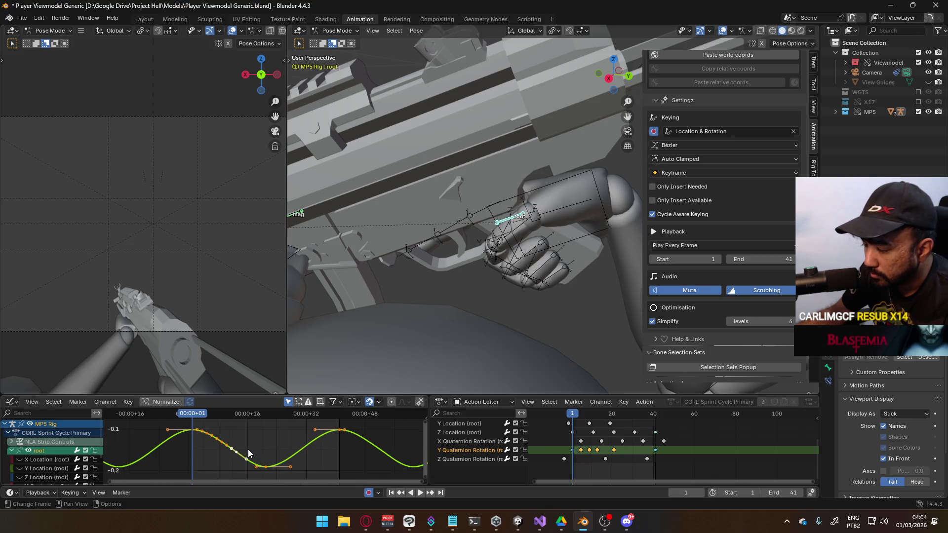
{"action": "scroll", "coordinate": [247, 452], "scroll_direction": "up", "scroll_amount": 2}
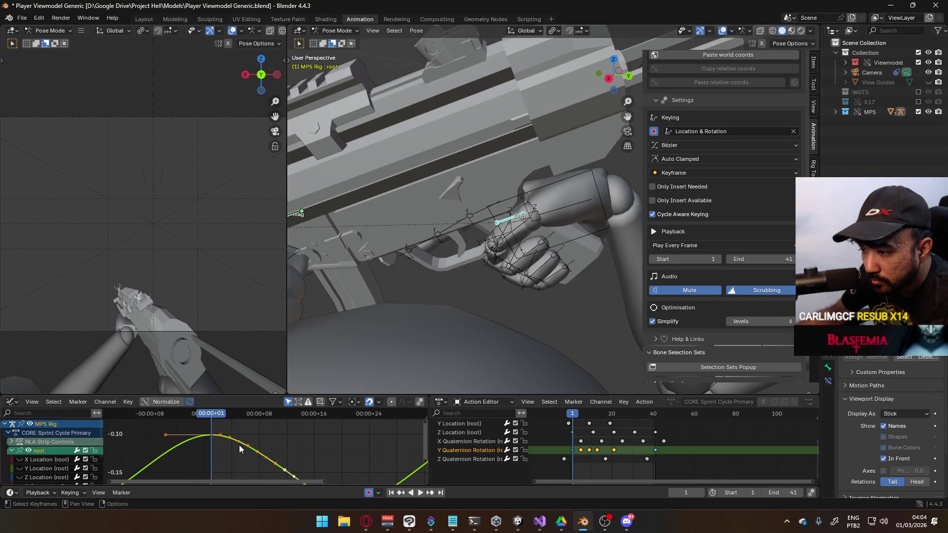
{"action": "left_click", "coordinate": [240, 449]}
{"action": "middle_click_drag", "start_coordinate": [283, 445], "coordinate": [281, 453]}
{"action": "scroll", "coordinate": [280, 452], "scroll_direction": "down", "scroll_amount": 2}
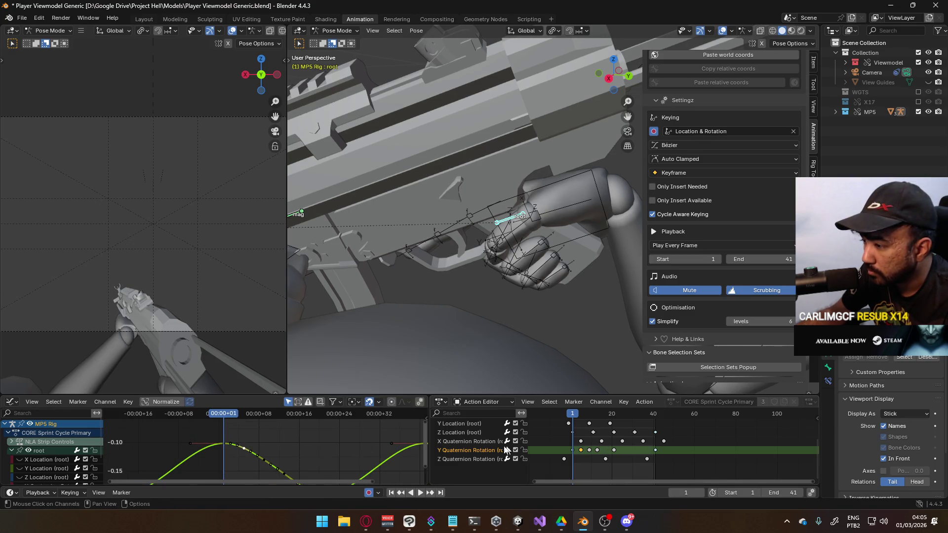
{"action": "scroll", "coordinate": [319, 441], "scroll_direction": "down", "scroll_amount": 4}
{"action": "key", "text": "g"}
{"action": "key", "text": "y"}
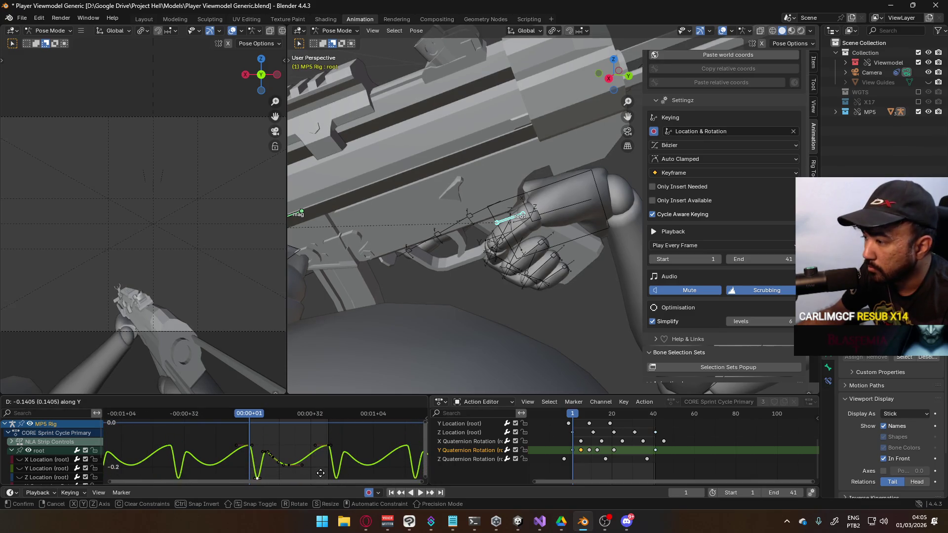
{"action": "key", "text": "Escape"}
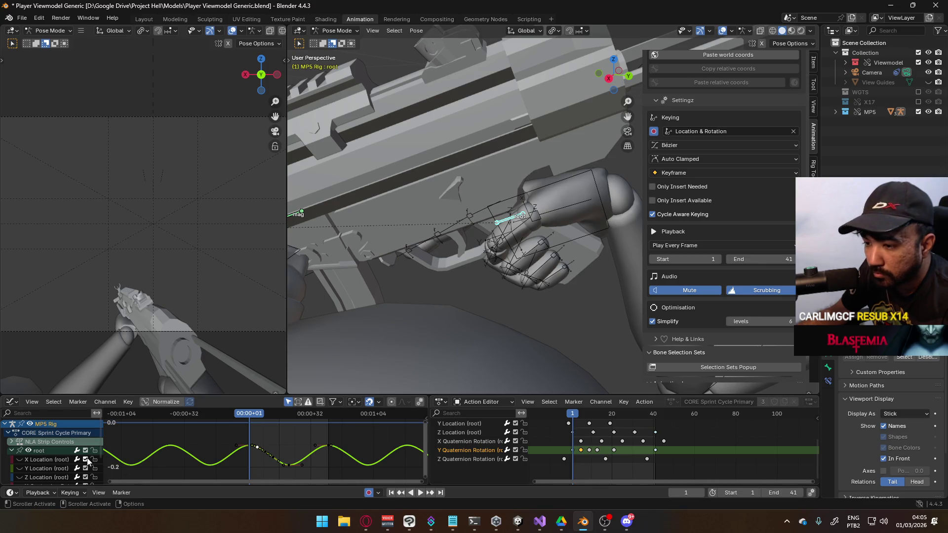
- Move the selected Y Quaternion Rotation keys into a smoother wave
{"action": "scroll", "coordinate": [57, 460], "scroll_direction": "down", "scroll_amount": 3}
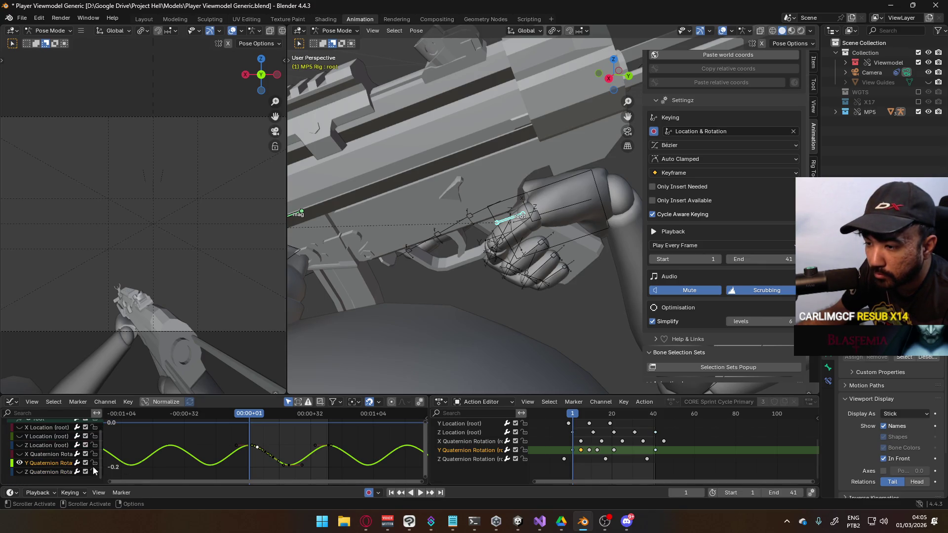
{"action": "scroll", "coordinate": [286, 444], "scroll_direction": "down", "scroll_amount": 4}
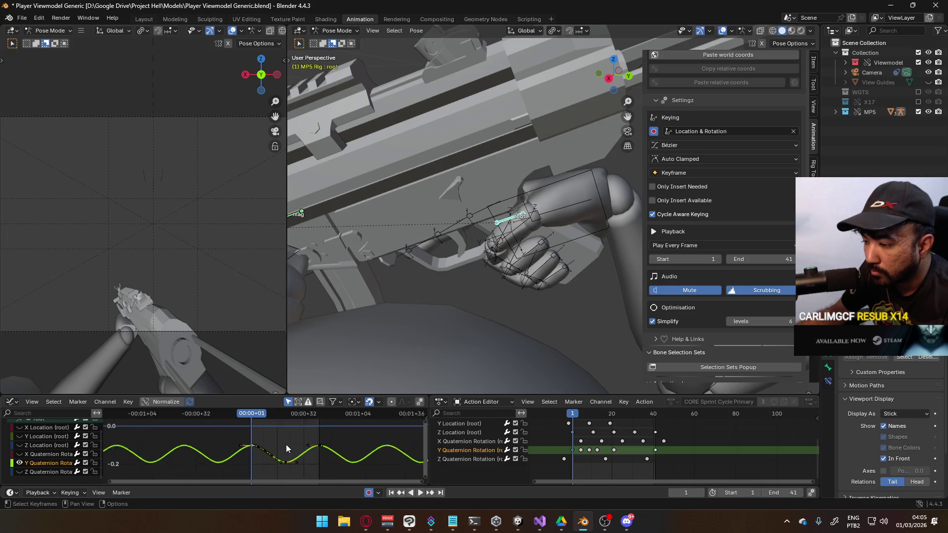
{"action": "key", "text": "g"}
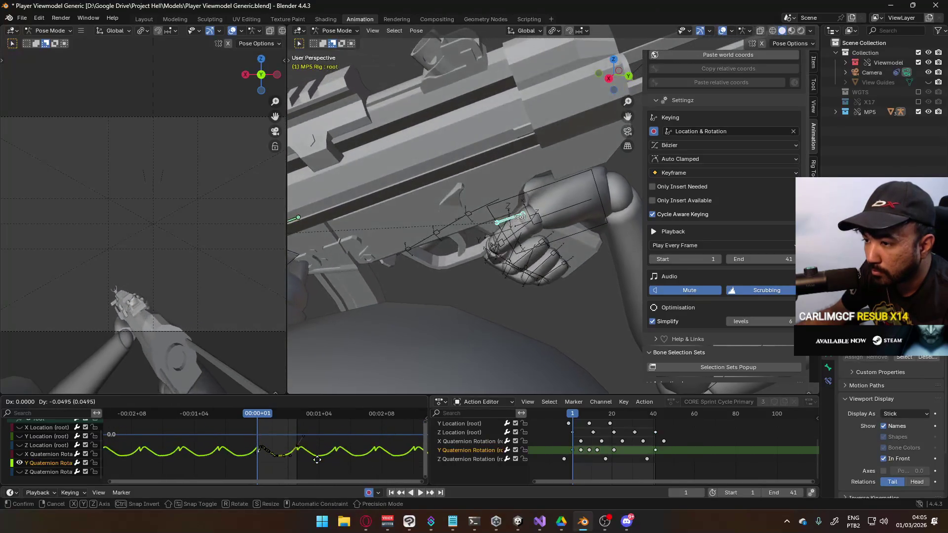
{"action": "left_click", "coordinate": [261, 460]}
{"action": "scroll", "coordinate": [261, 449], "scroll_direction": "up", "scroll_amount": 2}
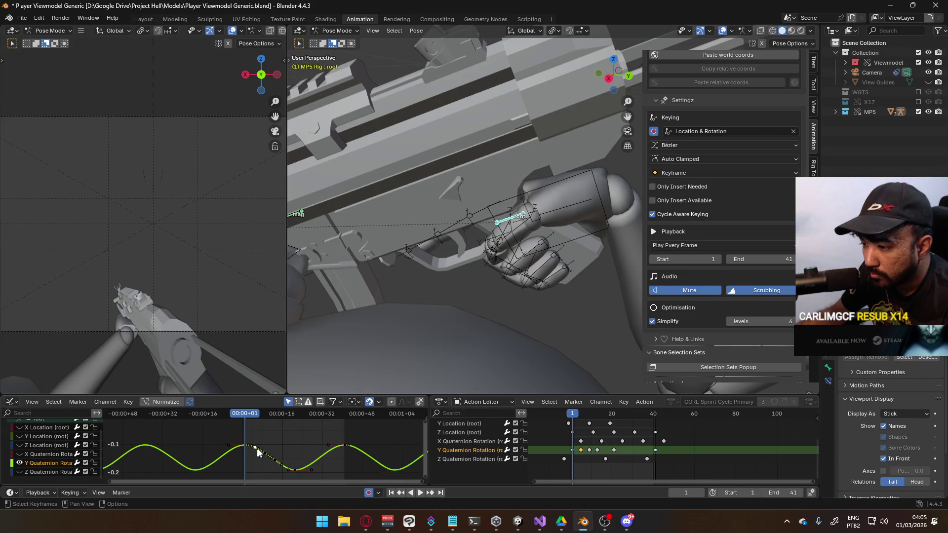
{"action": "key", "text": "g"}
{"action": "left_click", "coordinate": [309, 431]}
- Adjust the values of the frame-5 and frame-9 keys on the curve
{"action": "left_click_drag", "start_coordinate": [246, 414], "coordinate": [255, 415]}
{"action": "key", "text": "g"}
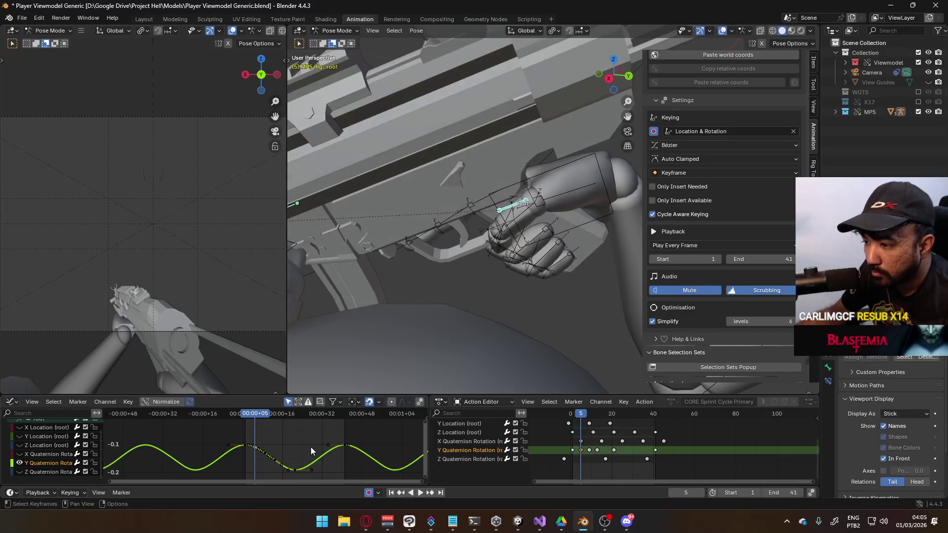
{"action": "left_click", "coordinate": [310, 451]}
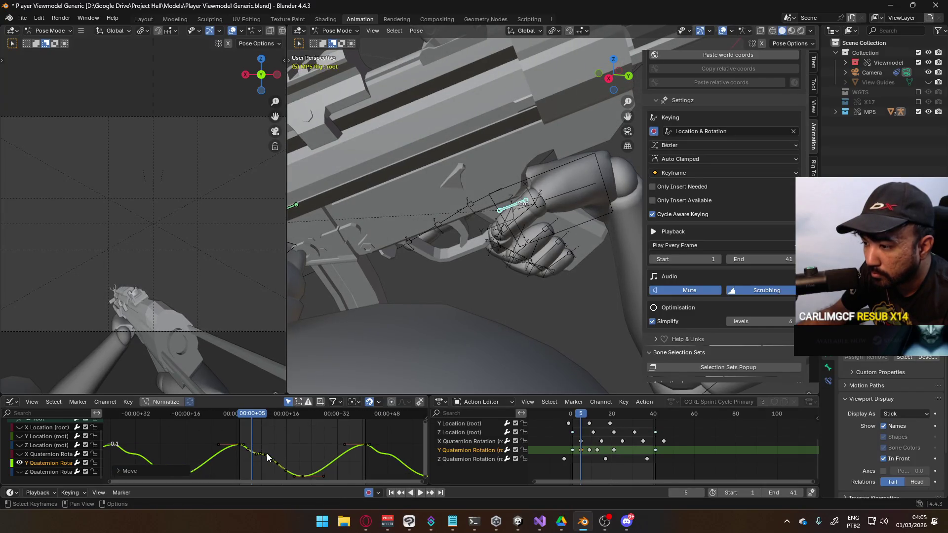
{"action": "scroll", "coordinate": [267, 453], "scroll_direction": "up", "scroll_amount": 4}
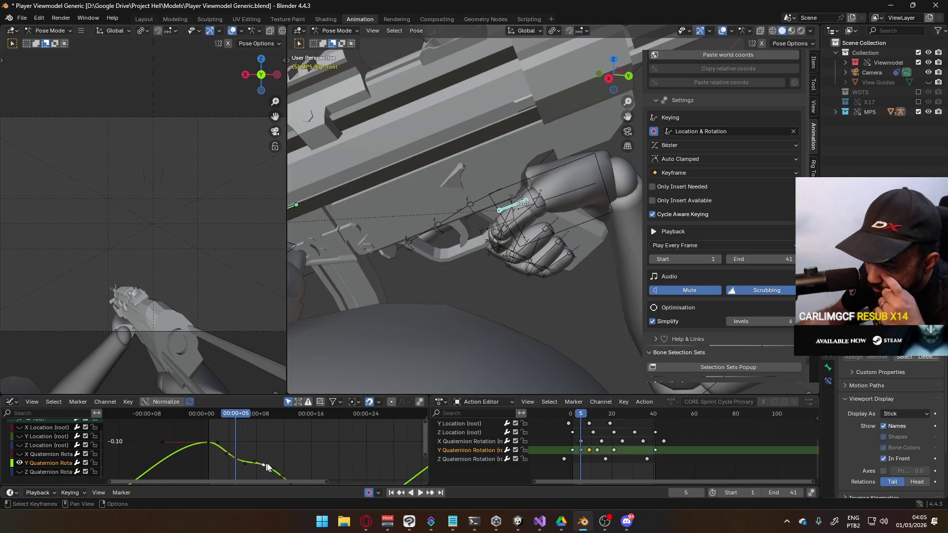
{"action": "left_click_drag", "start_coordinate": [242, 416], "coordinate": [263, 419]}
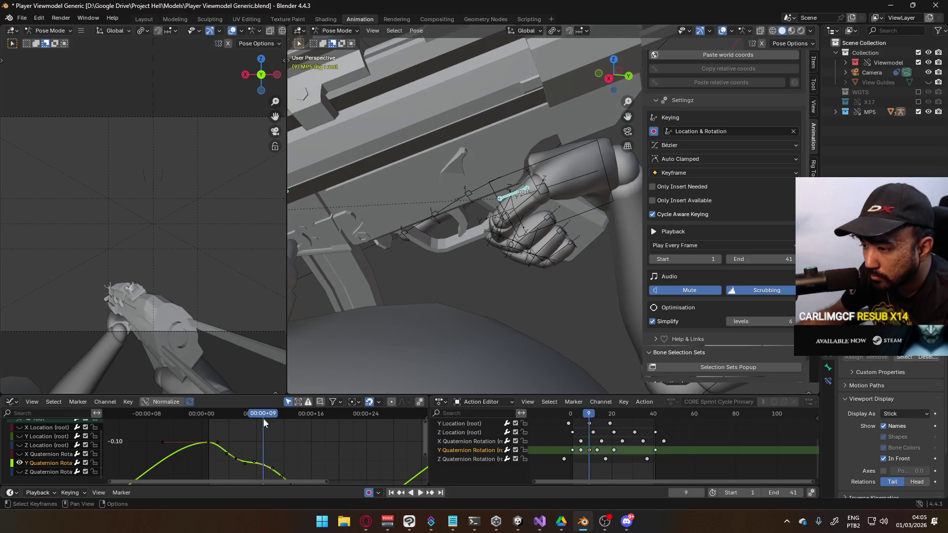
{"action": "key", "text": "g"}
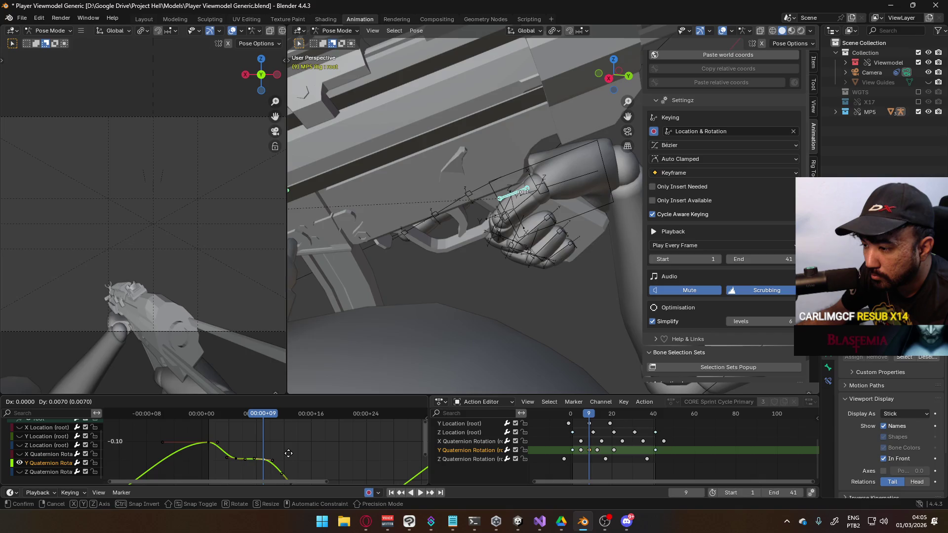
{"action": "left_click", "coordinate": [297, 454]}
- Preview to frame 13 and nudge the frame-13 key into position
{"action": "middle_click_drag", "start_coordinate": [297, 454], "coordinate": [265, 434]}
{"action": "key", "text": "space"}
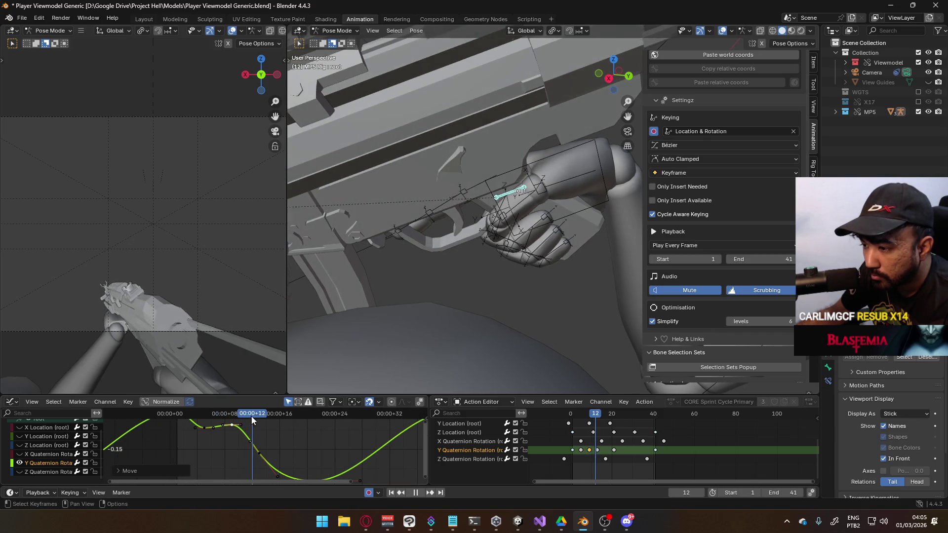
{"action": "key", "text": "space"}
{"action": "left_click", "coordinate": [266, 455]}
{"action": "key", "text": "g"}
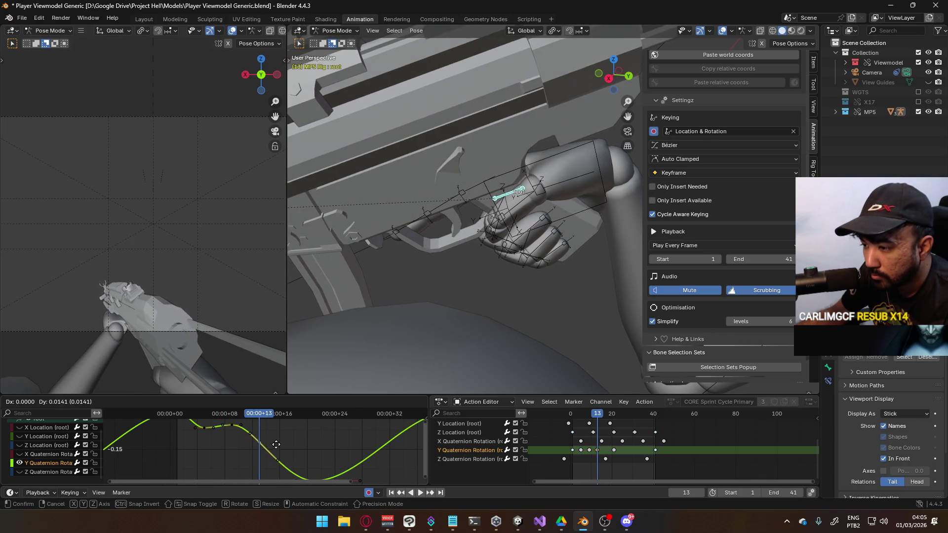
{"action": "left_click", "coordinate": [271, 452]}
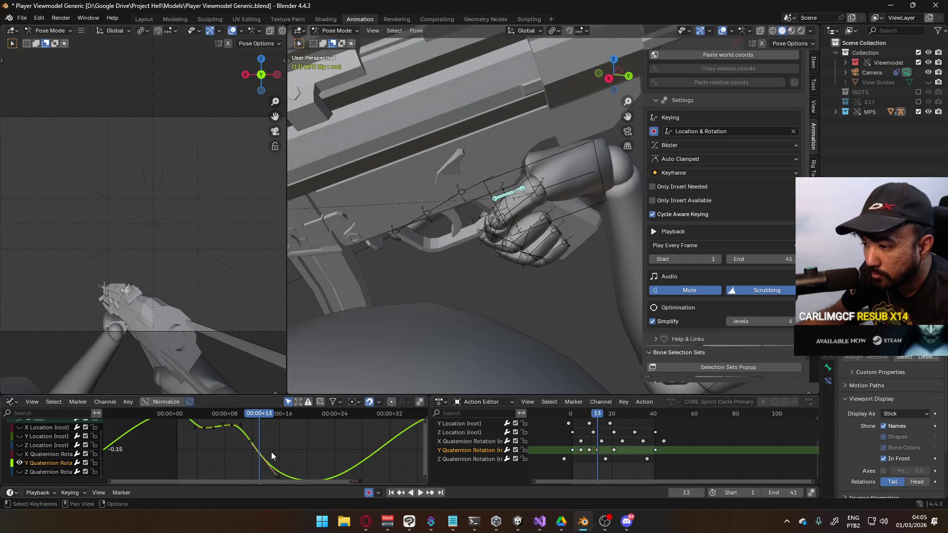
{"action": "key", "text": "g"}
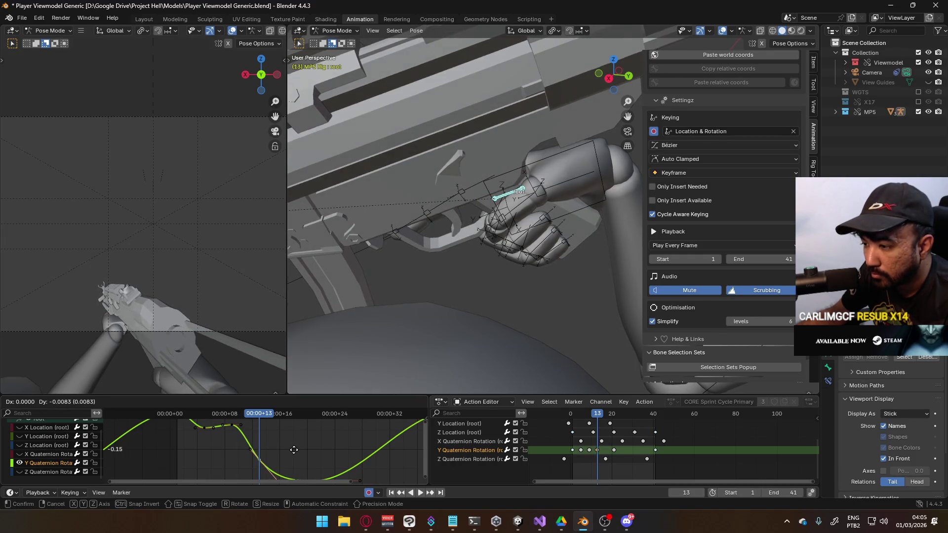
{"action": "left_click", "coordinate": [294, 450]}
- Review playback, then lower another Y rotation keyframe with two small adjustments
{"action": "middle_click_drag", "start_coordinate": [291, 447], "coordinate": [264, 424]}
{"action": "key", "text": "space"}
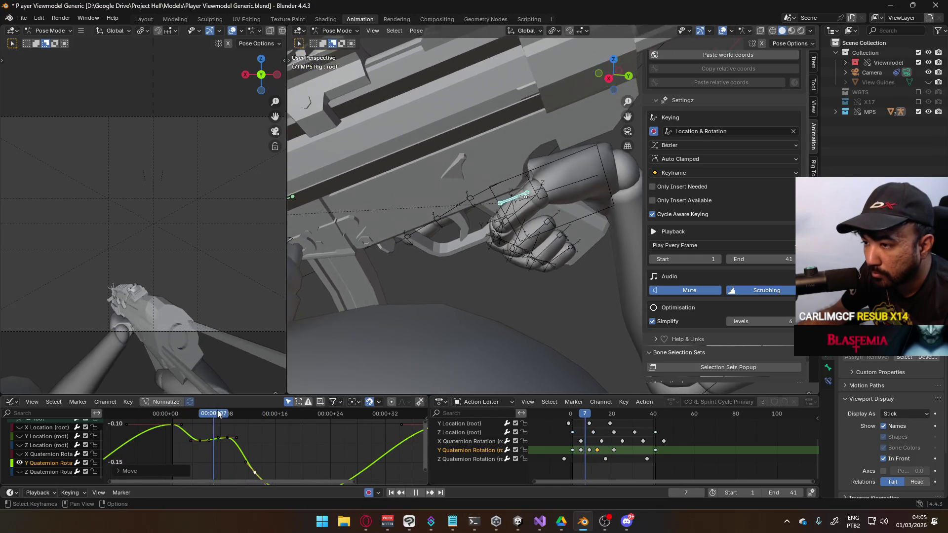
{"action": "key", "text": "space"}
{"action": "left_click", "coordinate": [234, 441]}
{"action": "key", "text": "g"}
{"action": "left_click", "coordinate": [260, 445]}
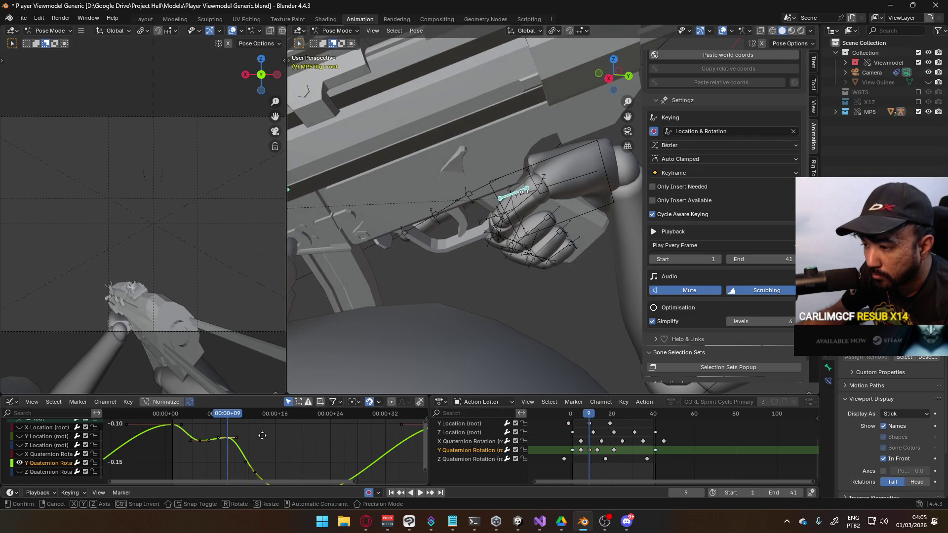
{"action": "key", "text": "g"}
{"action": "left_click", "coordinate": [256, 448]}
- Replay the cycle from the start and raise the frame-9 key about 0.0096
{"action": "key", "text": "shift+Left"}
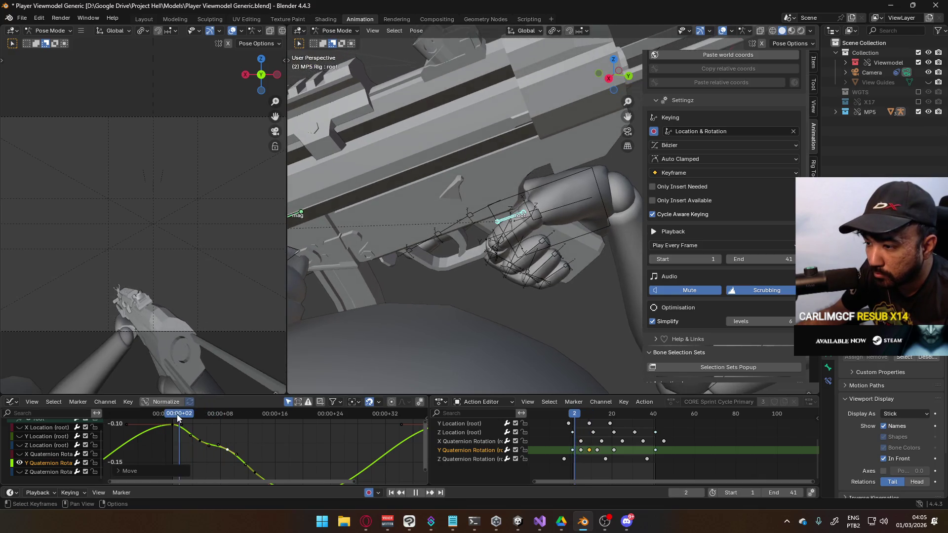
{"action": "key", "text": "space"}
{"action": "mouse_move", "coordinate": [308, 436]}
{"action": "left_mouse_down"}
{"action": "mouse_move", "coordinate": [173, 430]}
{"action": "mouse_move", "coordinate": [305, 437]}
{"action": "mouse_move", "coordinate": [185, 442]}
{"action": "mouse_move", "coordinate": [200, 446]}
{"action": "mouse_move", "coordinate": [184, 415]}
{"action": "mouse_move", "coordinate": [301, 426]}
{"action": "mouse_move", "coordinate": [169, 417]}
{"action": "mouse_move", "coordinate": [222, 425]}
{"action": "mouse_move", "coordinate": [228, 451]}
{"action": "left_mouse_up"}
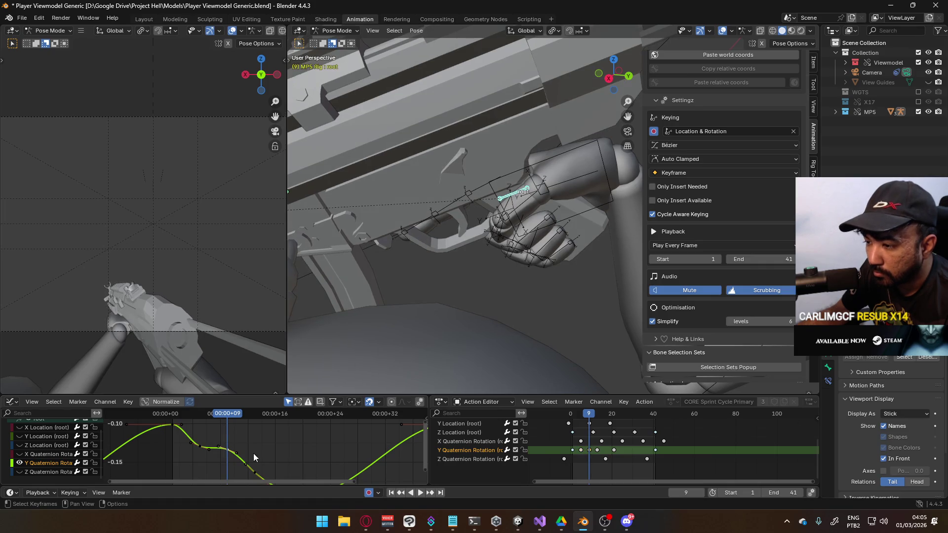
{"action": "key", "text": "g"}
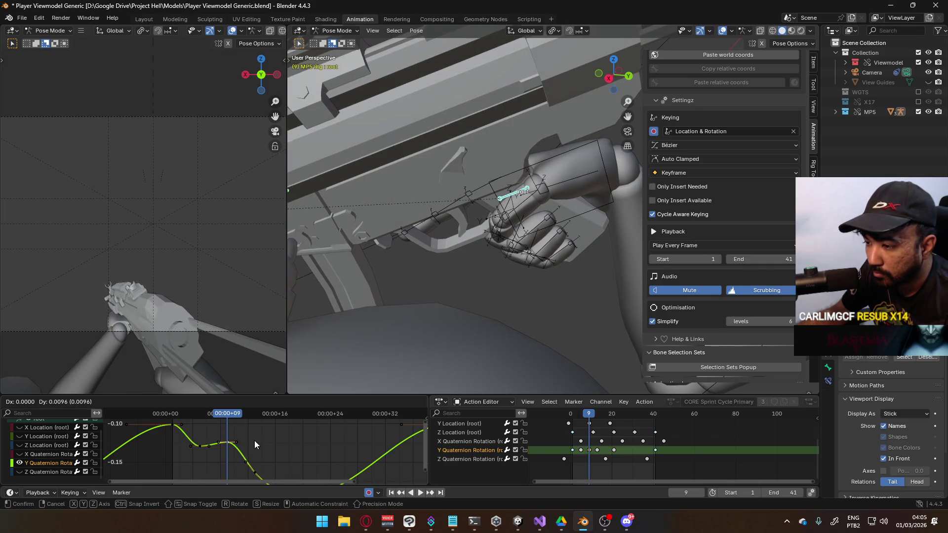
{"action": "left_click", "coordinate": [254, 441]}
{"action": "key", "text": "space"}
{"action": "left_click_drag", "start_coordinate": [224, 414], "coordinate": [157, 418]}
{"action": "key", "text": "space"}
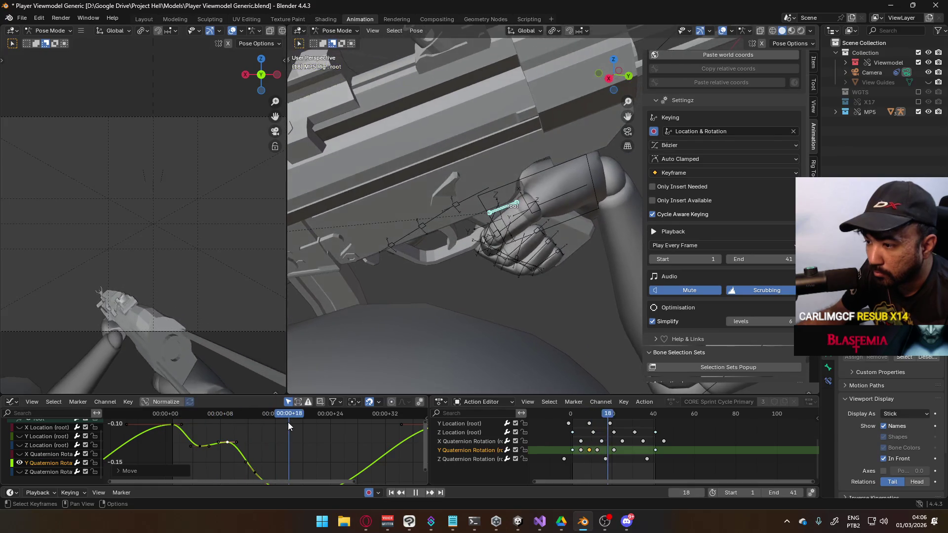
- Select Y Quaternion keyframes while reviewing playback and set the current frame to 13
{"action": "scroll", "coordinate": [296, 422], "scroll_direction": "down", "scroll_amount": 3}
{"action": "middle_click_drag", "start_coordinate": [301, 424], "coordinate": [290, 430]}
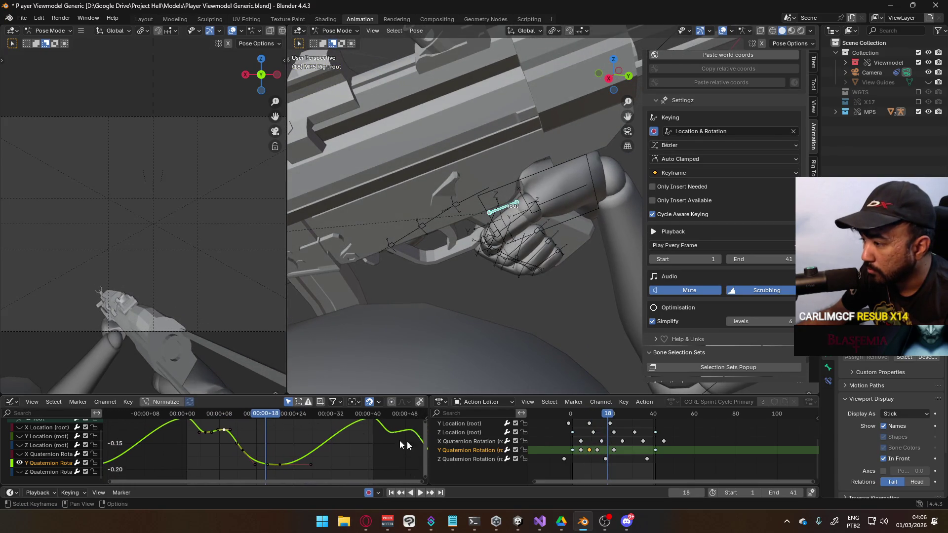
{"action": "scroll", "coordinate": [264, 430], "scroll_direction": "up", "scroll_amount": 1}
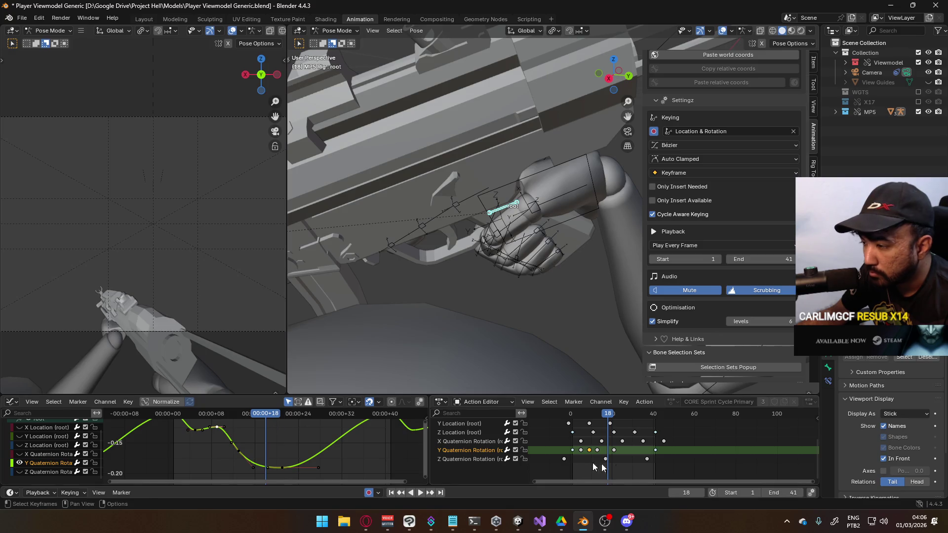
{"action": "left_click", "coordinate": [599, 449]}
{"action": "key", "text": "space"}
{"action": "left_click", "coordinate": [600, 414]}
{"action": "left_click", "coordinate": [598, 416]}
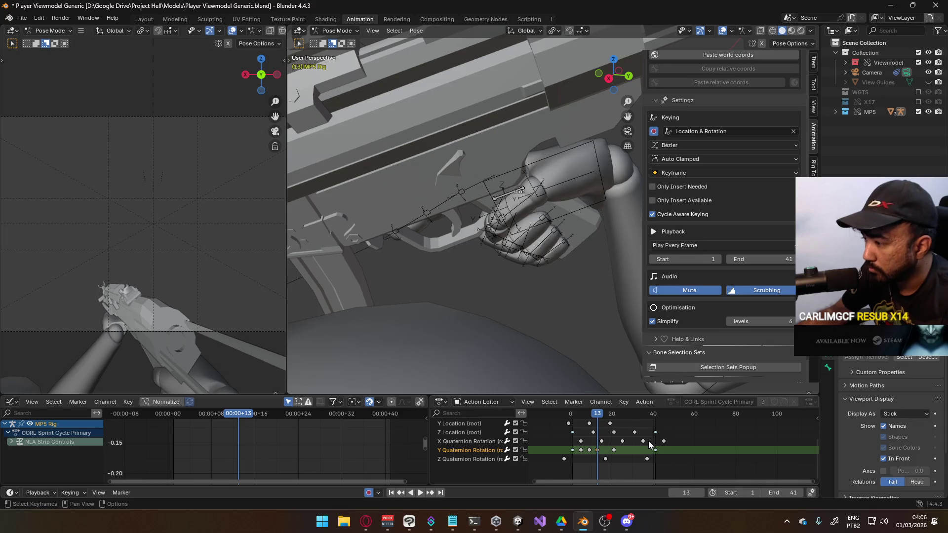
- Insert root rotation keys at frame 17 and select the Y Quaternion channel
{"action": "key", "text": "Right"}
{"action": "key", "text": "Right"}
{"action": "key", "text": "Right"}
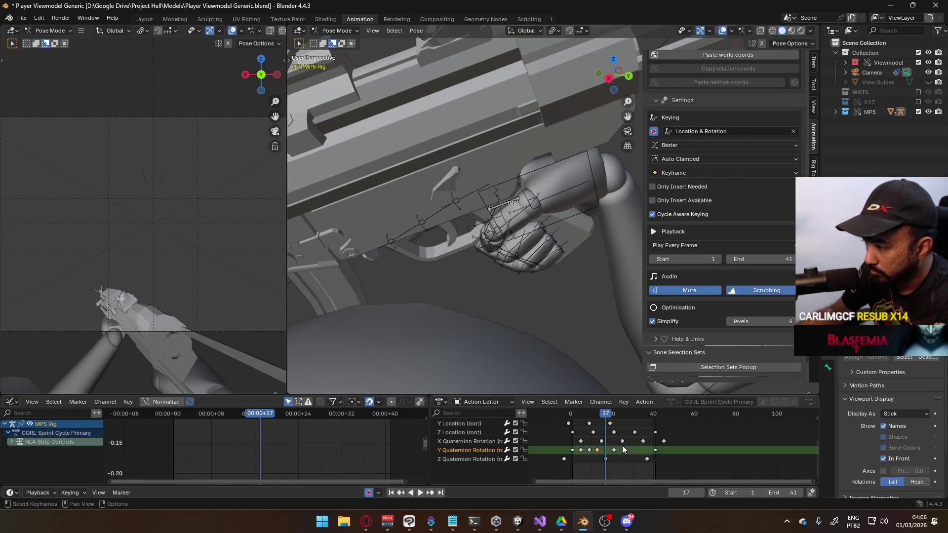
{"action": "key", "text": "i"}
{"action": "left_click", "coordinate": [603, 460]}
{"action": "scroll", "coordinate": [603, 460], "scroll_direction": "down", "scroll_amount": 1}
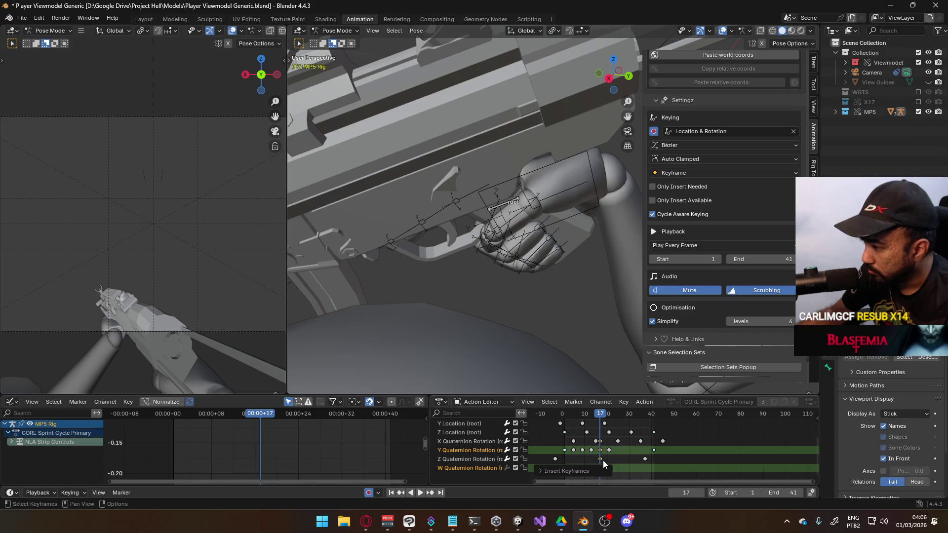
{"action": "scroll", "coordinate": [602, 460], "scroll_direction": "down", "scroll_amount": 1}
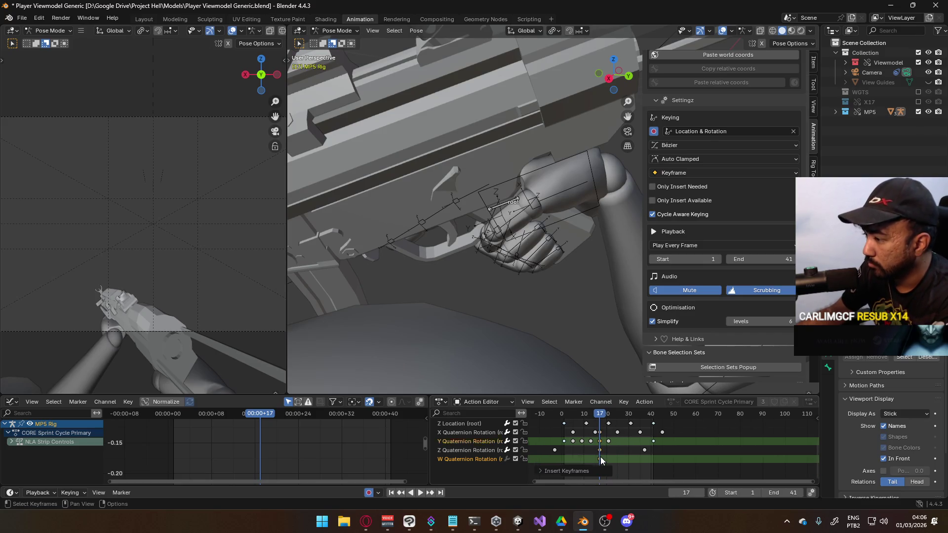
{"action": "left_click", "coordinate": [600, 457]}
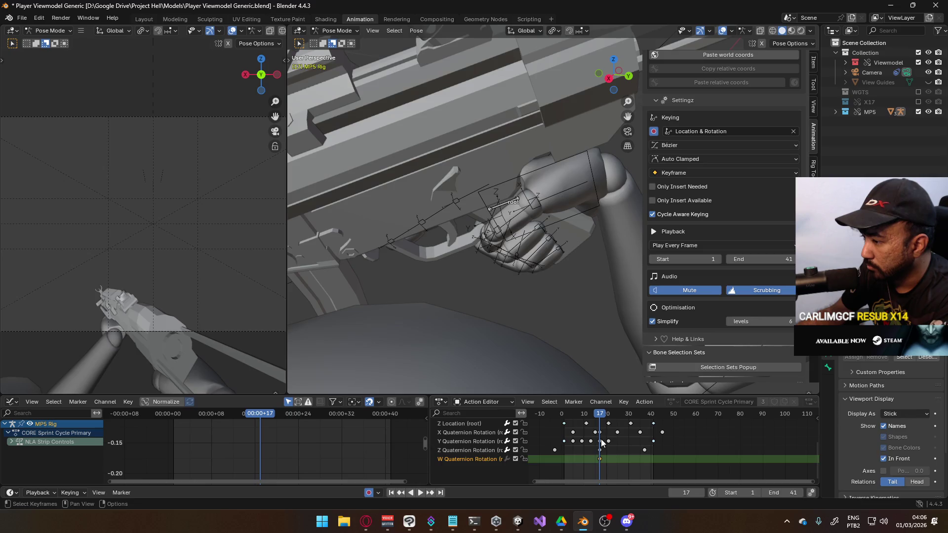
{"action": "left_click", "coordinate": [601, 431]}
{"action": "left_click", "coordinate": [600, 442]}
- Raise the root's Y Quaternion key near frame 17 by about 0.0065 and play back
{"action": "scroll", "coordinate": [600, 453], "scroll_direction": "up", "scroll_amount": 1}
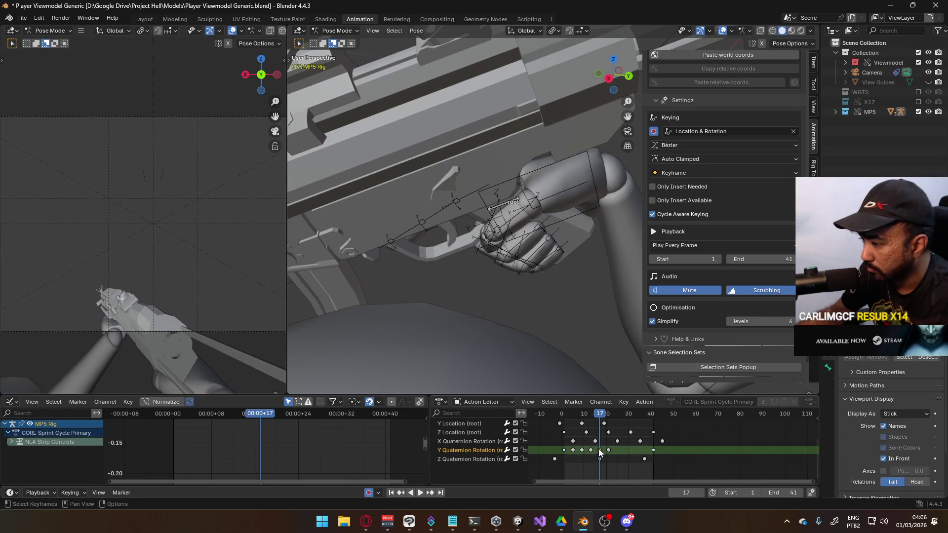
{"action": "scroll", "coordinate": [464, 447], "scroll_direction": "up", "scroll_amount": 2}
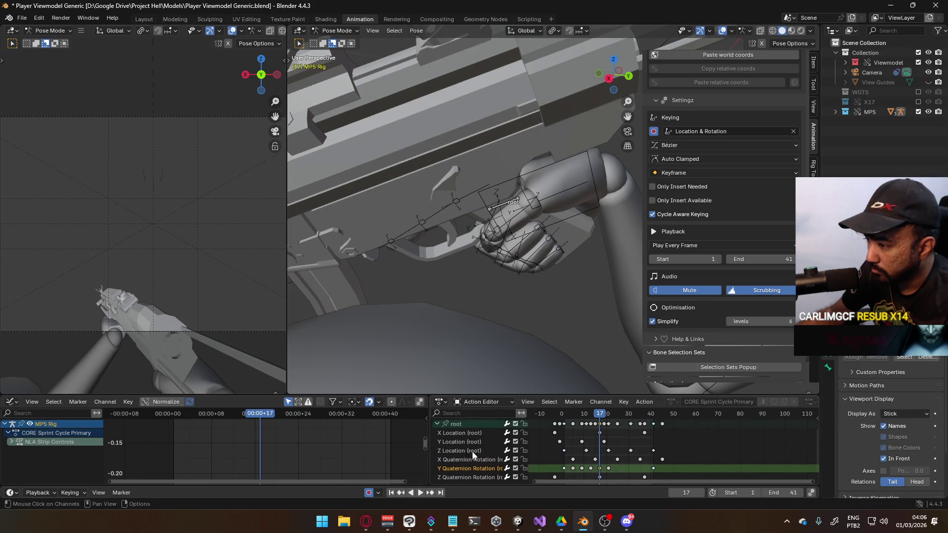
{"action": "left_click", "coordinate": [460, 427]}
{"action": "left_click_drag", "start_coordinate": [267, 465], "coordinate": [267, 460]}
{"action": "key", "text": "space"}
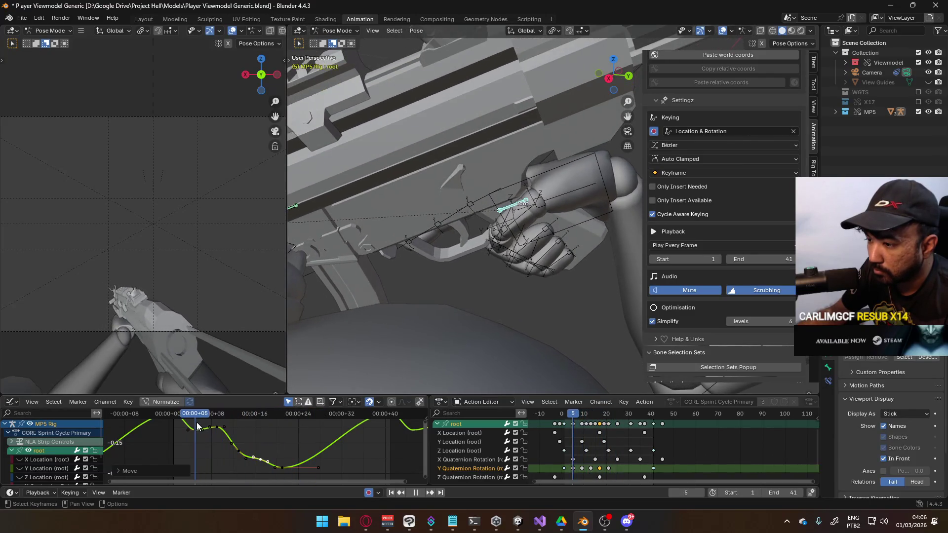
- Raise the key near frame 9, lower the following key, and replay the cycle to review
{"action": "key", "text": "space"}
{"action": "key", "text": "g"}
{"action": "left_click", "coordinate": [232, 433]}
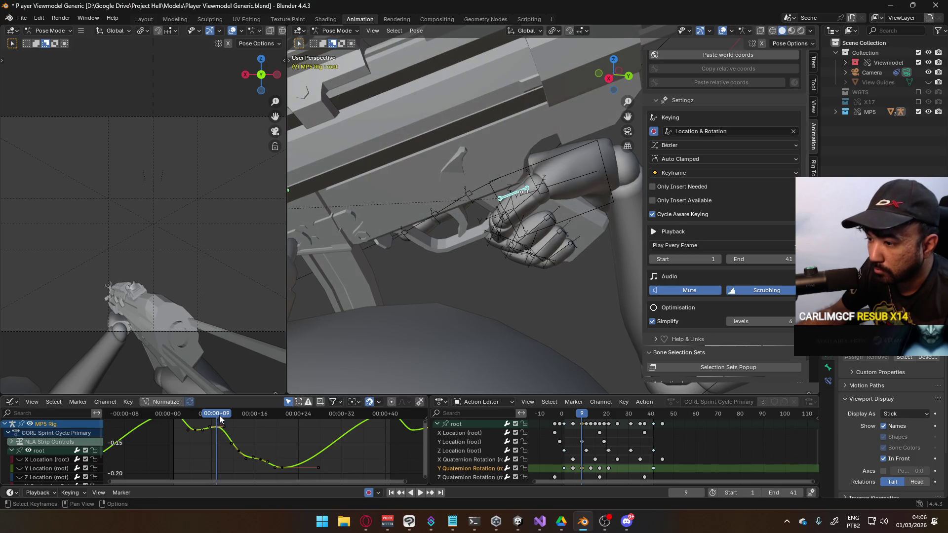
{"action": "key", "text": "space"}
{"action": "key", "text": "g"}
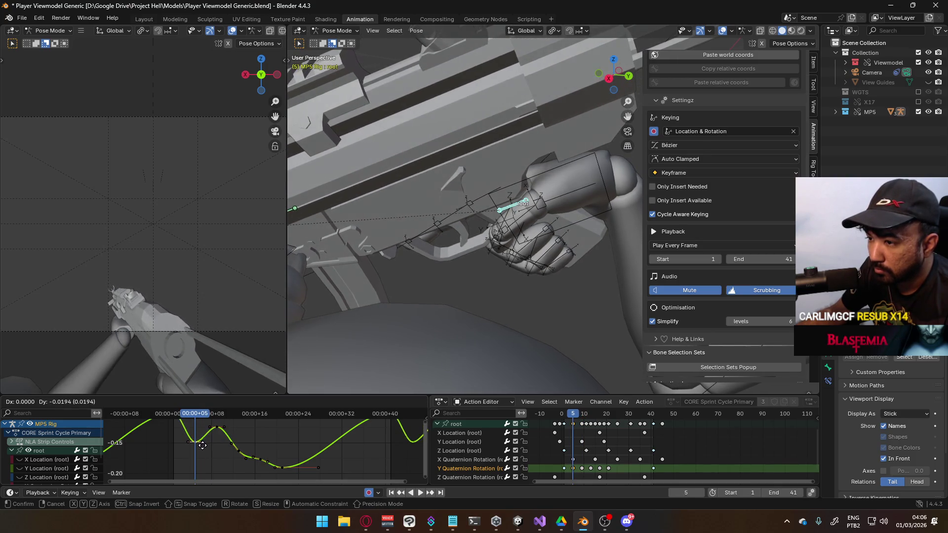
{"action": "left_click", "coordinate": [206, 437]}
{"action": "key", "text": "space"}
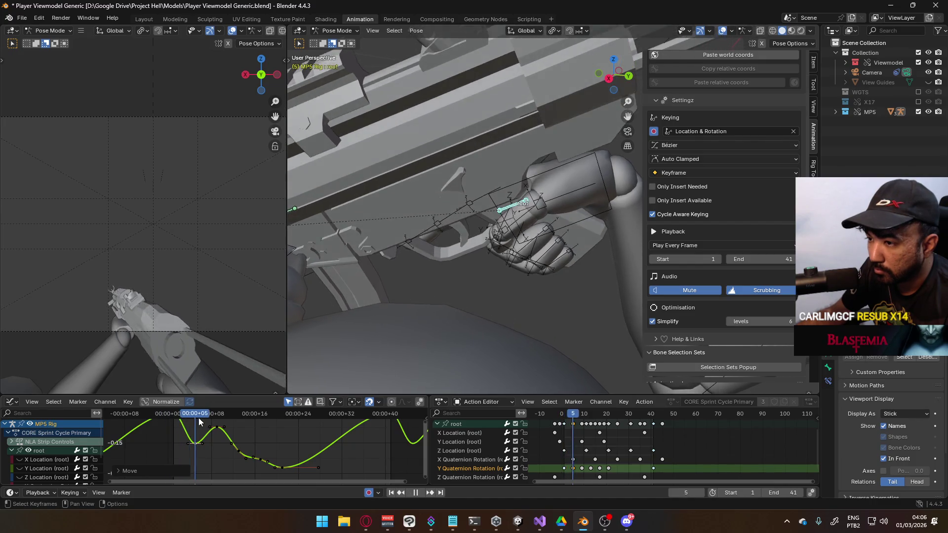
{"action": "key", "text": "space"}
- Nudge the keys near frames 13 and 17 into place, checking them in playback
{"action": "left_click_drag", "start_coordinate": [247, 413], "coordinate": [237, 416]}
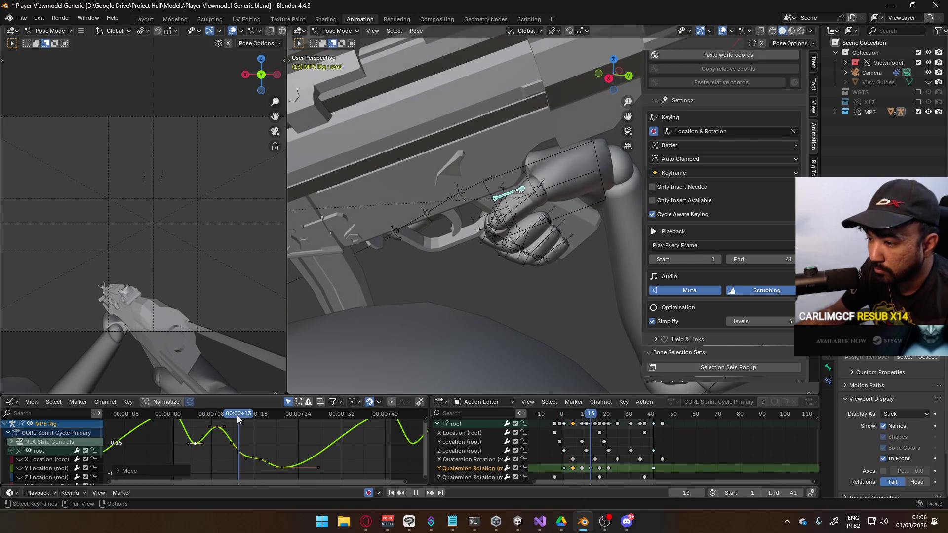
{"action": "key", "text": "g"}
{"action": "left_click", "coordinate": [260, 466]}
{"action": "left_click_drag", "start_coordinate": [240, 418], "coordinate": [255, 461]}
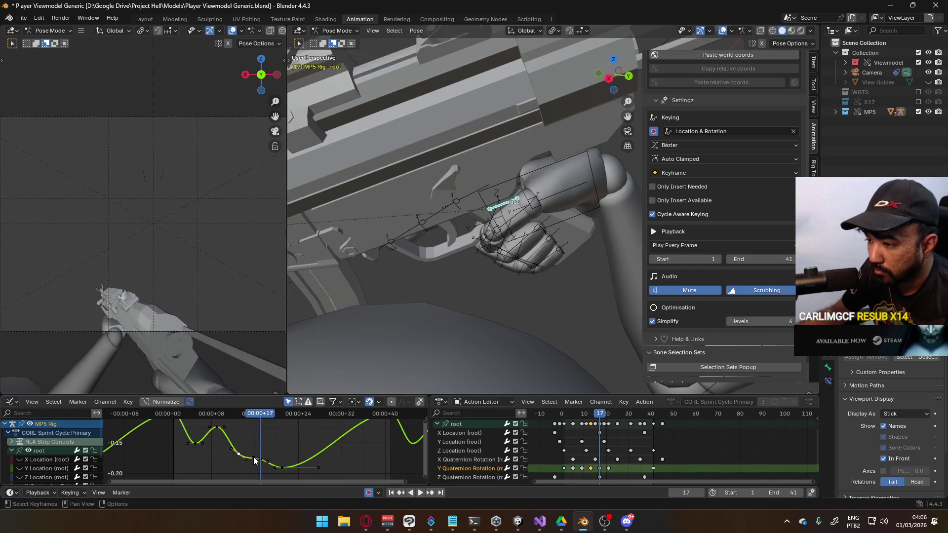
{"action": "key", "text": "g"}
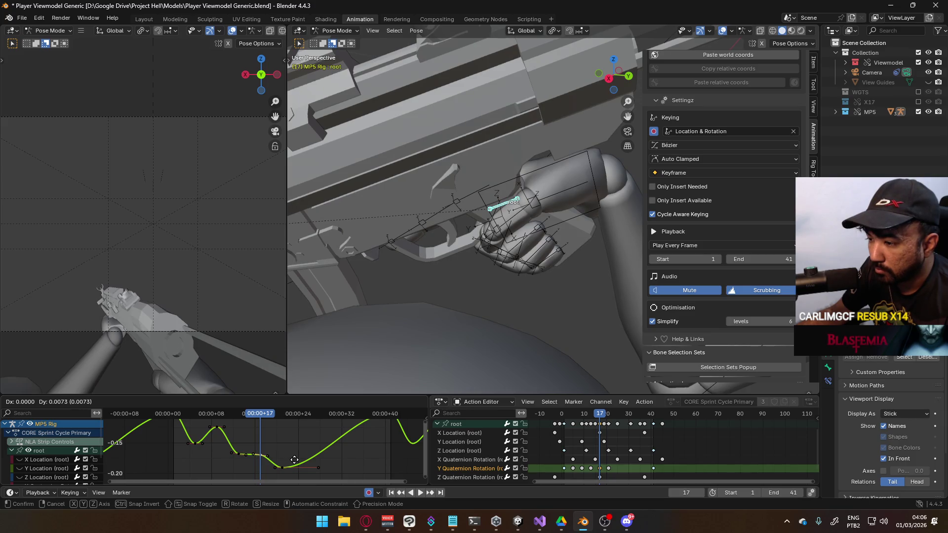
{"action": "left_click", "coordinate": [293, 461]}
{"action": "key", "text": "space"}
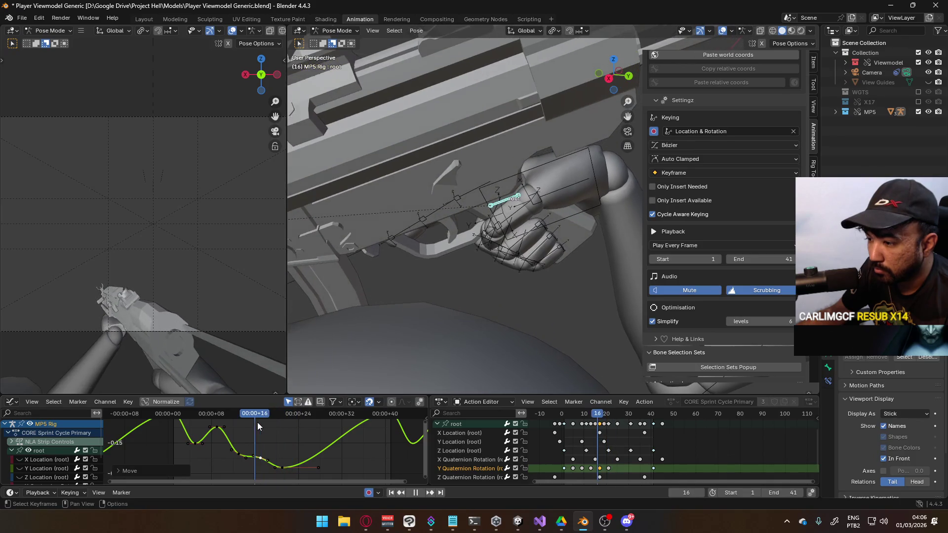
{"action": "key", "text": "space"}
{"action": "key", "text": "g"}
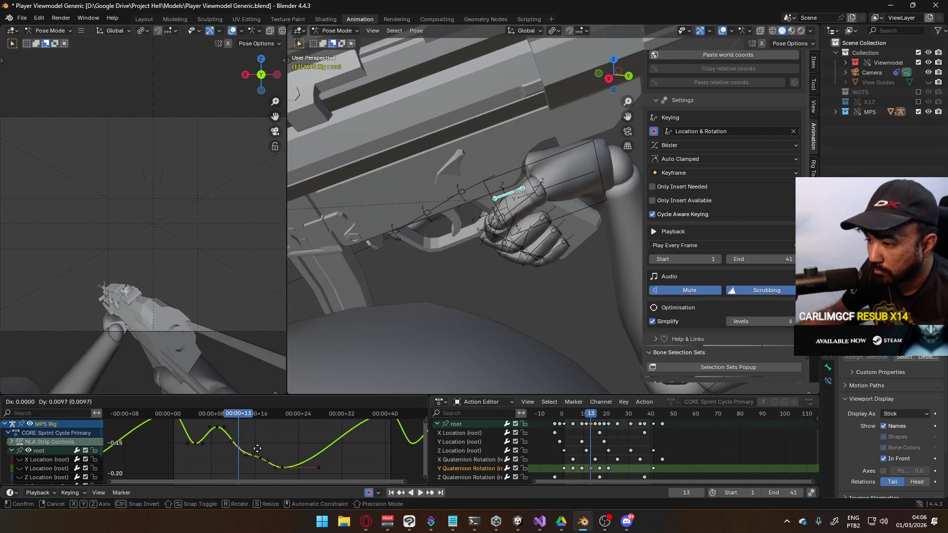
{"action": "left_click", "coordinate": [280, 449]}
{"action": "key", "text": "space"}
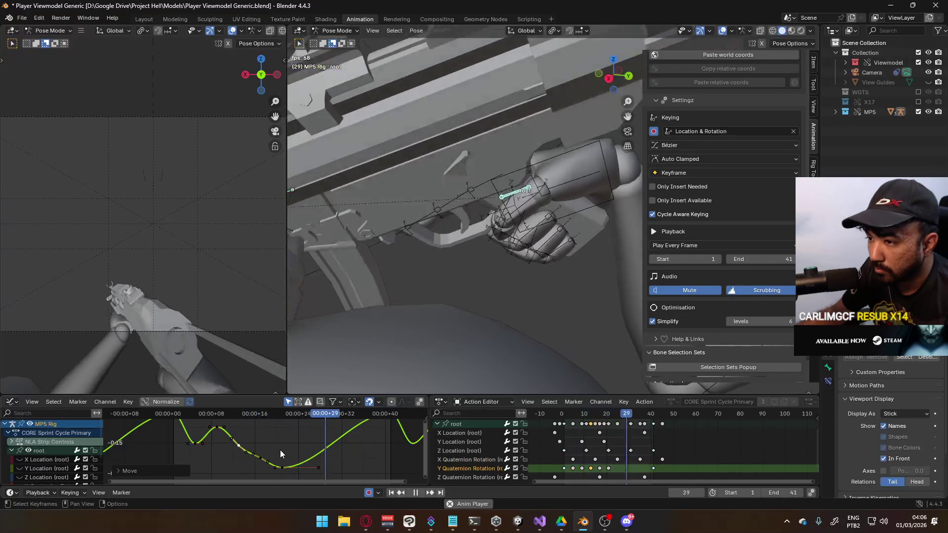
- Move the curve keyframe near frame 3 upward, constrained to vertical movement only
{"action": "left_click", "coordinate": [195, 443]}
{"action": "key", "text": "g"}
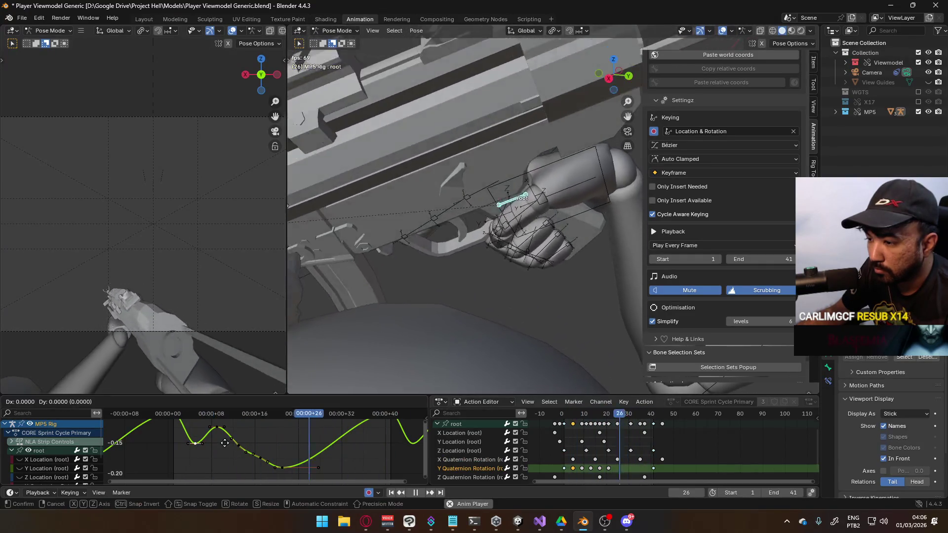
{"action": "left_click", "coordinate": [220, 457]}
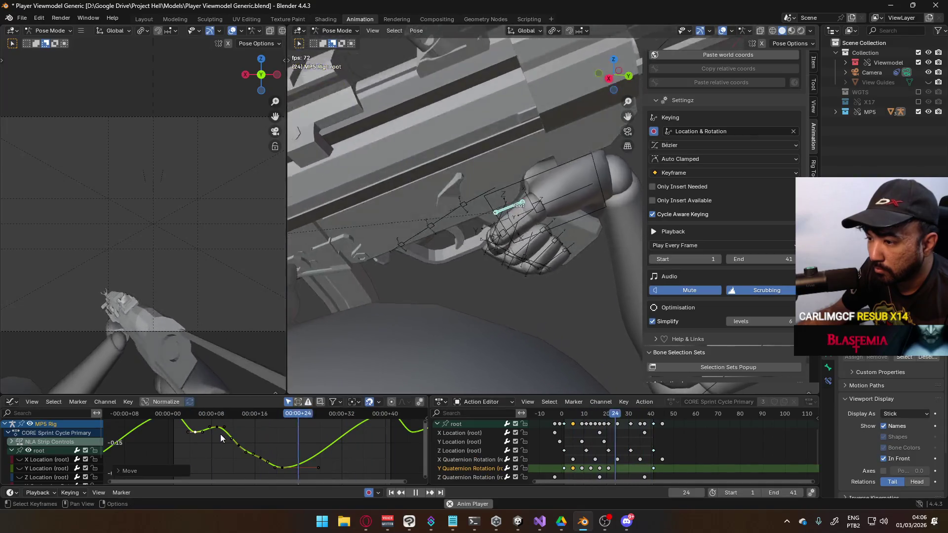
{"action": "key", "text": "g"}
{"action": "right_click", "coordinate": [238, 450]}
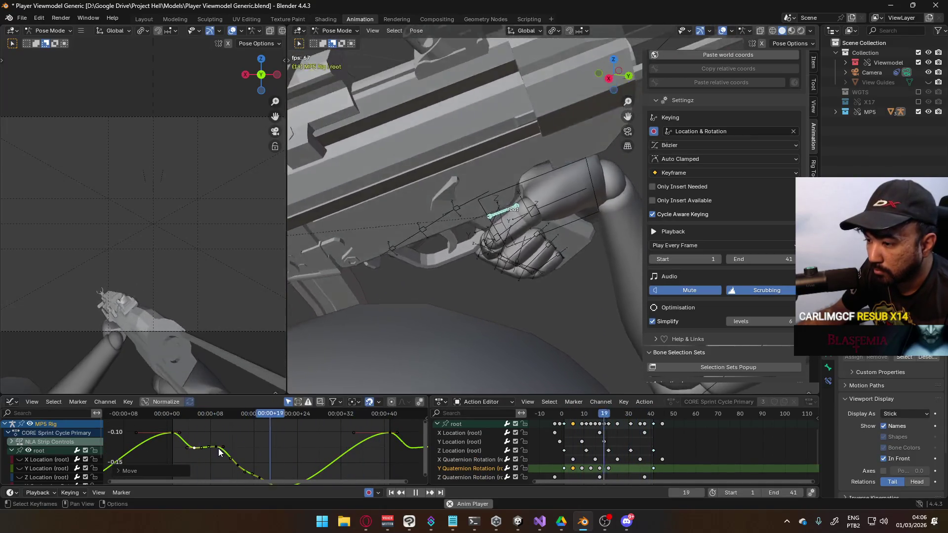
{"action": "key", "text": "g"}
{"action": "right_click", "coordinate": [235, 452]}
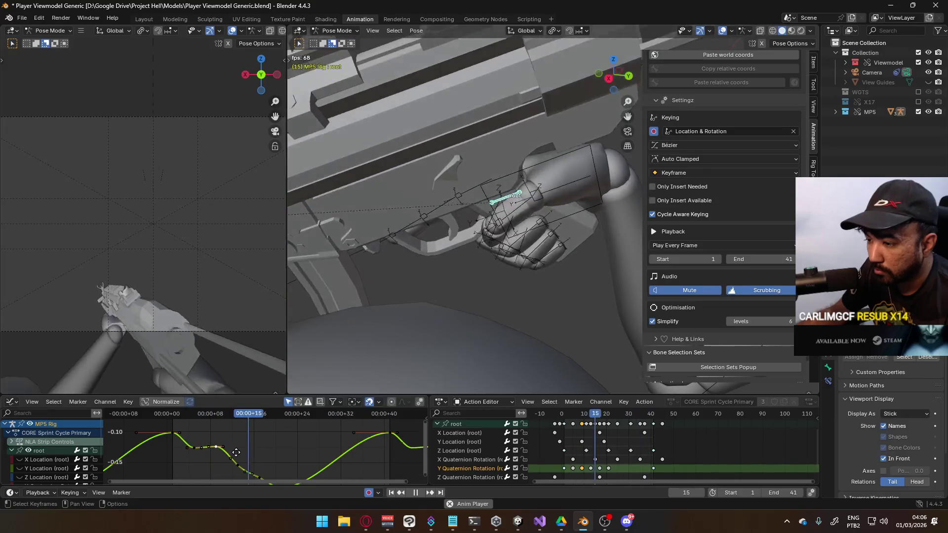
{"action": "key", "text": "g"}
{"action": "key", "text": "y"}
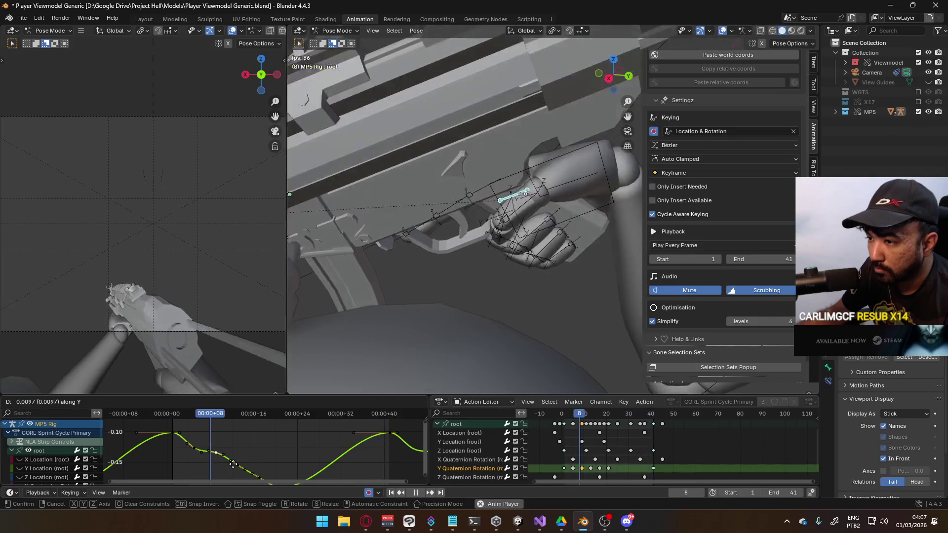
{"action": "left_click", "coordinate": [233, 464]}
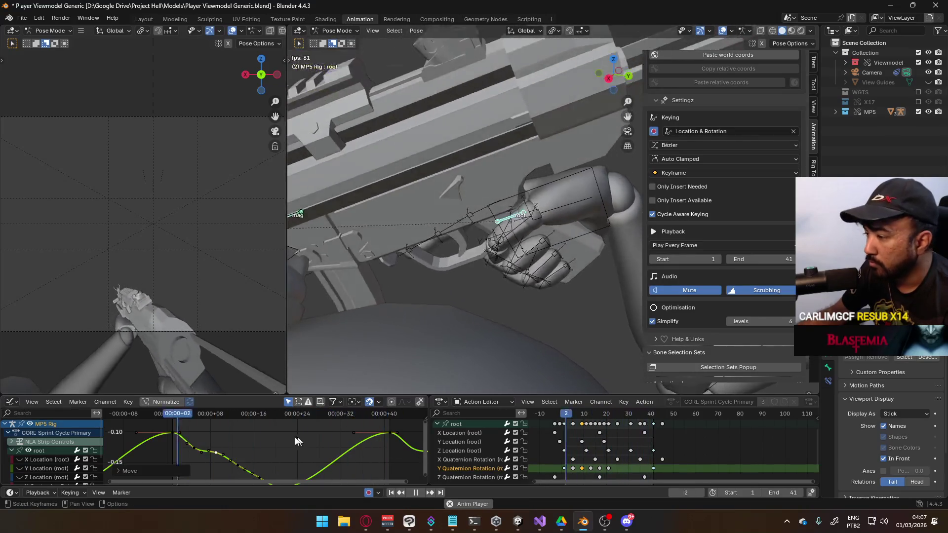
- Delete the Y Quaternion Rotation keyframes near frames 5 and 18, then select the root bone
{"action": "left_click", "coordinate": [573, 468], "text": "shift"}
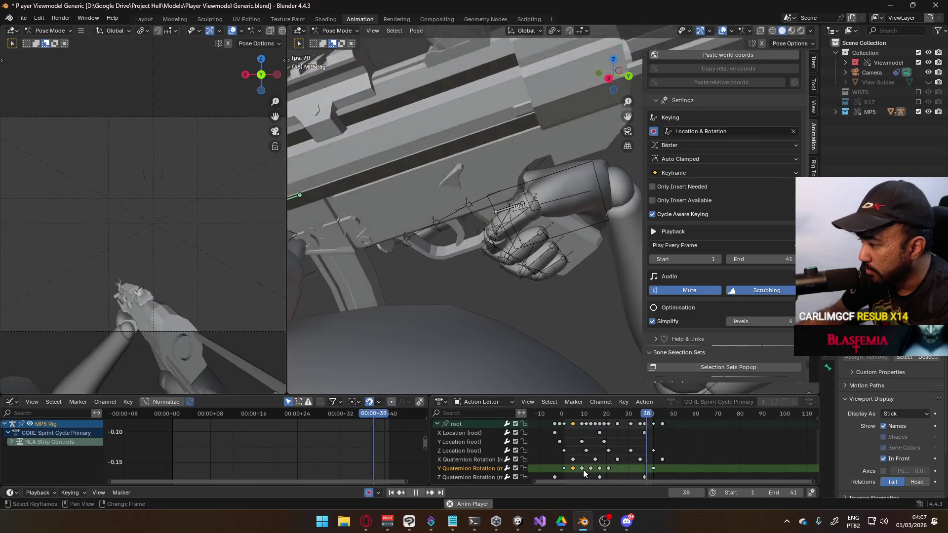
{"action": "left_click", "coordinate": [598, 468], "text": "shift"}
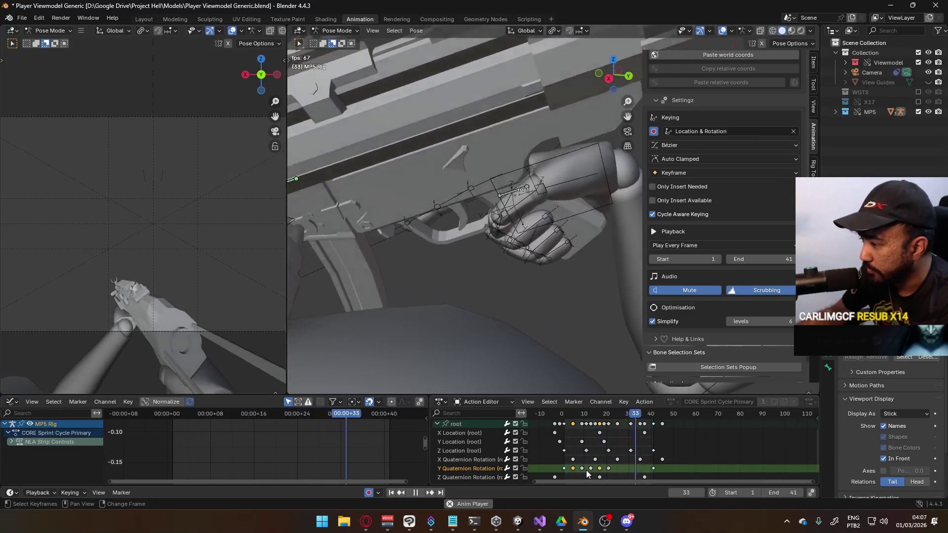
{"action": "key", "text": "Delete"}
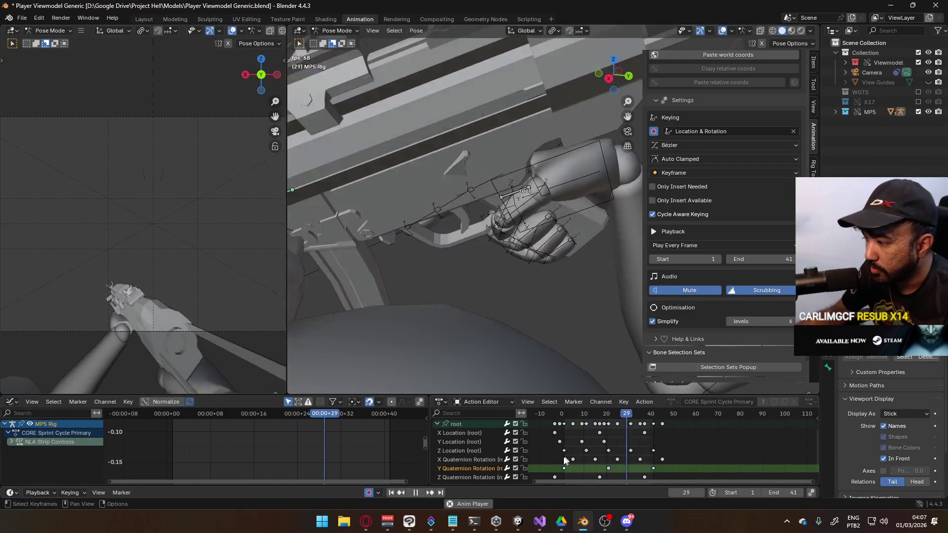
{"action": "left_click", "coordinate": [464, 425]}
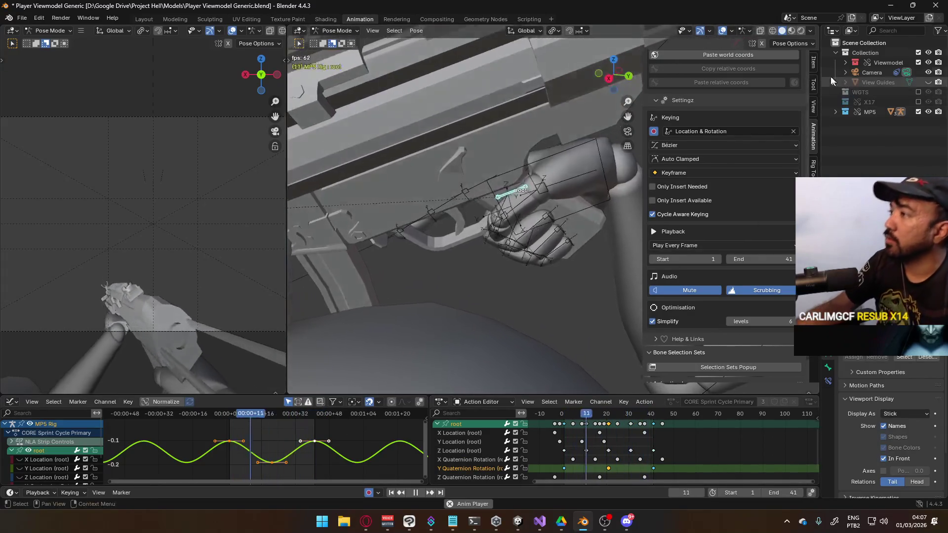
- Check the root bone's Item transform values, then return to the animation layer list
{"action": "left_click", "coordinate": [814, 63]}
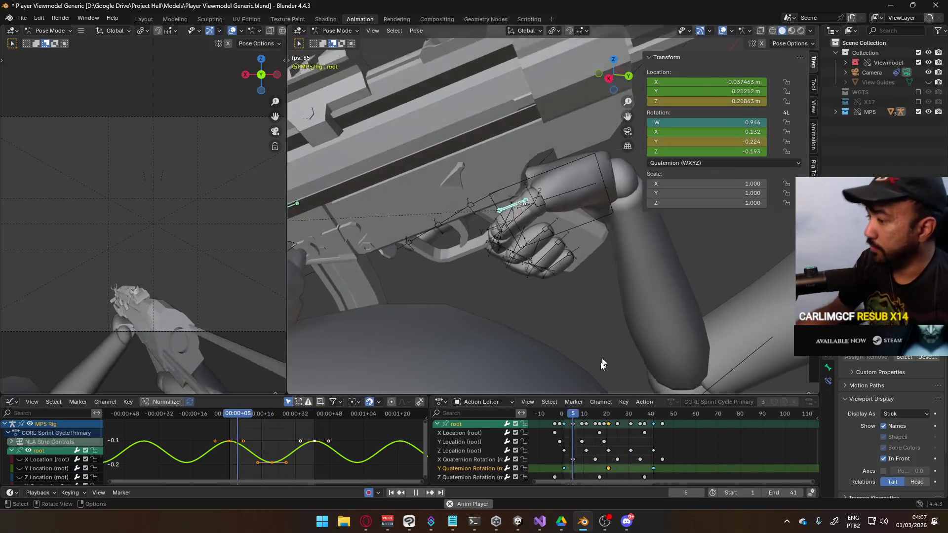
{"action": "left_click", "coordinate": [814, 143]}
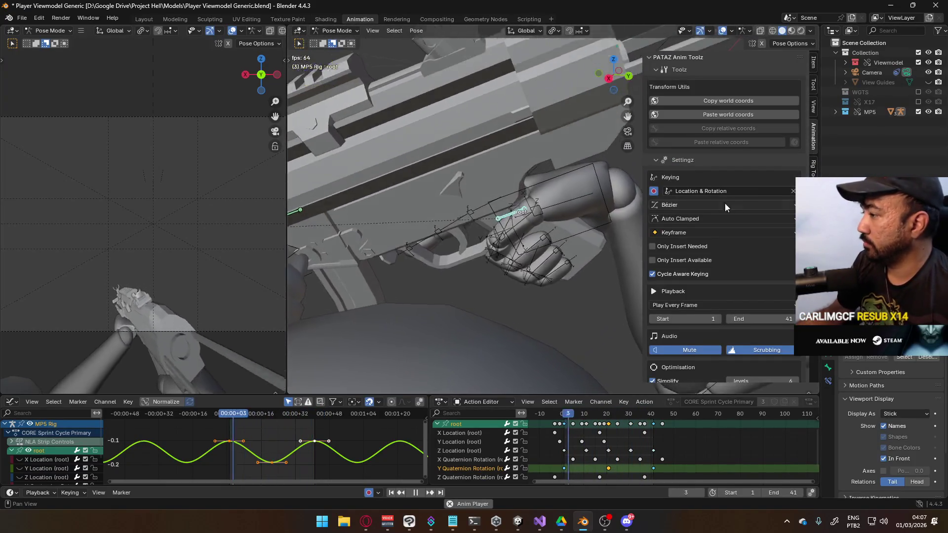
{"action": "scroll", "coordinate": [747, 252], "scroll_direction": "down", "scroll_amount": 5}
{"action": "scroll", "coordinate": [747, 252], "scroll_direction": "down", "scroll_amount": 4}
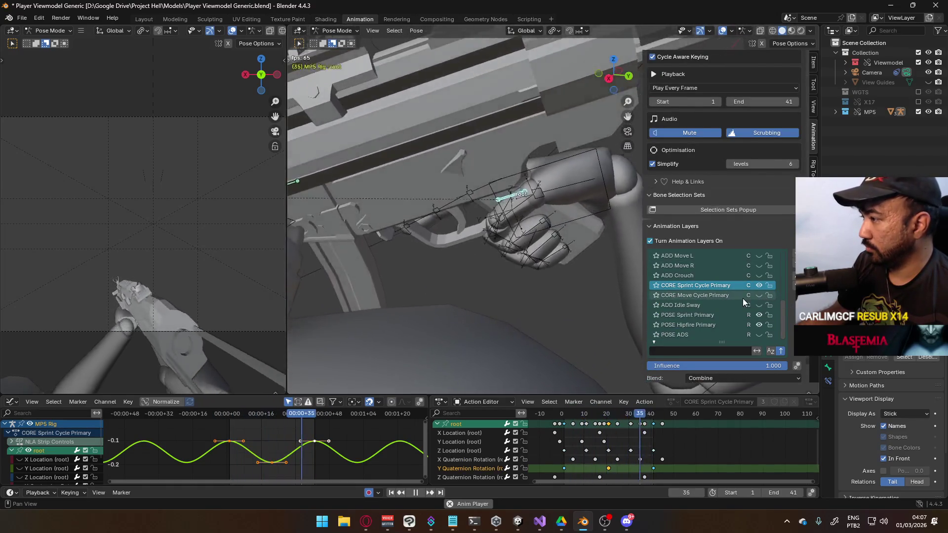
{"action": "scroll", "coordinate": [743, 299], "scroll_direction": "up", "scroll_amount": 3}
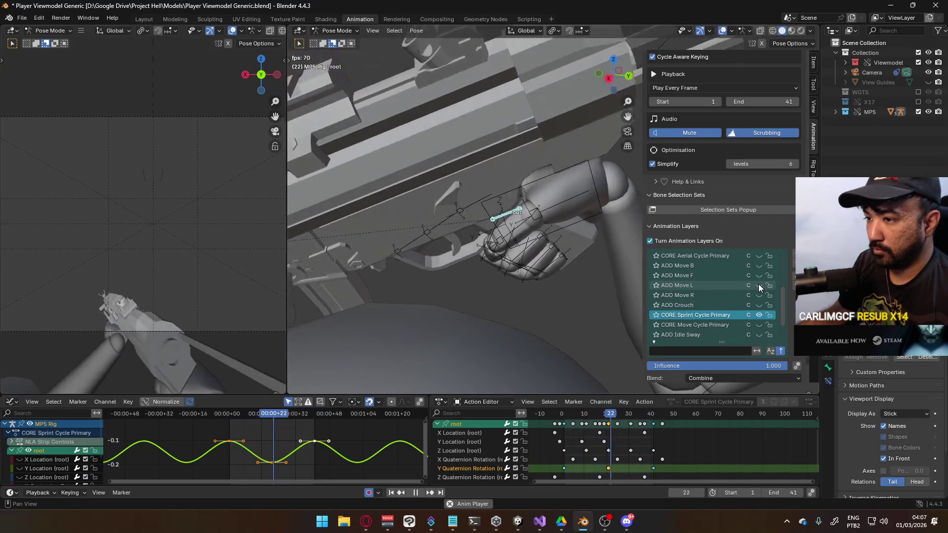
- Preview the ADD Move R layer's effect, return to frame 1, and add a new empty layer
{"action": "left_click", "coordinate": [759, 295]}
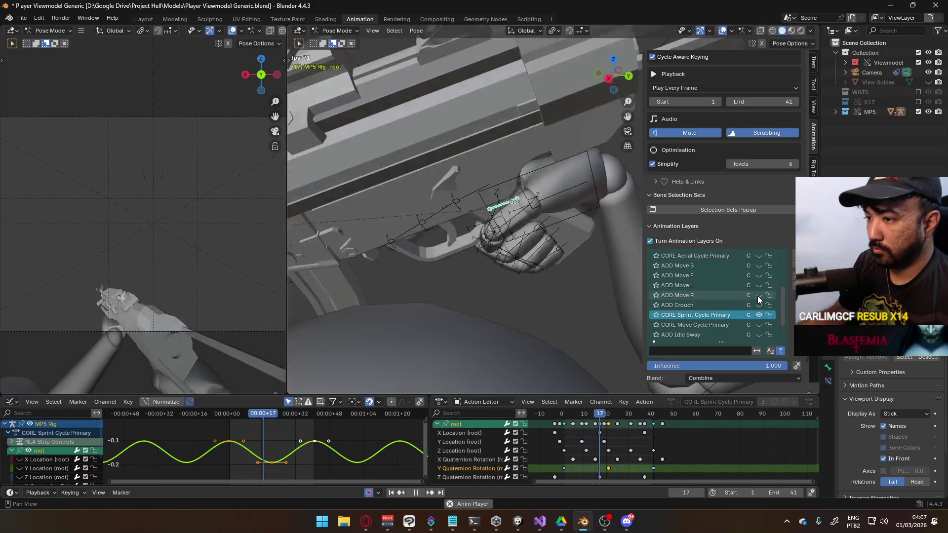
{"action": "left_click", "coordinate": [758, 296]}
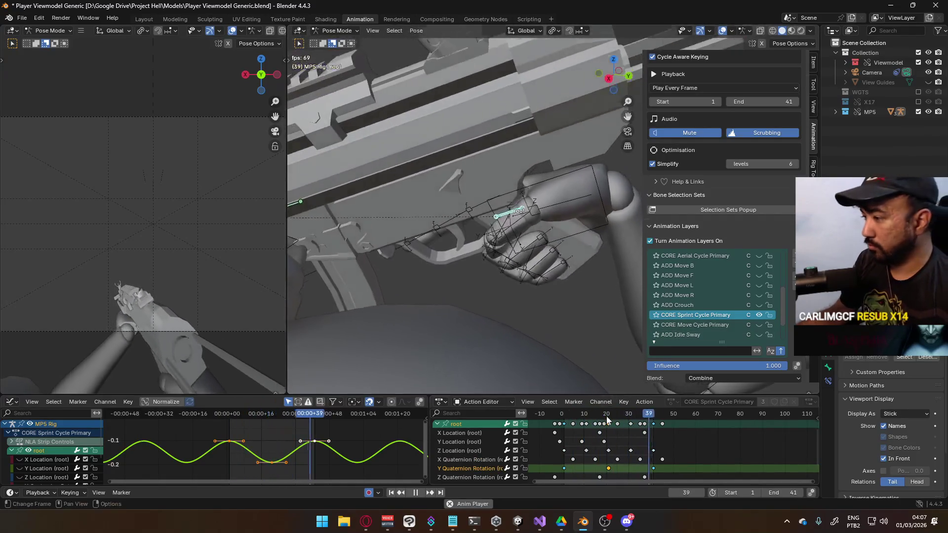
{"action": "left_click", "coordinate": [563, 417]}
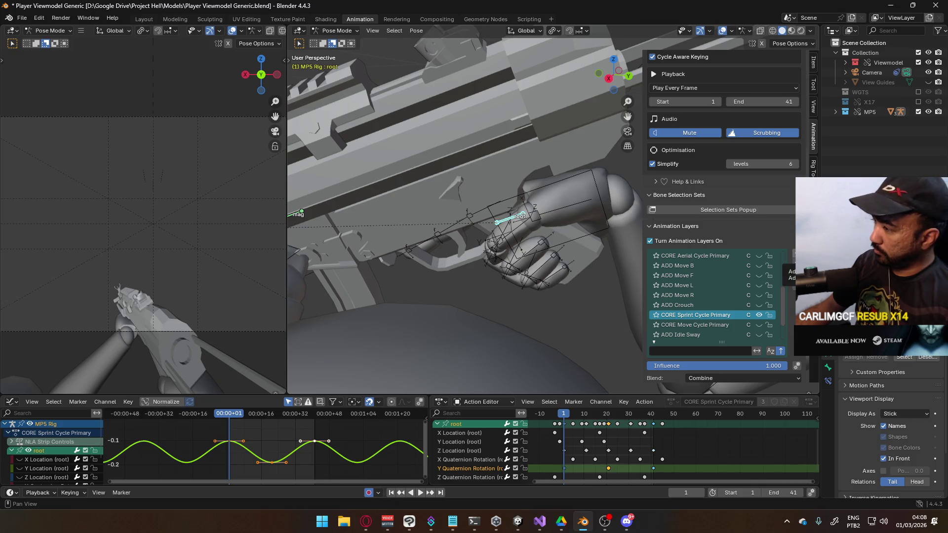
{"action": "left_click", "coordinate": [795, 253]}
{"action": "type", "text": "ADD Sprint R"}
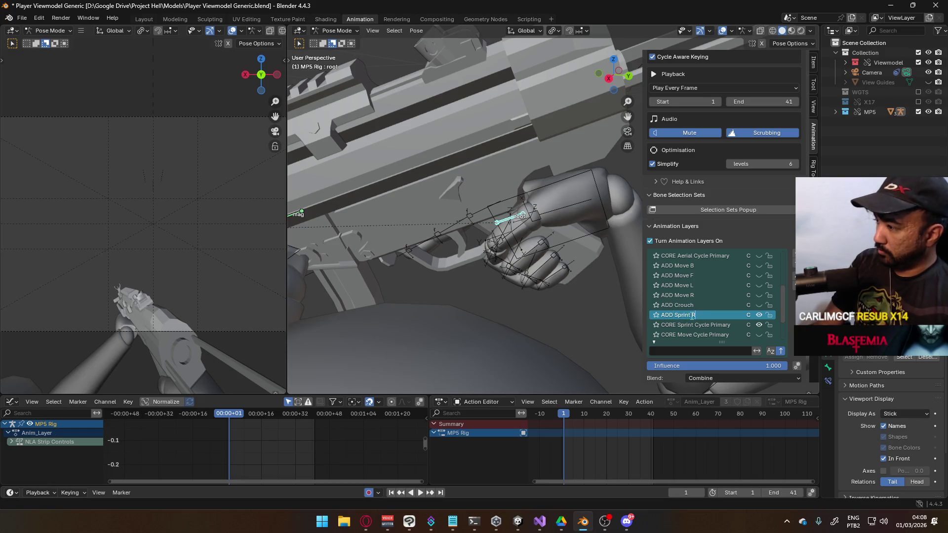
- Name the layer ADD Sprint R and keyframe the whole rig's pose at frame 1
{"action": "key", "text": "Return"}
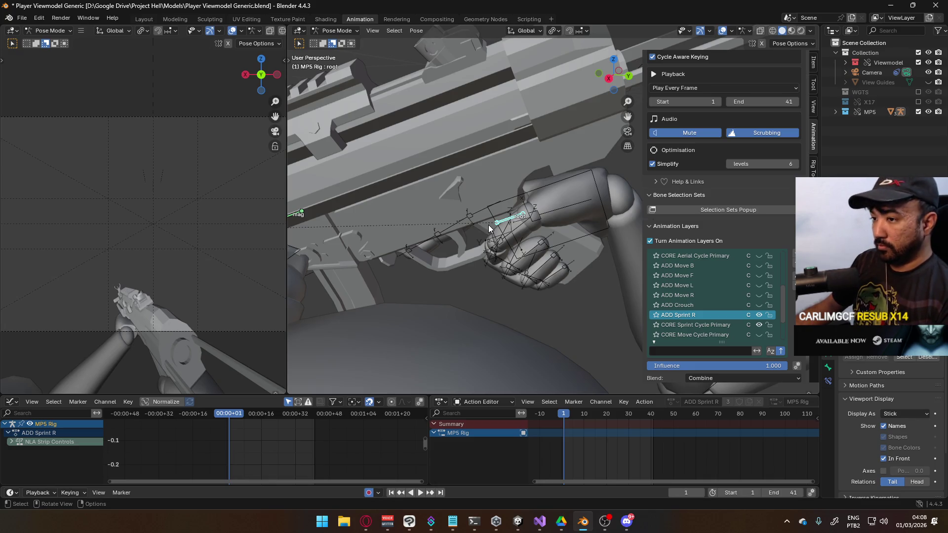
{"action": "key", "text": "i"}
{"action": "middle_click_drag", "start_coordinate": [523, 223], "coordinate": [528, 242]}
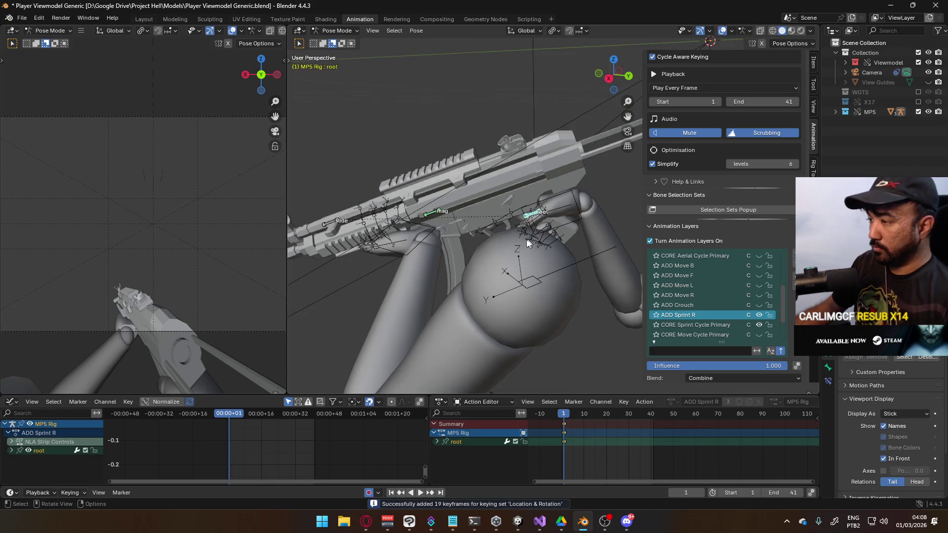
- Begin offsetting the MP5 root along X with snapping on, from the top orthographic view
{"action": "key", "text": "g"}
{"action": "key", "text": "x"}
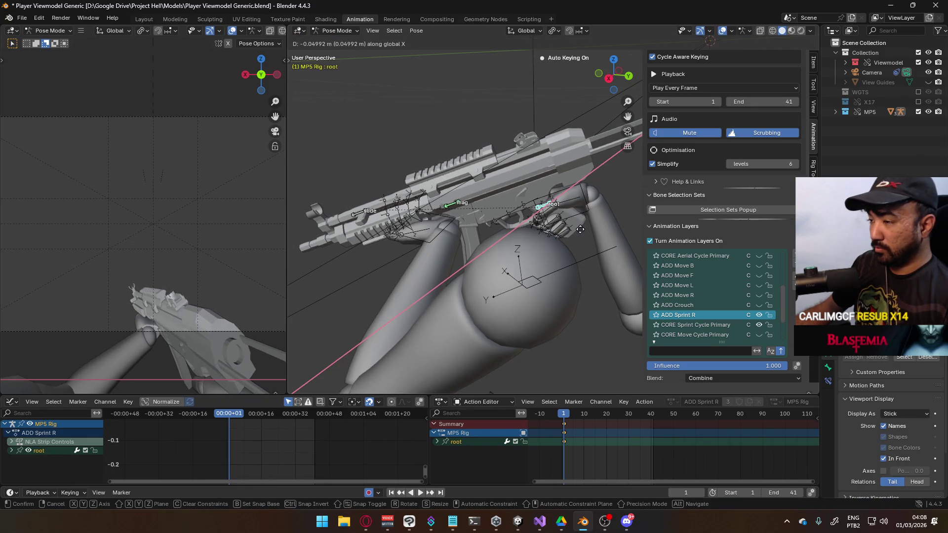
{"action": "key", "text": "ctrl"}
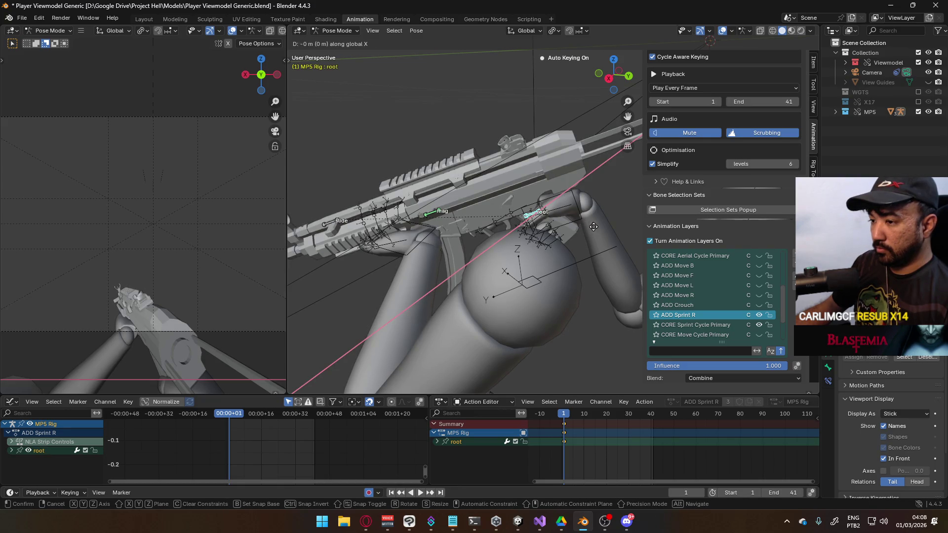
{"action": "right_click", "coordinate": [614, 219]}
{"action": "key", "text": "g"}
{"action": "right_click", "coordinate": [531, 193]}
{"action": "middle_click_drag", "start_coordinate": [530, 191], "coordinate": [522, 214]}
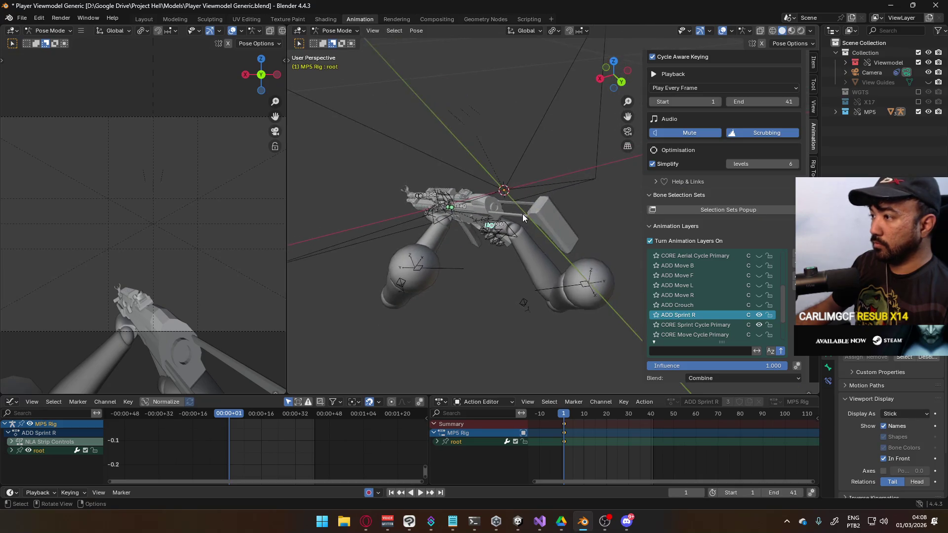
{"action": "left_click", "coordinate": [566, 31]}
{"action": "key", "text": "g"}
{"action": "key", "text": "x"}
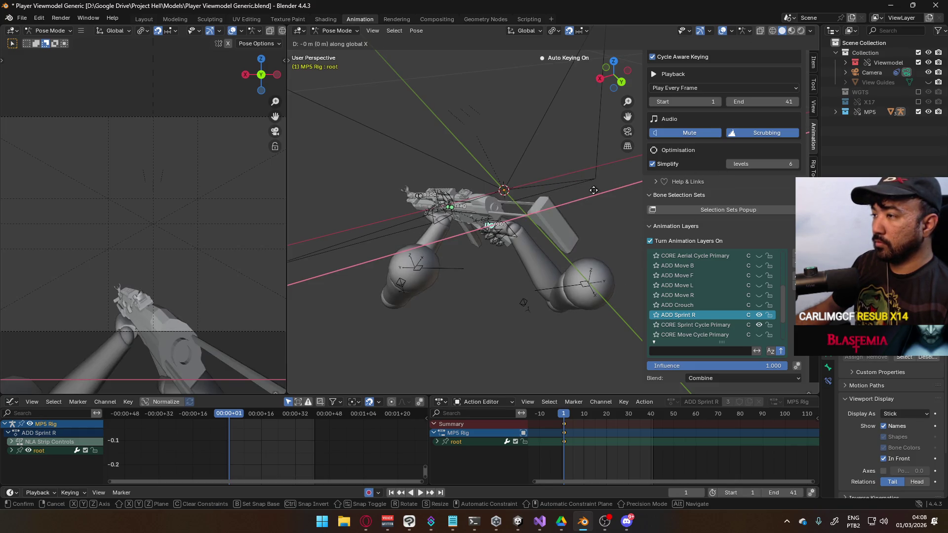
{"action": "key", "text": "Escape"}
{"action": "key", "text": "KP_7"}
{"action": "key", "text": "g"}
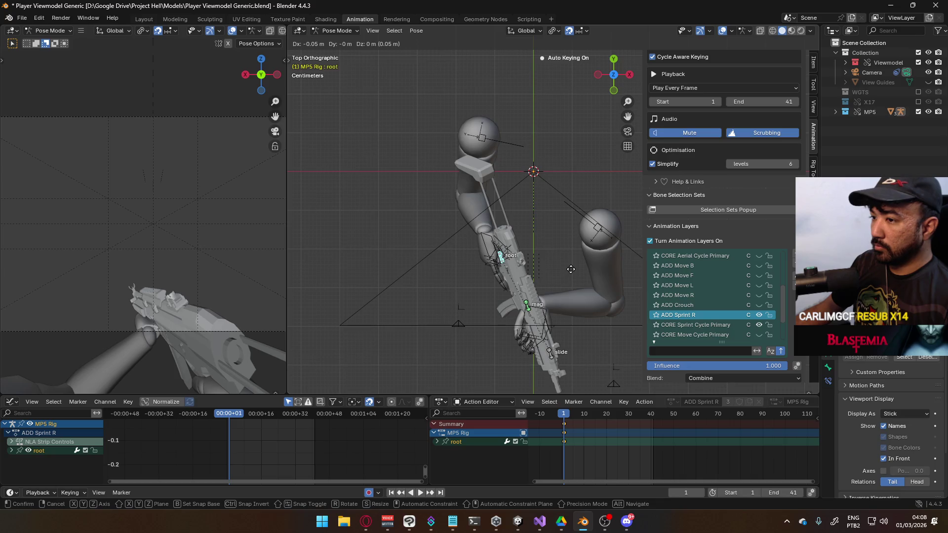
- On ADD Sprint L, shift the rig 0.04 m on X and rotate it 10° about Z
{"action": "left_click", "coordinate": [570, 269]}
{"action": "key", "text": "g"}
{"action": "left_click", "coordinate": [580, 258]}
{"action": "key", "text": "r"}
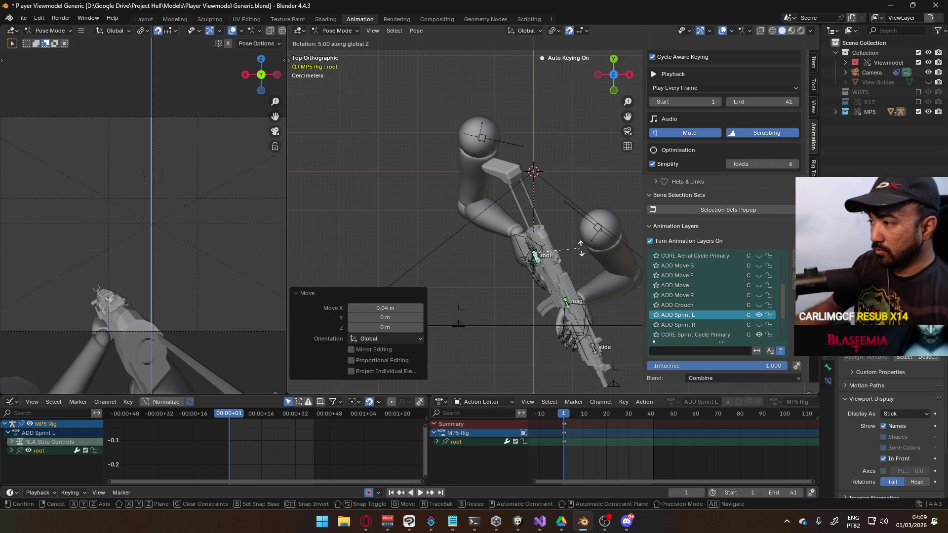
{"action": "left_click", "coordinate": [581, 244]}
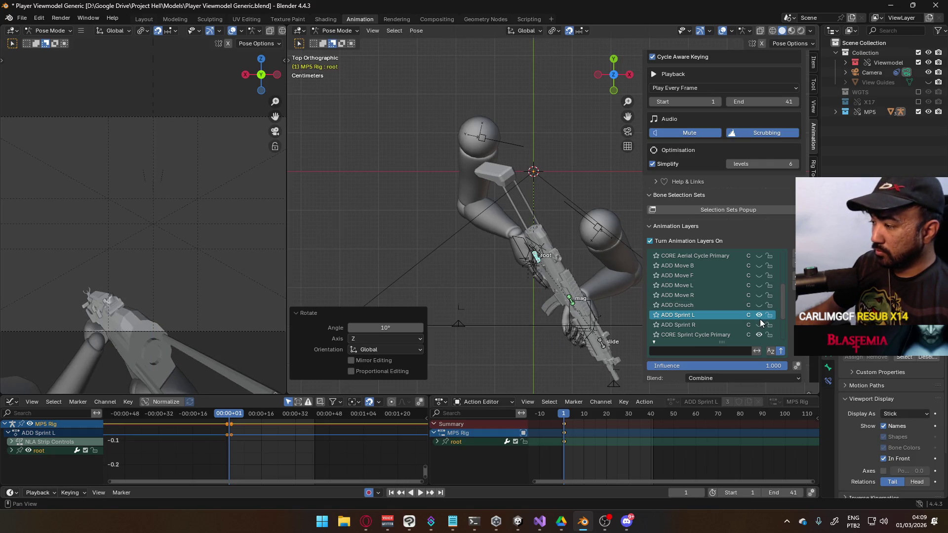
- Play back while toggling ADD Sprint L to compare, then make ADD Sprint R active at frame 1
{"action": "key", "text": "space"}
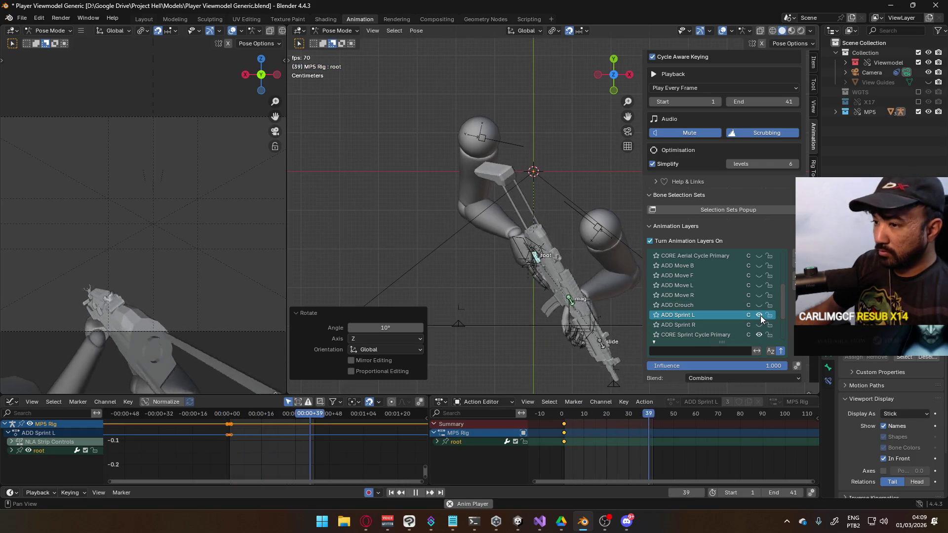
{"action": "left_click", "coordinate": [760, 316]}
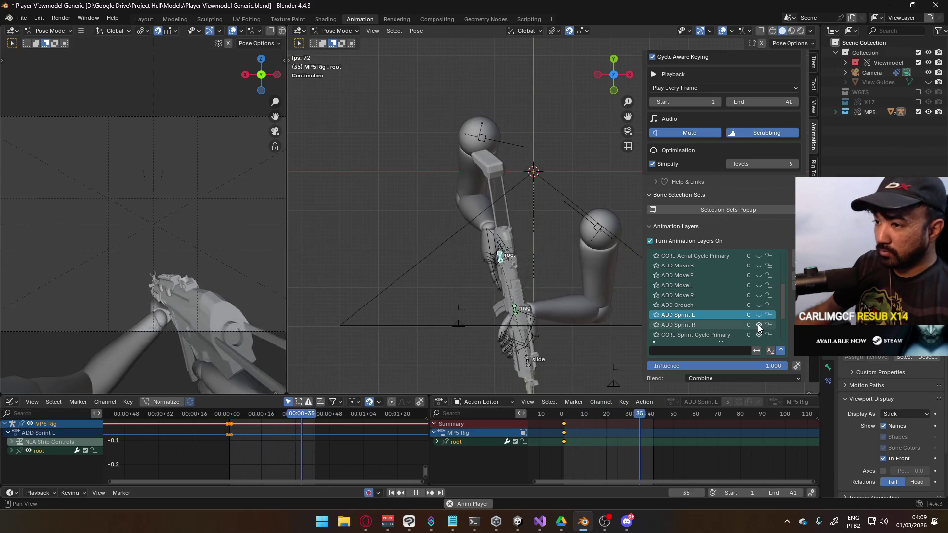
{"action": "left_click", "coordinate": [759, 315]}
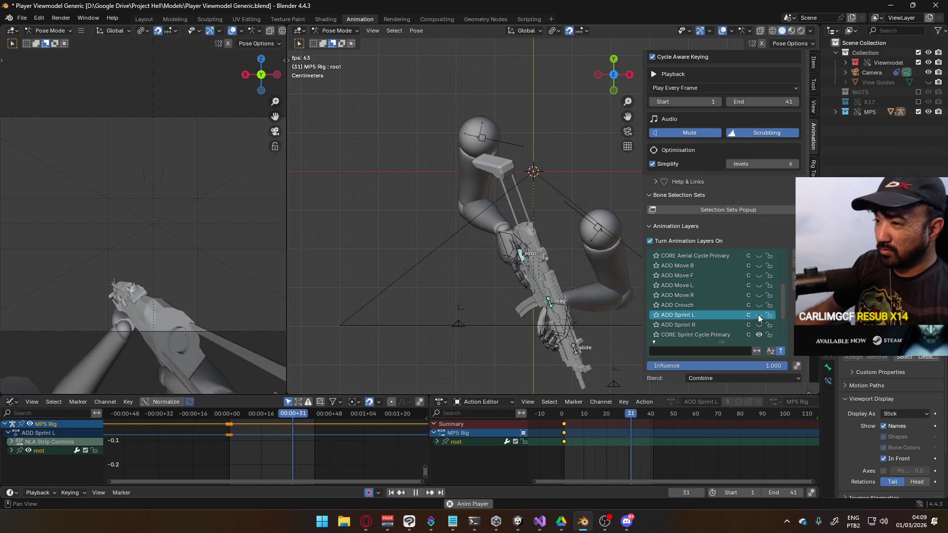
{"action": "left_click", "coordinate": [759, 315]}
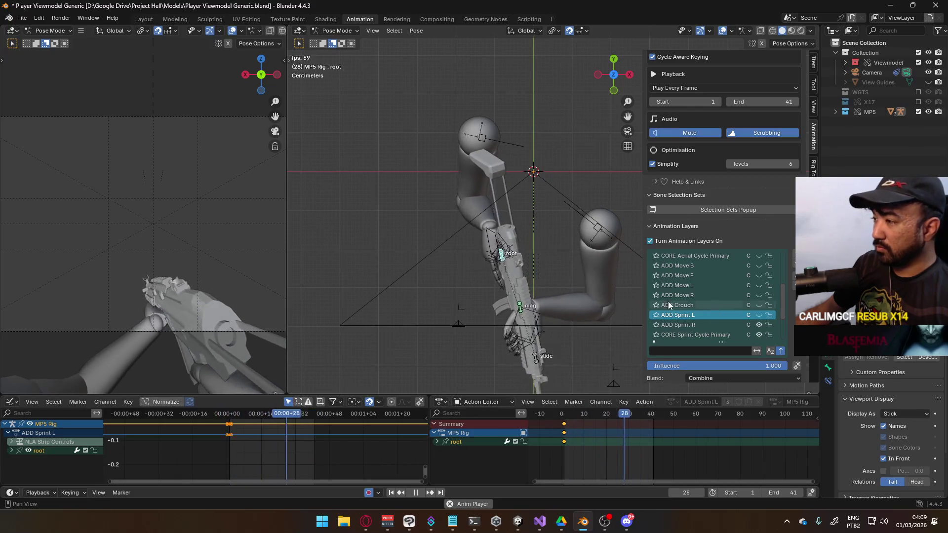
{"action": "key", "text": "space"}
{"action": "left_click", "coordinate": [726, 326]}
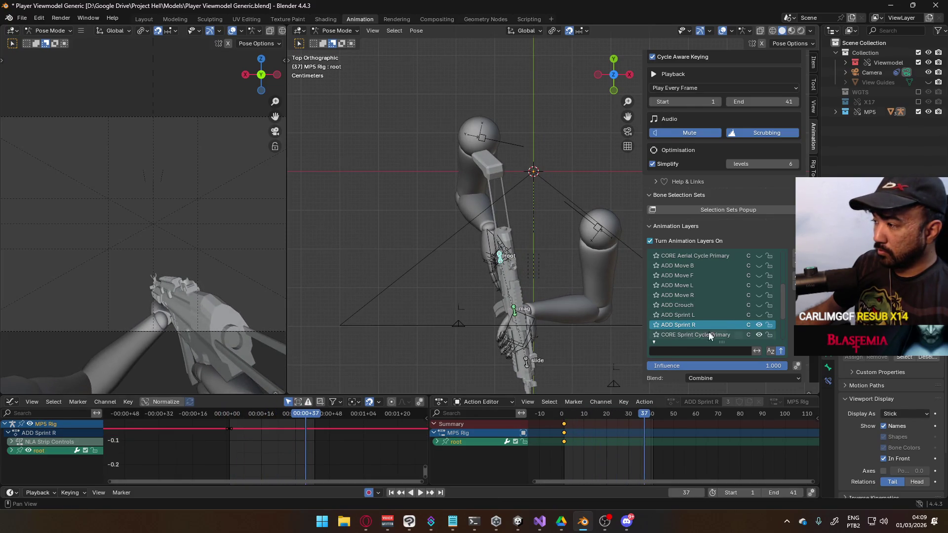
{"action": "left_click_drag", "start_coordinate": [641, 424], "coordinate": [568, 422]}
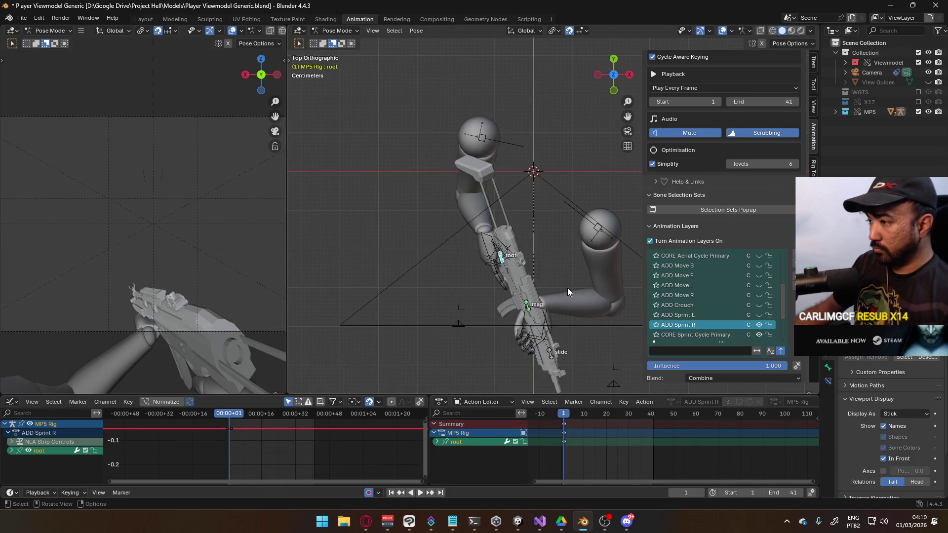
- Shift the root -0.04 m on X and rotate it 10°, comparing with ADD Sprint R hidden
{"action": "key", "text": "g"}
{"action": "right_click", "coordinate": [569, 288]}
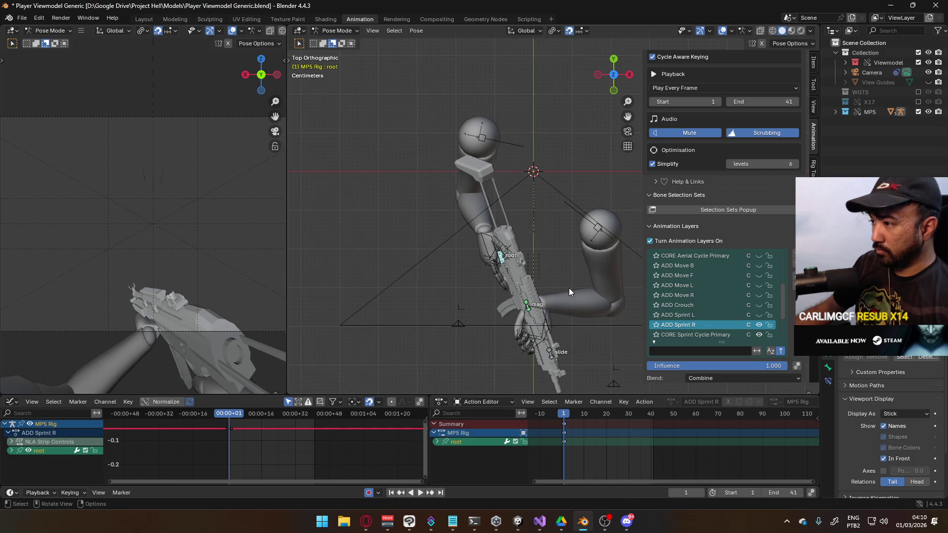
{"action": "key", "text": "g"}
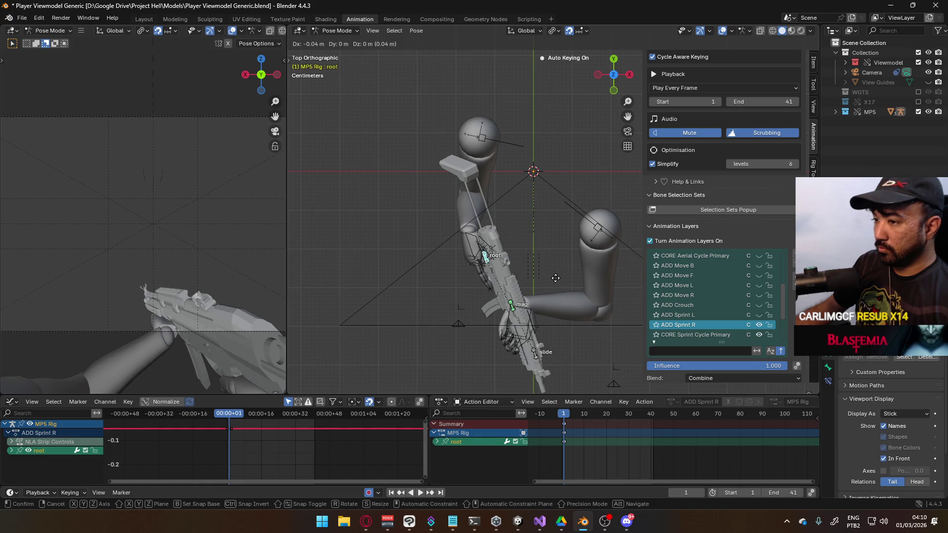
{"action": "left_click", "coordinate": [562, 269]}
{"action": "type", "text": "r10"}
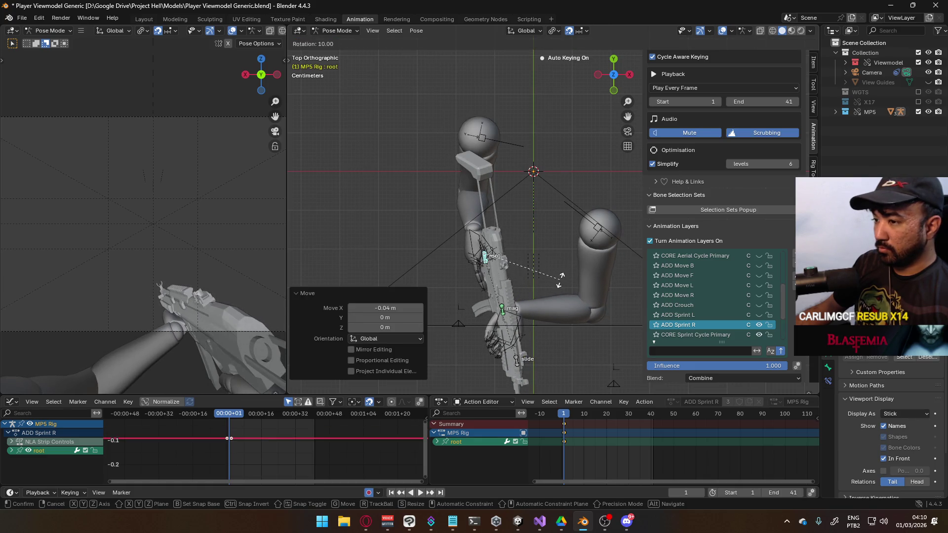
{"action": "key", "text": "Return"}
{"action": "key", "text": "space"}
{"action": "left_click", "coordinate": [759, 324]}
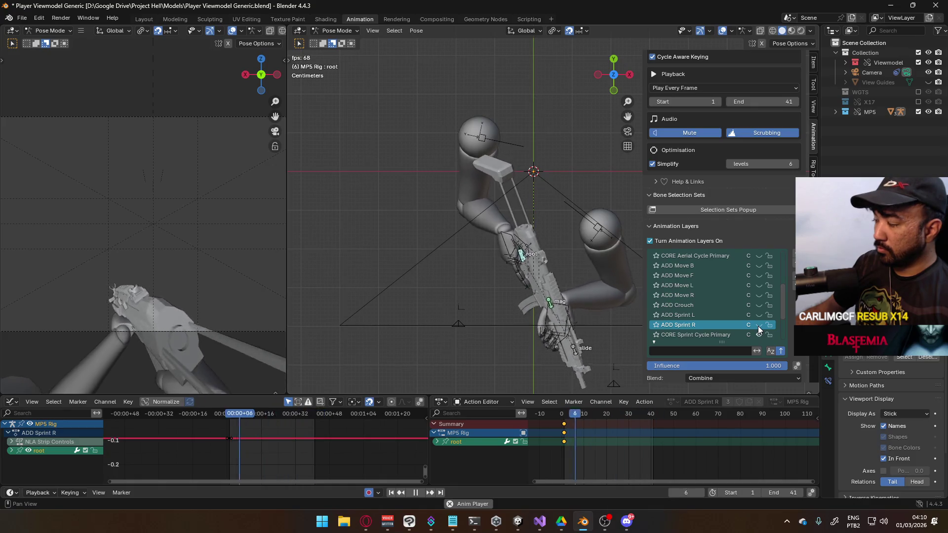
{"action": "left_click", "coordinate": [758, 326]}
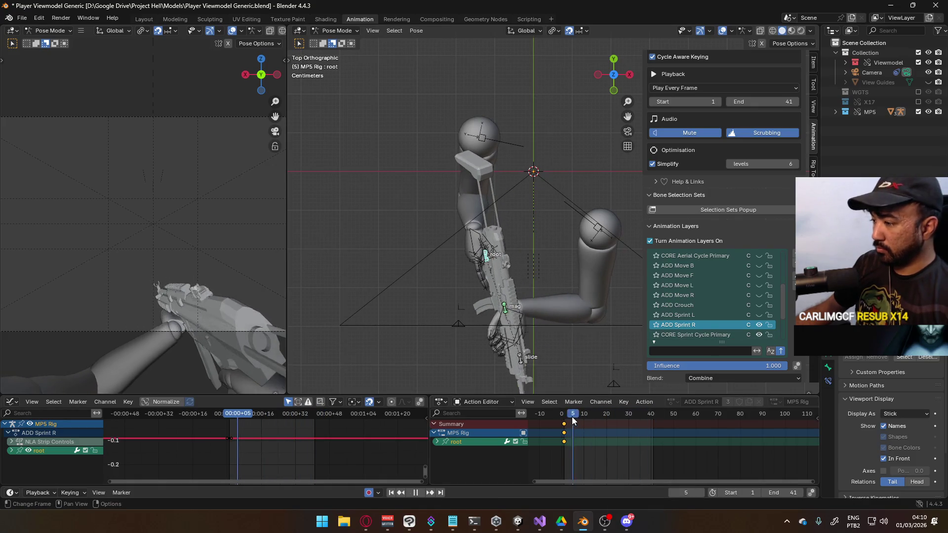
{"action": "key", "text": "space"}
- Delete the root's frame 1 keyframes on the ADD Sprint R layer
{"action": "left_click", "coordinate": [564, 418]}
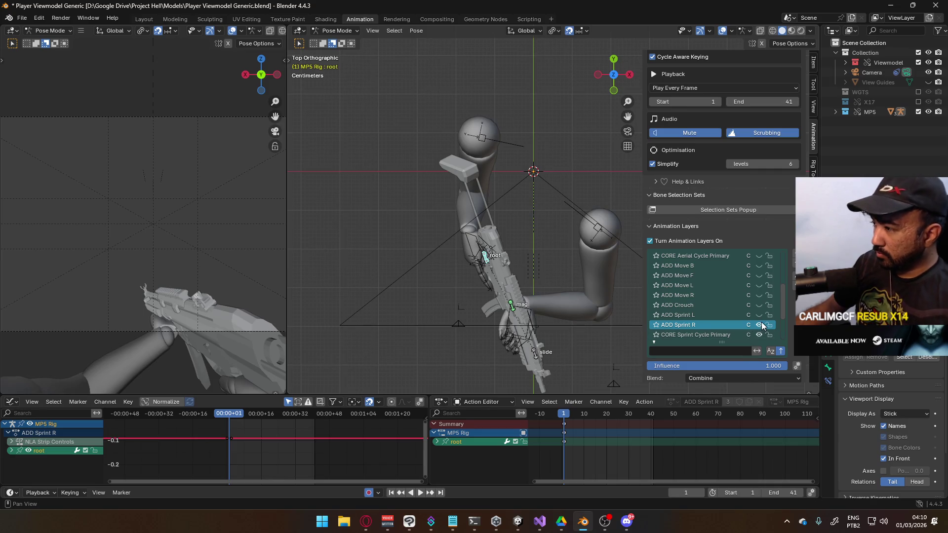
{"action": "left_click", "coordinate": [564, 424]}
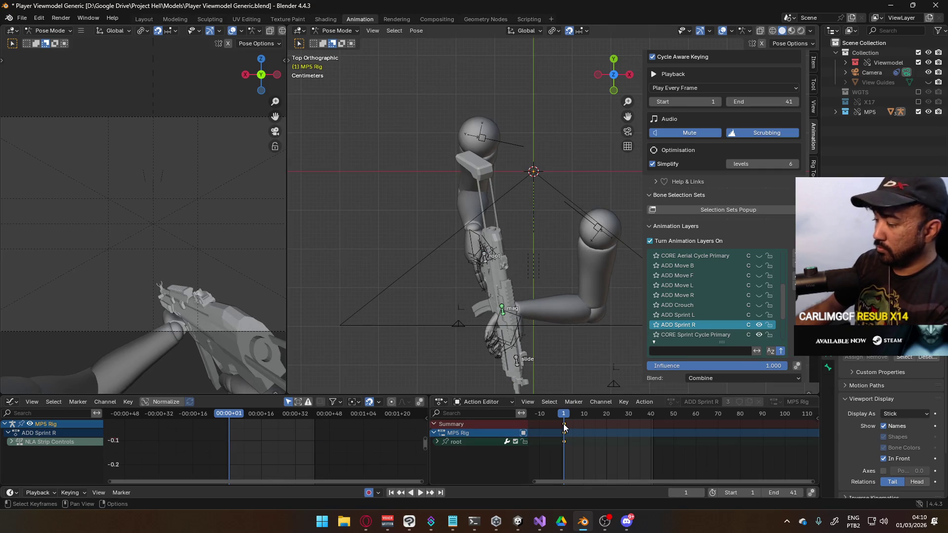
{"action": "left_click", "coordinate": [564, 441]}
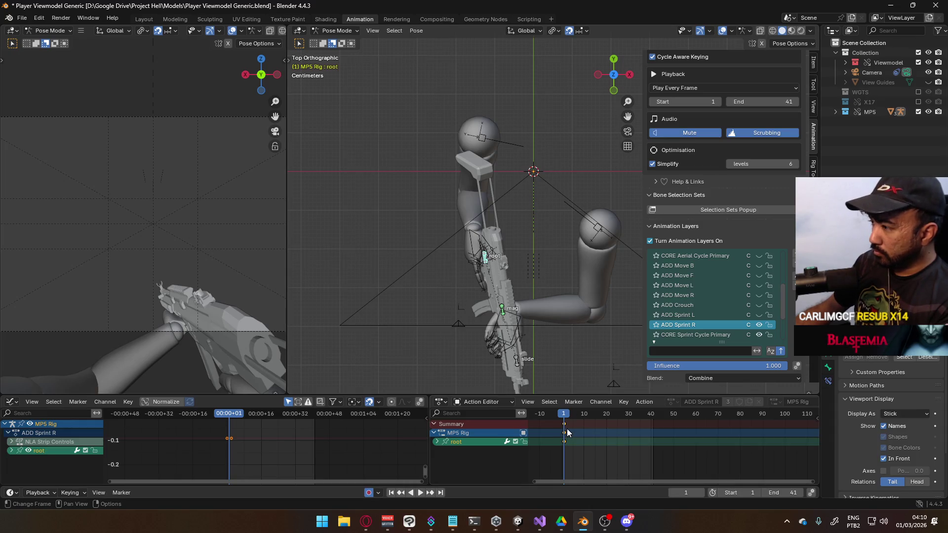
{"action": "key", "text": "Delete"}
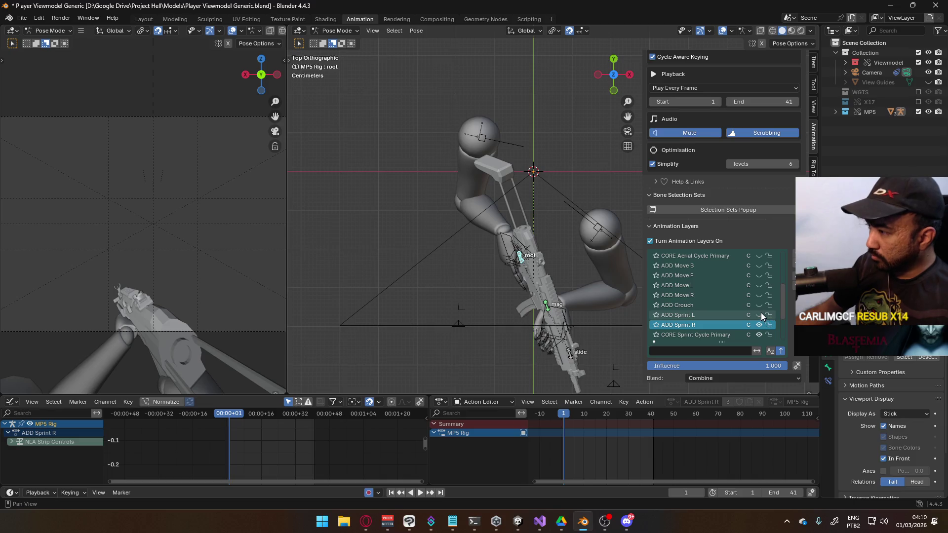
{"action": "left_click", "coordinate": [761, 314]}
{"action": "left_click", "coordinate": [760, 314]}
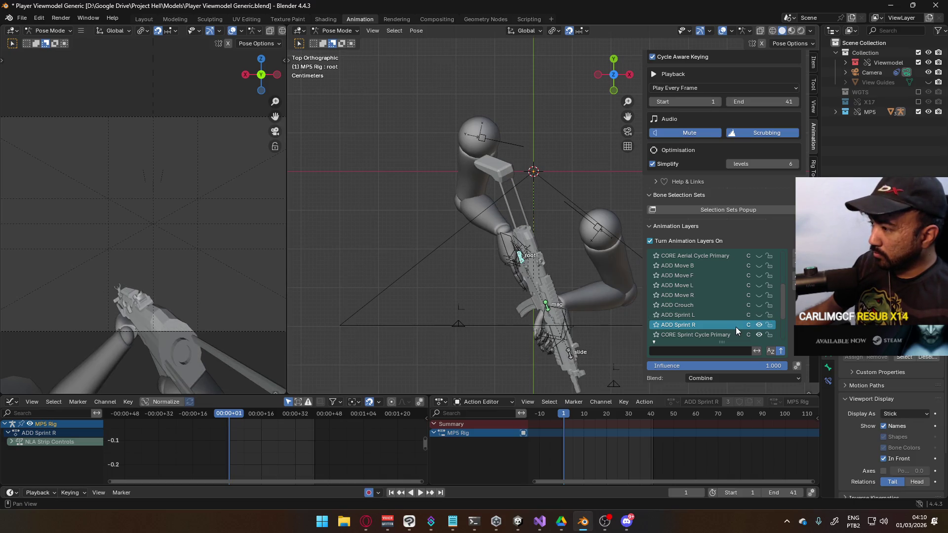
- Re-key the root moved and rotated 10°, then play back toggling ADD Sprint R and CORE layers
{"action": "key", "text": "g"}
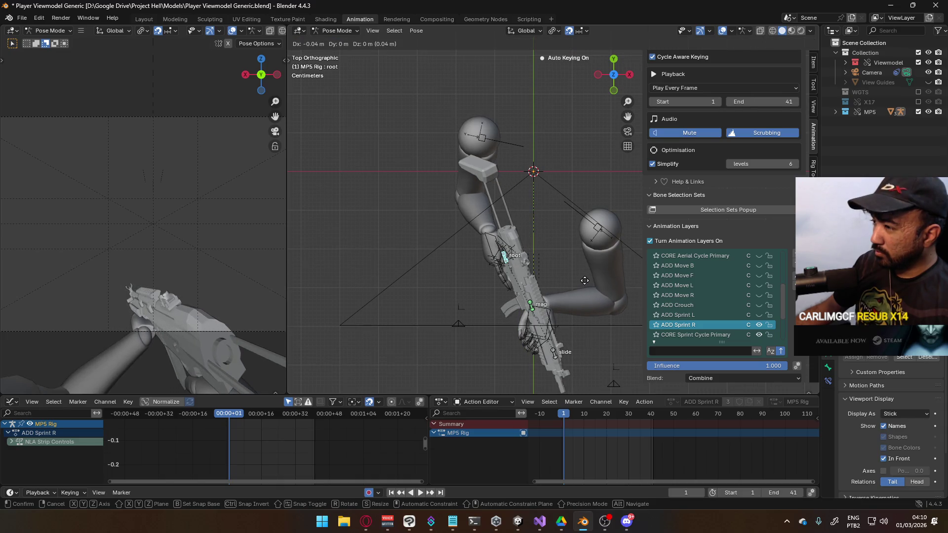
{"action": "left_click", "coordinate": [586, 280]}
{"action": "key", "text": "r"}
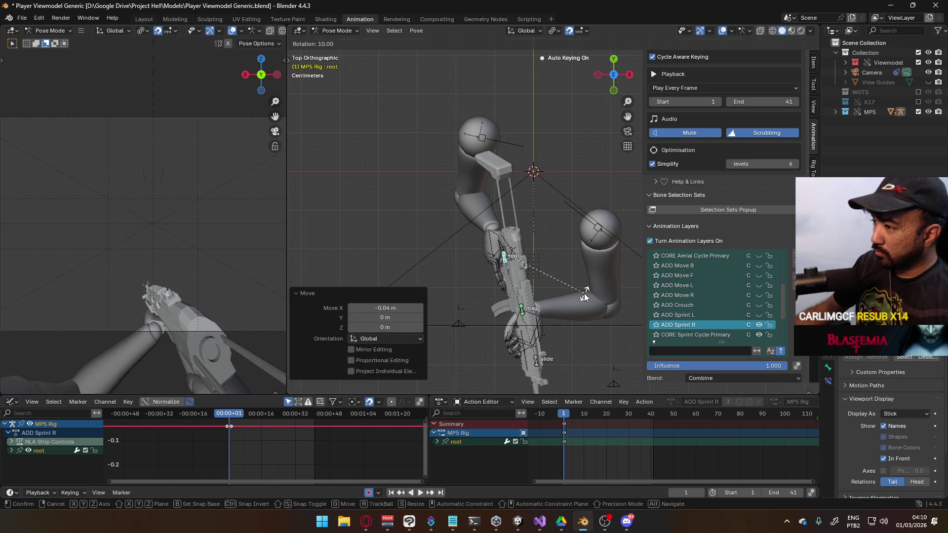
{"action": "left_click", "coordinate": [586, 296]}
{"action": "key", "text": "space"}
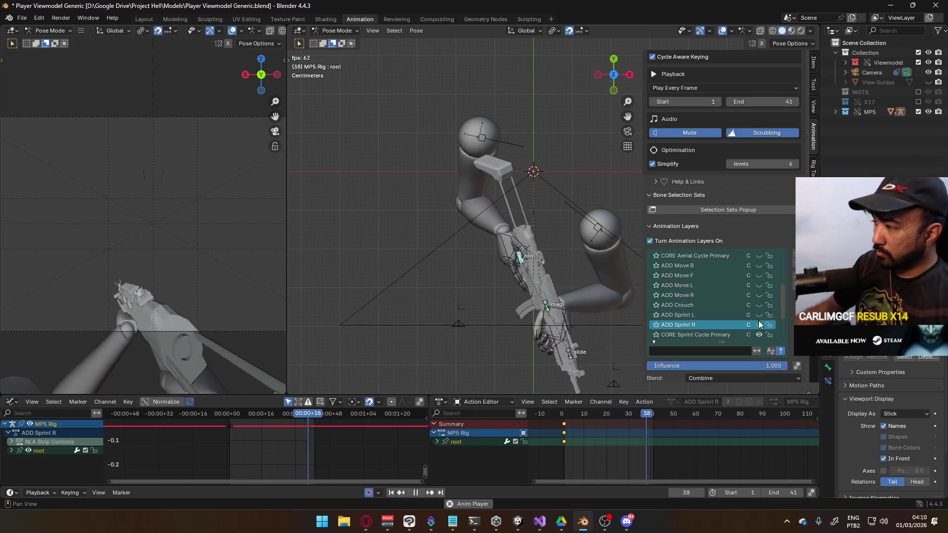
{"action": "left_click", "coordinate": [758, 326]}
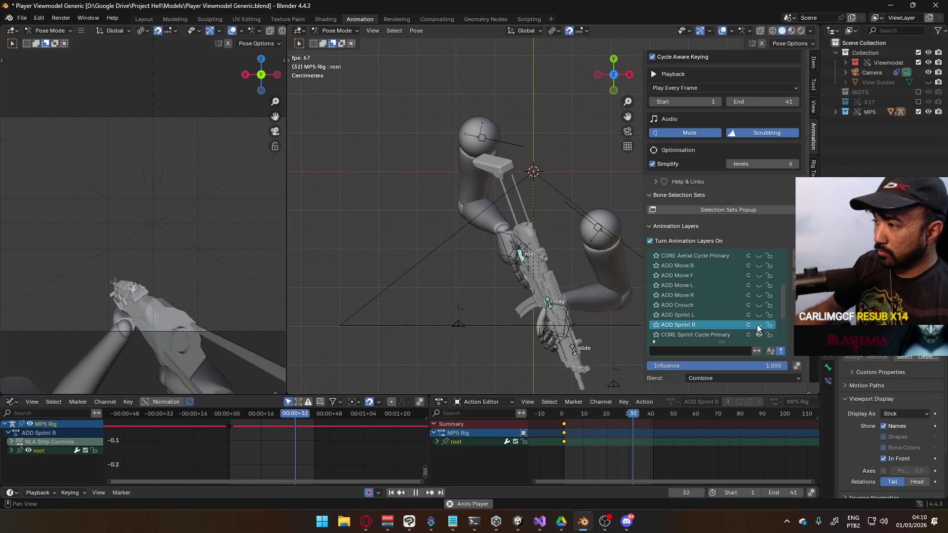
{"action": "left_click", "coordinate": [758, 331]}
{"action": "left_click", "coordinate": [759, 334]}
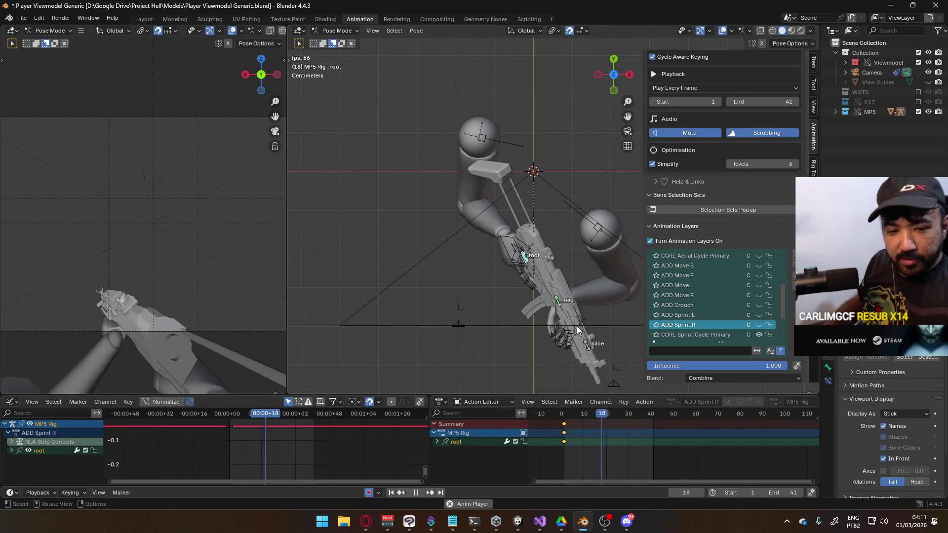
- Stop the sprint loop playback and scrub back to frame 1
{"action": "key", "text": "space"}
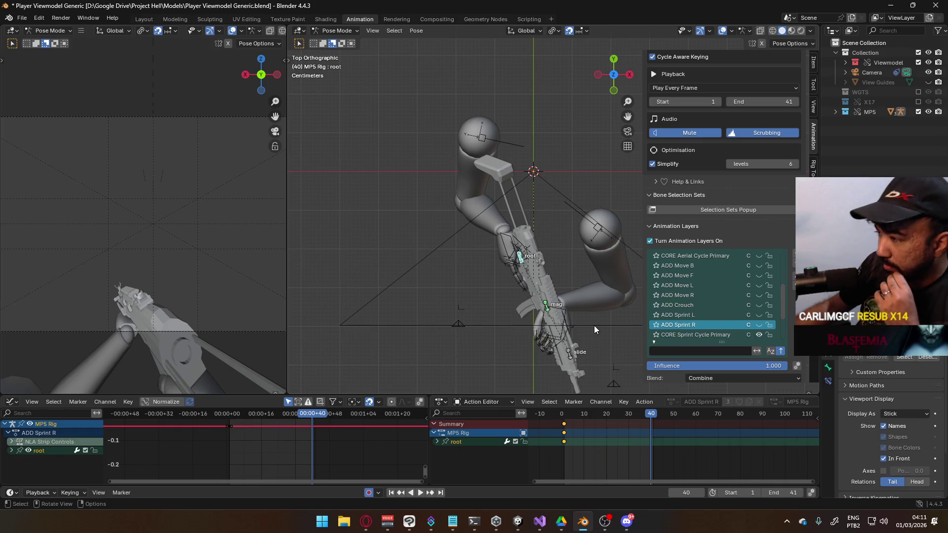
{"action": "left_click_drag", "start_coordinate": [651, 414], "coordinate": [564, 418]}
- Make CORE Sprint Cycle Primary active and scrub through its keys to frame 40, ending at frame 1
{"action": "left_click", "coordinate": [702, 335]}
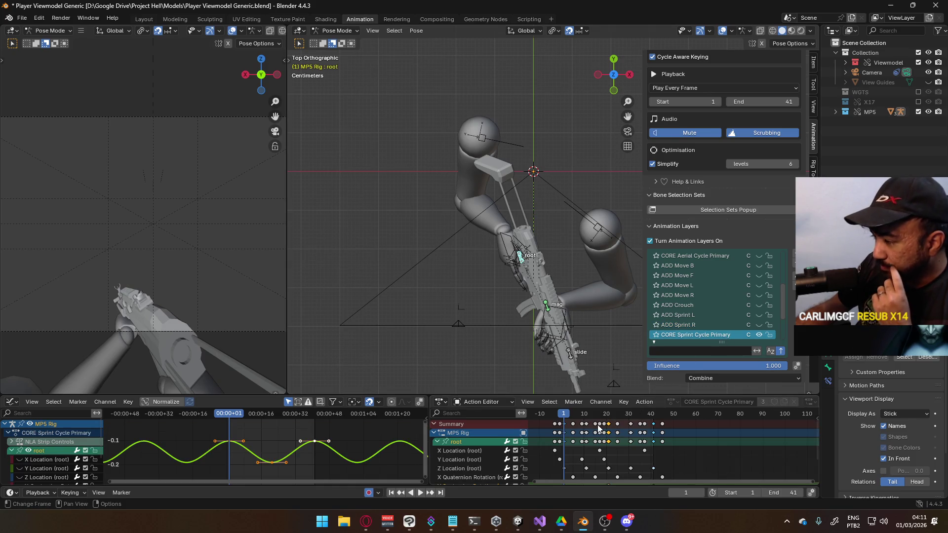
{"action": "left_click_drag", "start_coordinate": [565, 413], "coordinate": [654, 424]}
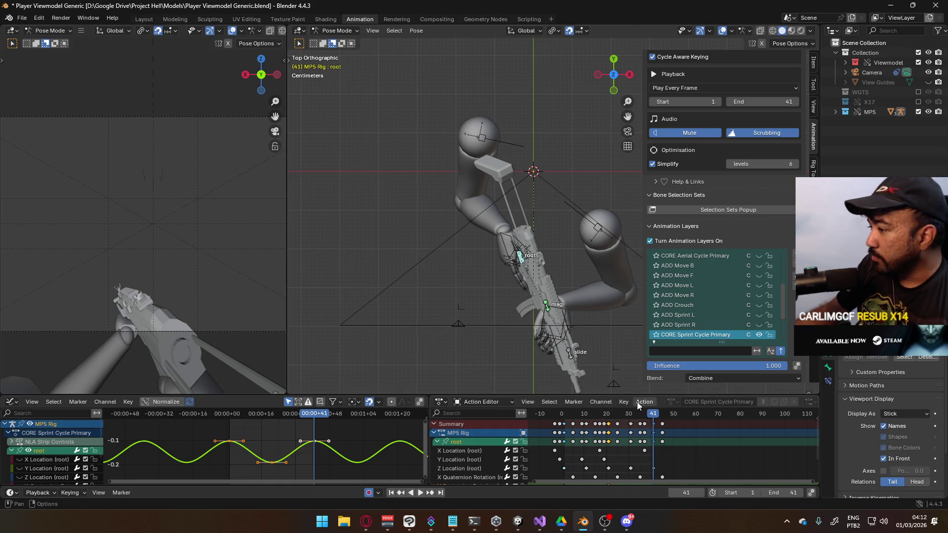
{"action": "key", "text": "space"}
{"action": "left_click", "coordinate": [567, 414]}
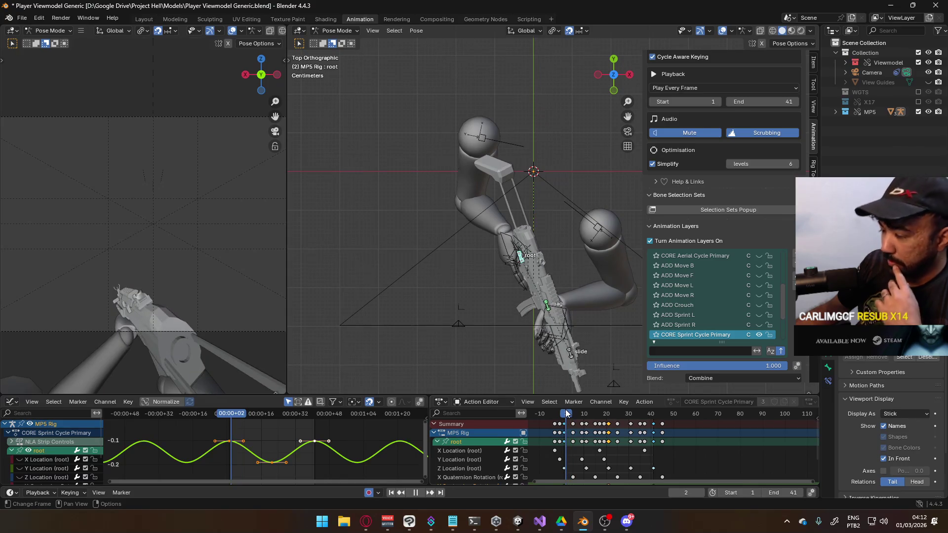
{"action": "key", "text": "space"}
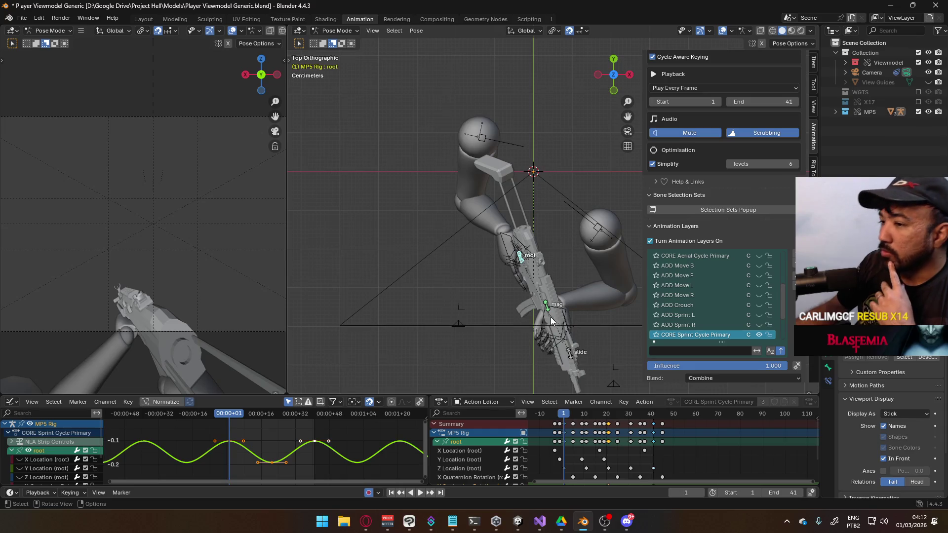
- Orbit the view to see the rig in perspective and switch it to Object Mode
{"action": "mouse_move", "coordinate": [570, 302]}
{"action": "middle_mouse_down"}
{"action": "mouse_move", "coordinate": [565, 284]}
{"action": "mouse_move", "coordinate": [417, 192]}
{"action": "mouse_move", "coordinate": [507, 165]}
{"action": "mouse_move", "coordinate": [597, 165]}
{"action": "mouse_move", "coordinate": [474, 213]}
{"action": "middle_mouse_up"}
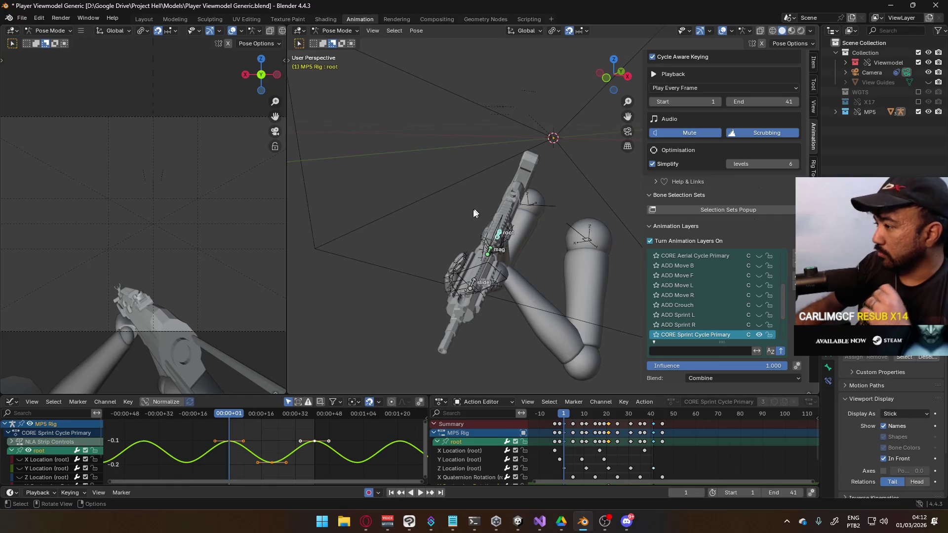
{"action": "mouse_move", "coordinate": [538, 242]}
{"action": "middle_mouse_down", "text": "shift"}
{"action": "mouse_move", "coordinate": [476, 255]}
{"action": "mouse_move", "coordinate": [455, 237]}
{"action": "mouse_move", "coordinate": [477, 249]}
{"action": "middle_mouse_up", "text": "shift"}
{"action": "left_click", "coordinate": [336, 31]}
{"action": "left_click", "coordinate": [338, 41]}
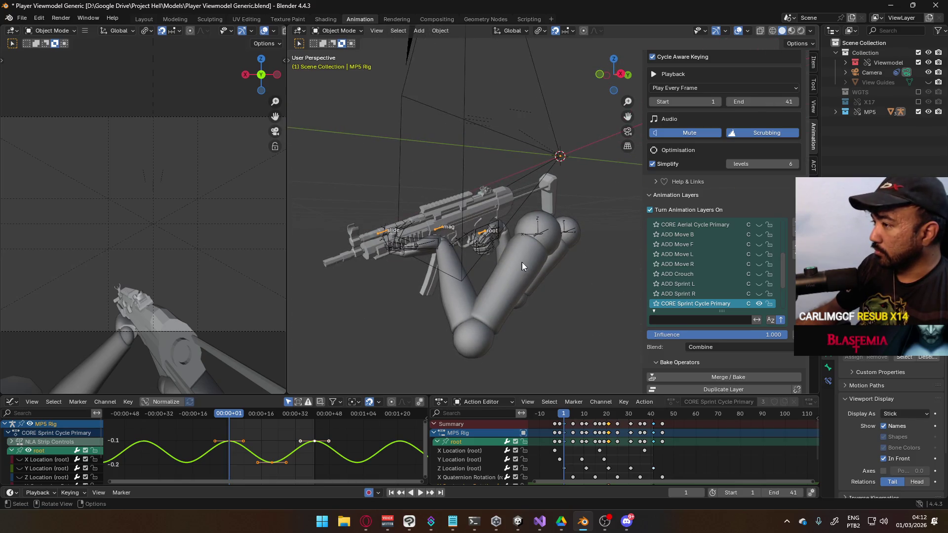
- Save the blend file and toggle the POSE Hipfire Primary layer's mute on the arms
{"action": "left_click", "coordinate": [522, 267]}
{"action": "key", "text": "ctrl+s"}
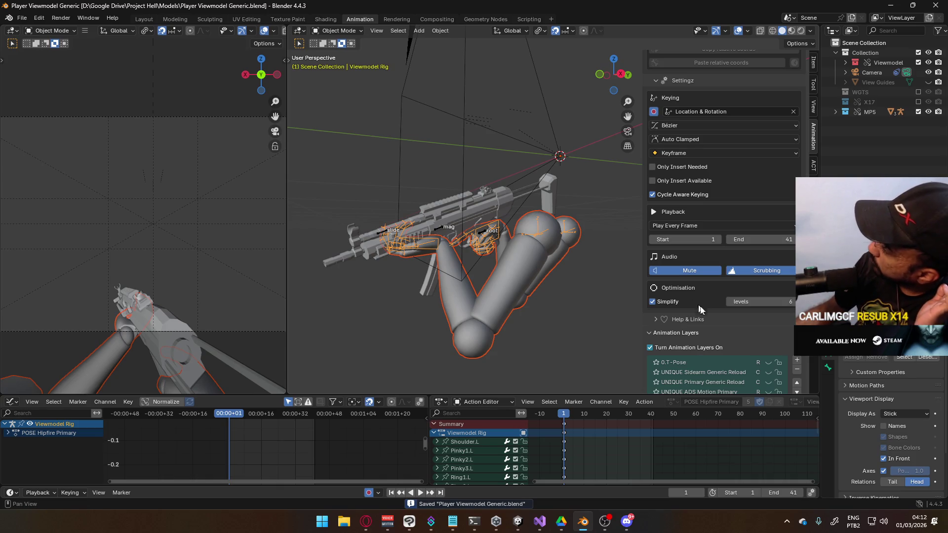
{"action": "scroll", "coordinate": [700, 308], "scroll_direction": "down", "scroll_amount": 3}
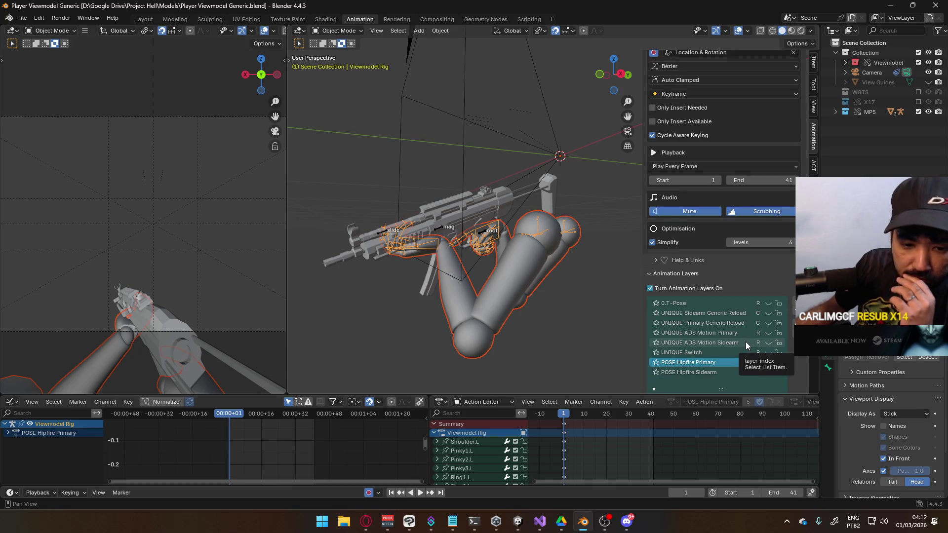
{"action": "left_click", "coordinate": [766, 357]}
{"action": "left_click", "coordinate": [769, 358]}
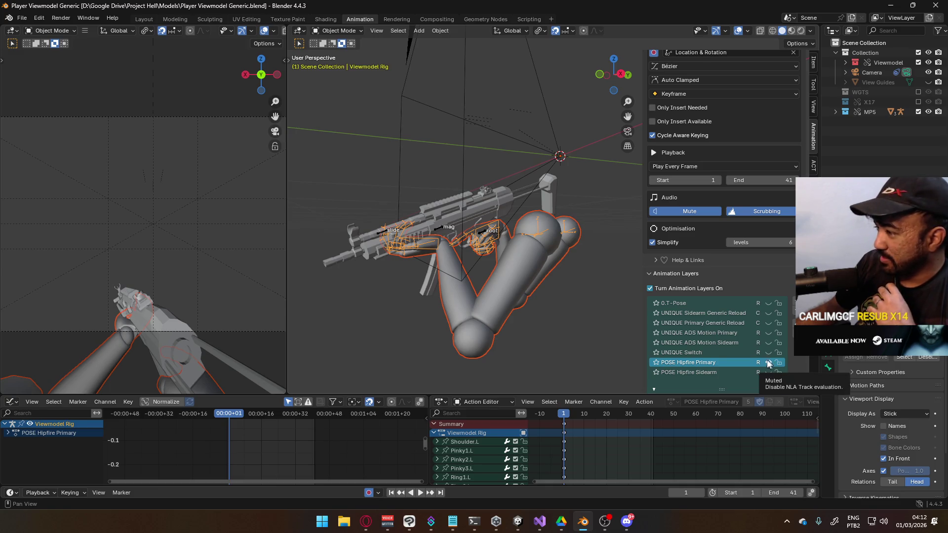
{"action": "left_click", "coordinate": [768, 363]}
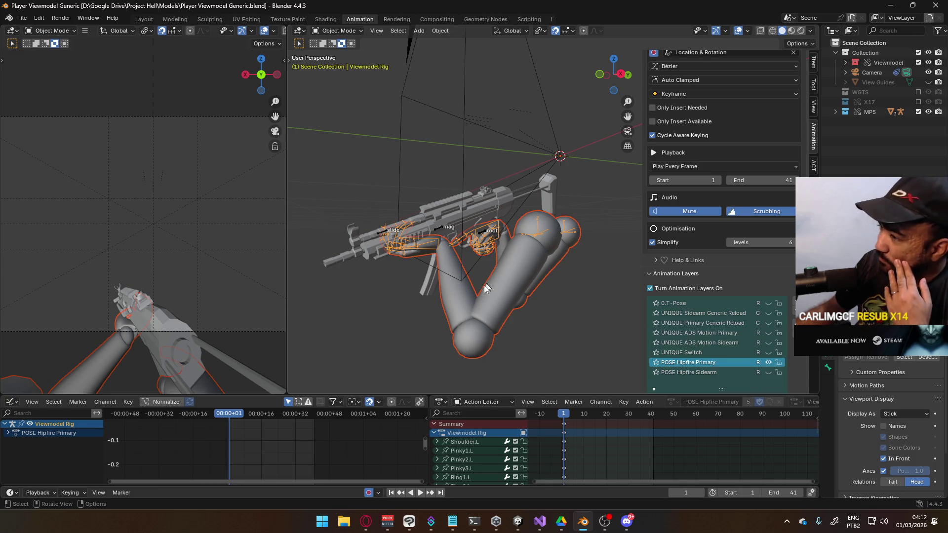
{"action": "left_click", "coordinate": [438, 247]}
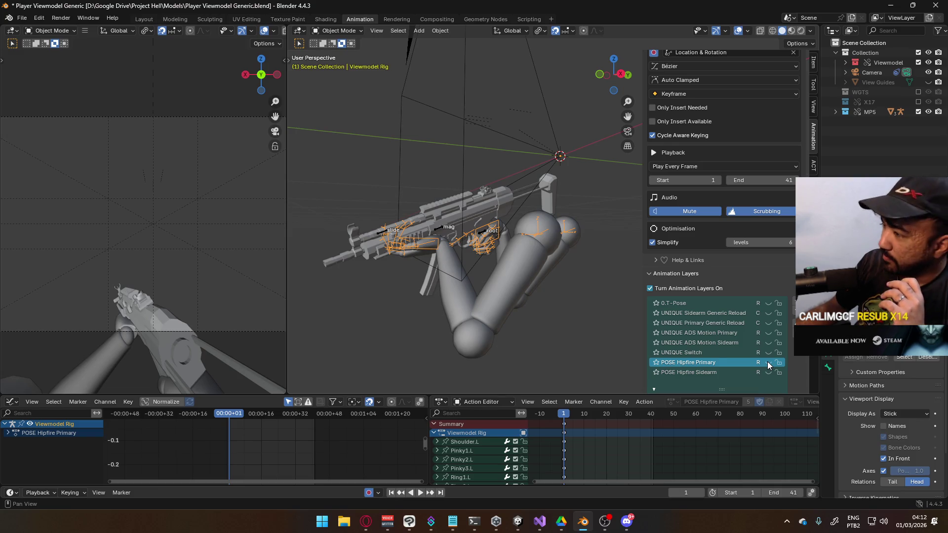
- Enable POSE Hipfire Sidearm, hide the MP5, reveal the X17, and make X17 Rig active
{"action": "left_click", "coordinate": [769, 372]}
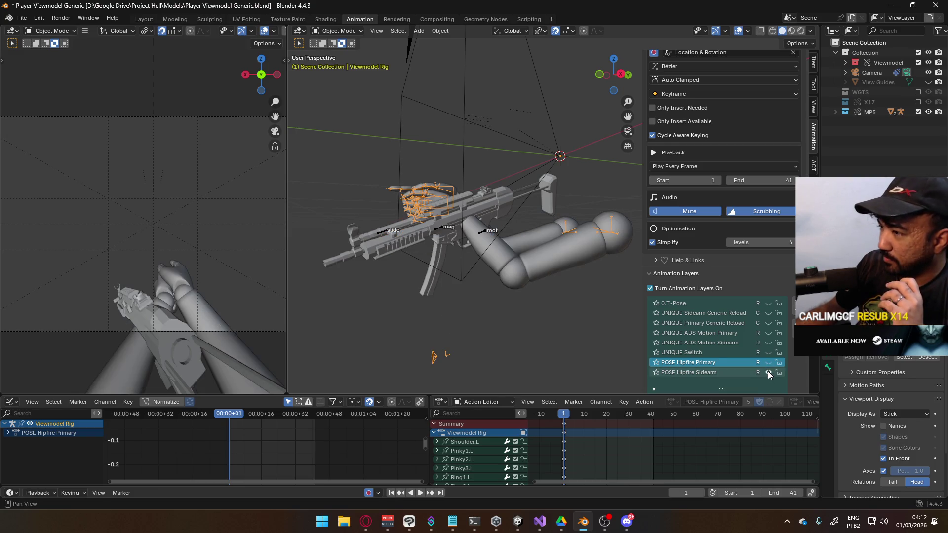
{"action": "left_click", "coordinate": [444, 229]}
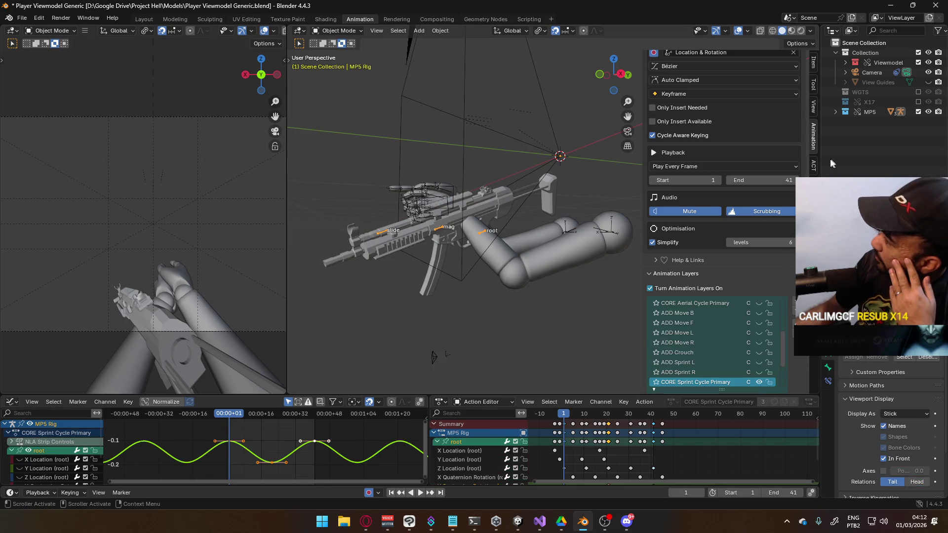
{"action": "left_click", "coordinate": [918, 102], "text": "ctrl"}
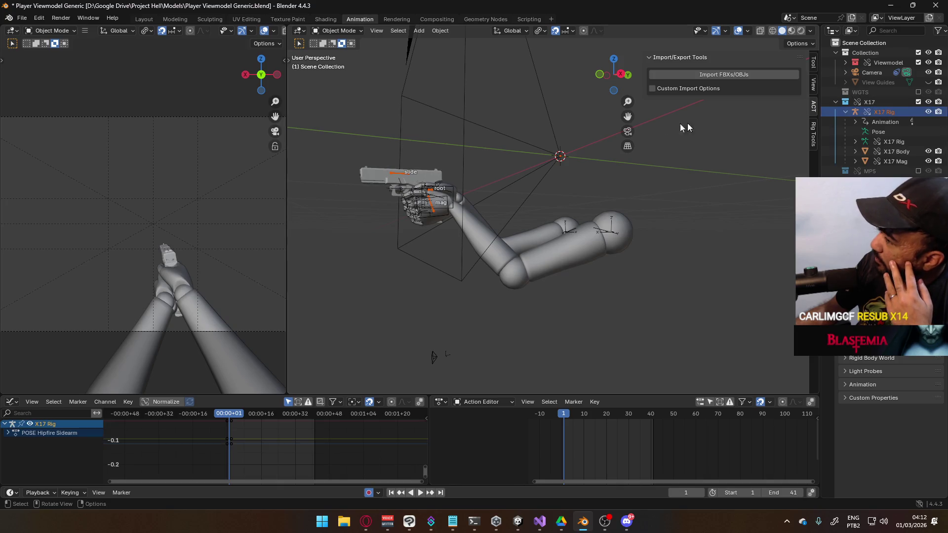
{"action": "left_click", "coordinate": [394, 177]}
{"action": "scroll", "coordinate": [755, 274], "scroll_direction": "down", "scroll_amount": 10}
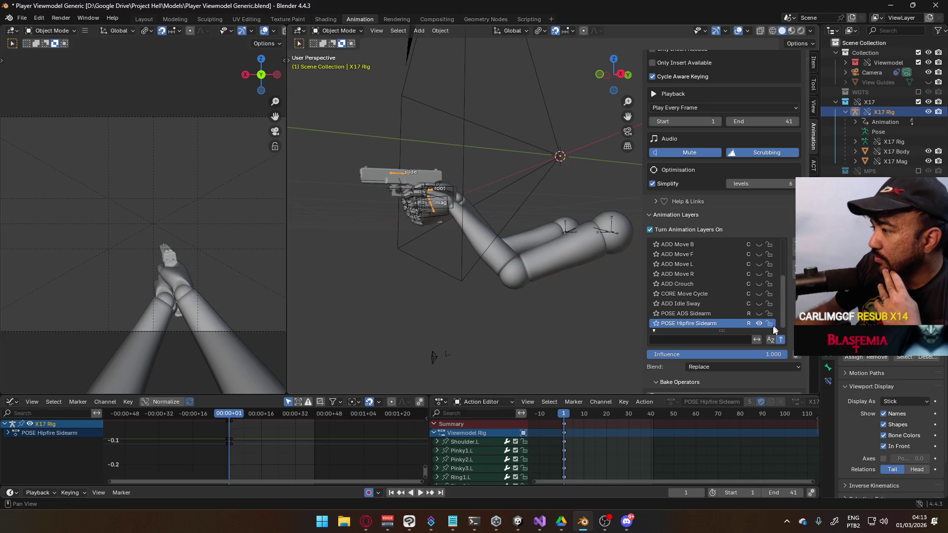
{"action": "scroll", "coordinate": [732, 318], "scroll_direction": "down", "scroll_amount": 3}
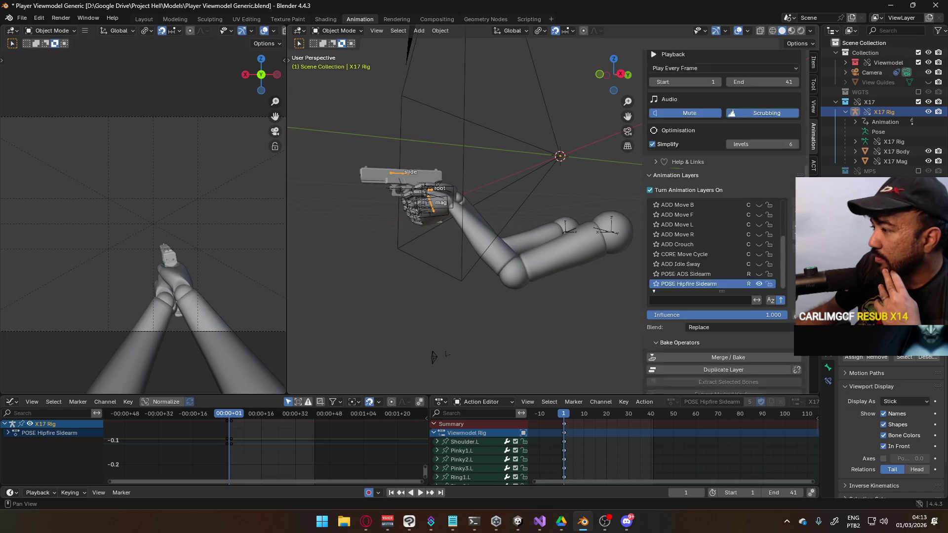
{"action": "left_click", "coordinate": [749, 348]}
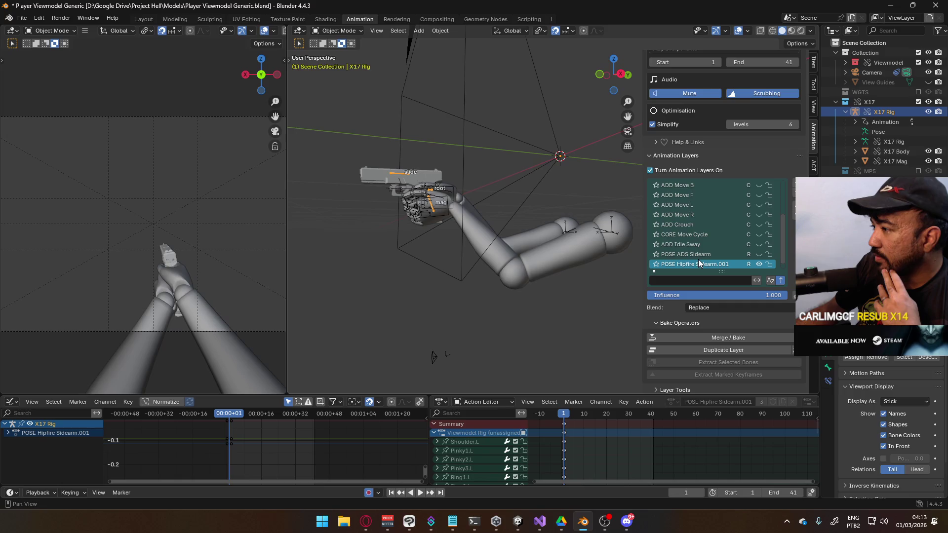
{"action": "double_click", "coordinate": [695, 266]}
{"action": "left_click", "coordinate": [732, 267]}
{"action": "type", "text": "Sprint"}
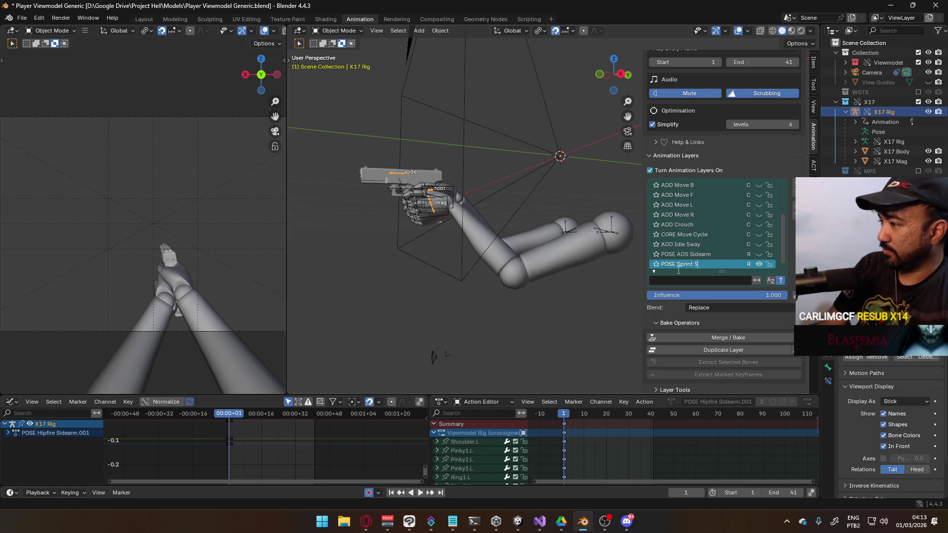
{"action": "type", "text": "rm"}
{"action": "key", "text": "Return"}
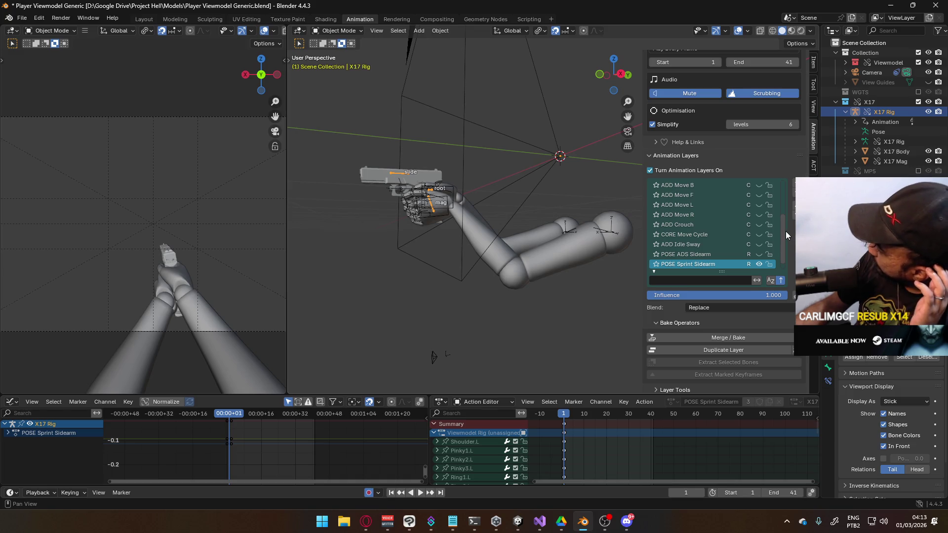
{"action": "scroll", "coordinate": [784, 242], "scroll_direction": "down", "scroll_amount": 1}
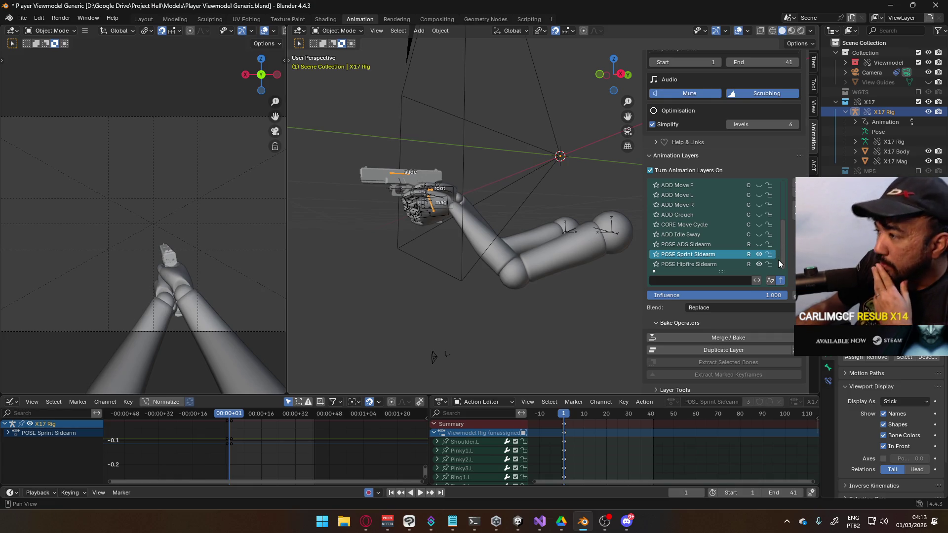
{"action": "scroll", "coordinate": [759, 224], "scroll_direction": "up", "scroll_amount": 4}
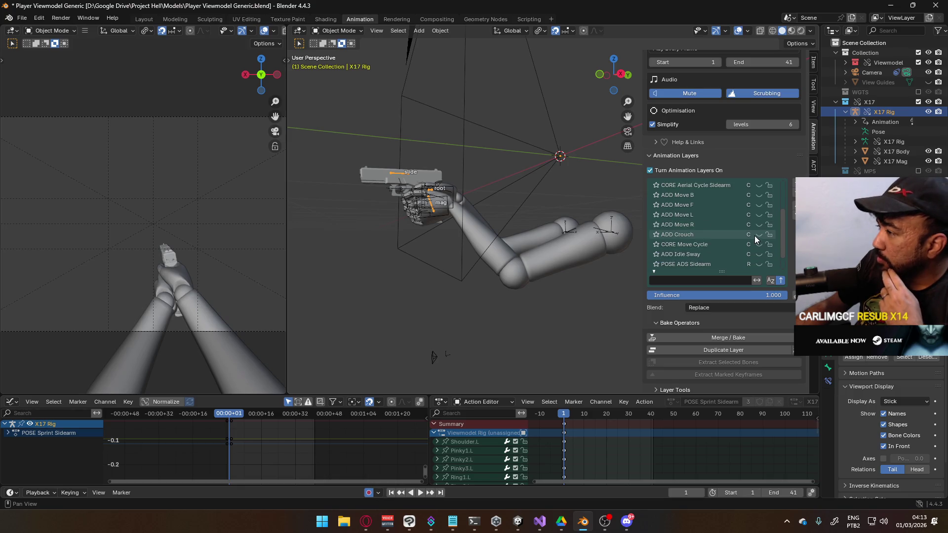
{"action": "scroll", "coordinate": [757, 227], "scroll_direction": "down", "scroll_amount": 2}
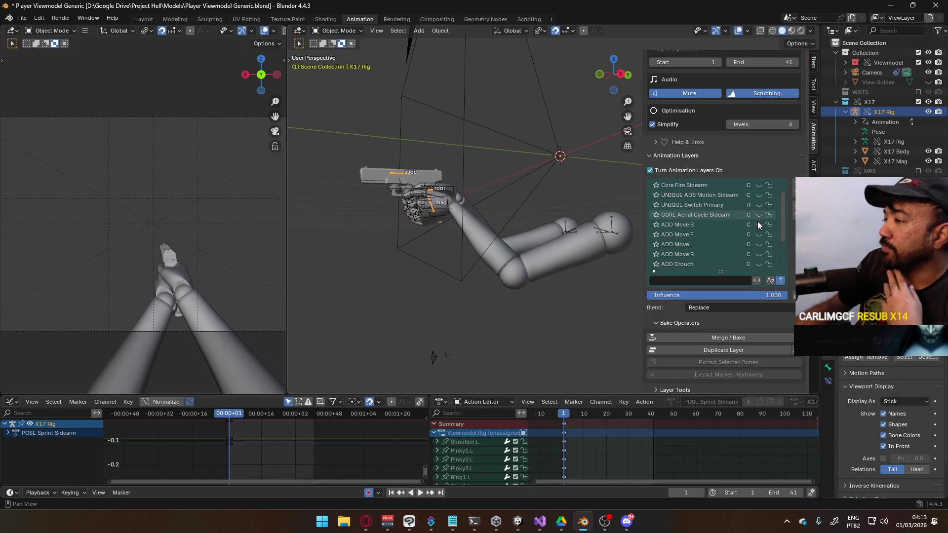
{"action": "scroll", "coordinate": [758, 222], "scroll_direction": "down", "scroll_amount": 2}
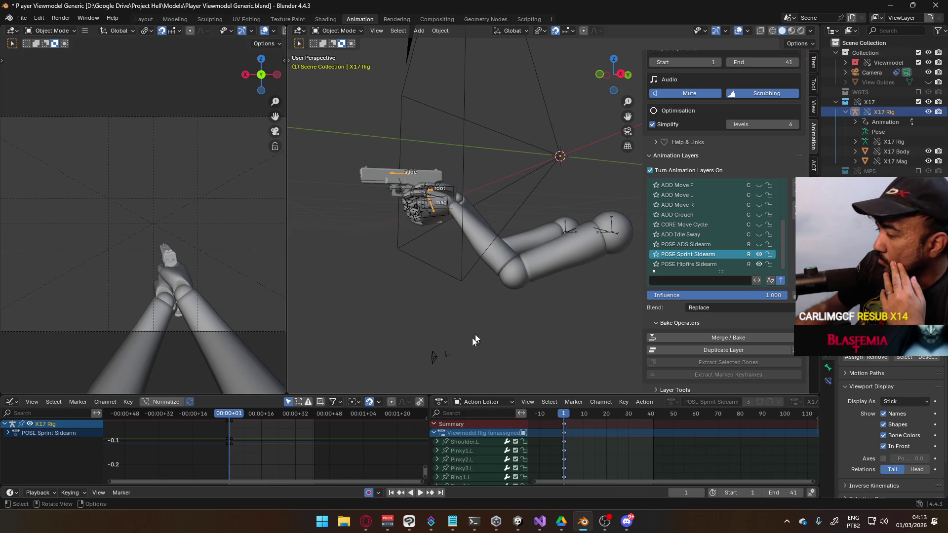
{"action": "left_click", "coordinate": [366, 521]}
- Pause the Last Samurai music video in Opera and start browsing the YouTube Home feed
{"action": "left_click", "coordinate": [468, 223]}
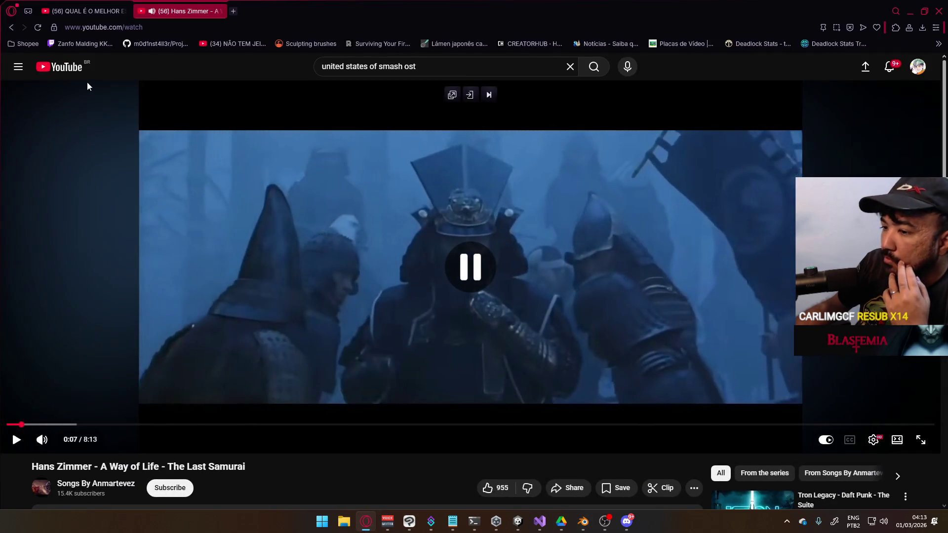
{"action": "left_click", "coordinate": [58, 69]}
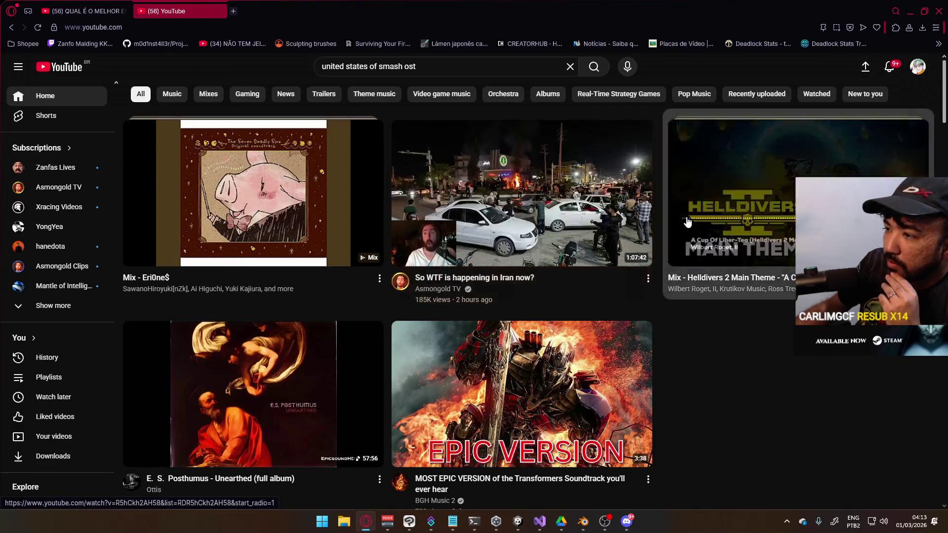
{"action": "scroll", "coordinate": [686, 223], "scroll_direction": "down", "scroll_amount": 4}
{"action": "scroll", "coordinate": [685, 223], "scroll_direction": "down", "scroll_amount": 8}
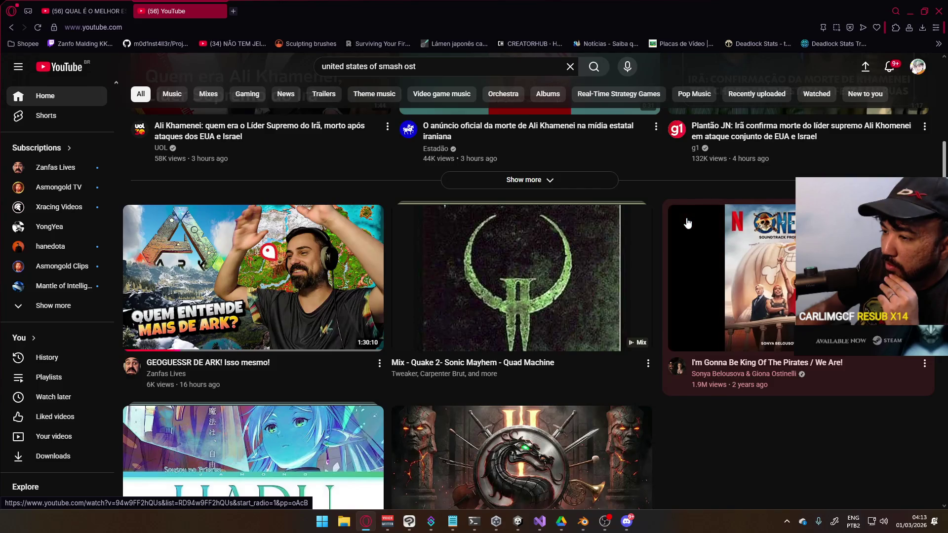
{"action": "scroll", "coordinate": [688, 223], "scroll_direction": "down", "scroll_amount": 3}
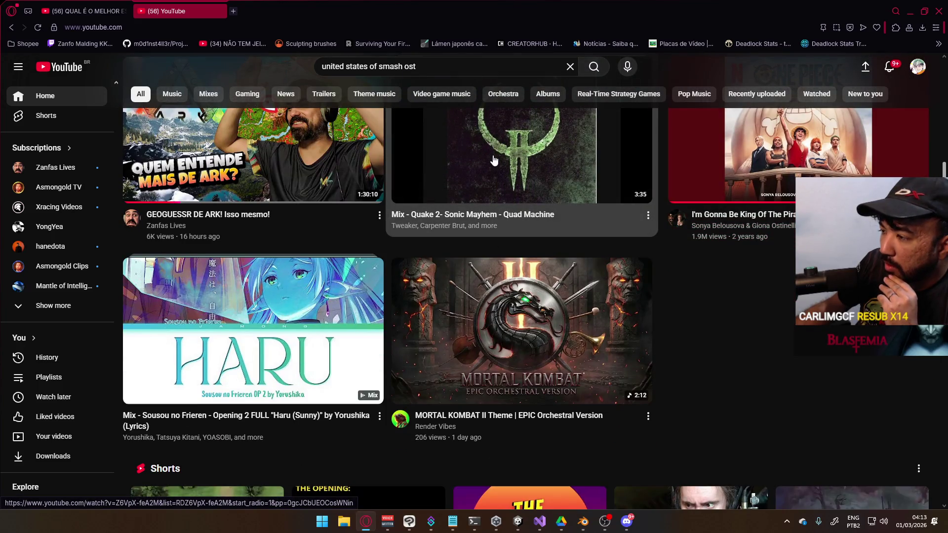
{"action": "scroll", "coordinate": [467, 172], "scroll_direction": "down", "scroll_amount": 12}
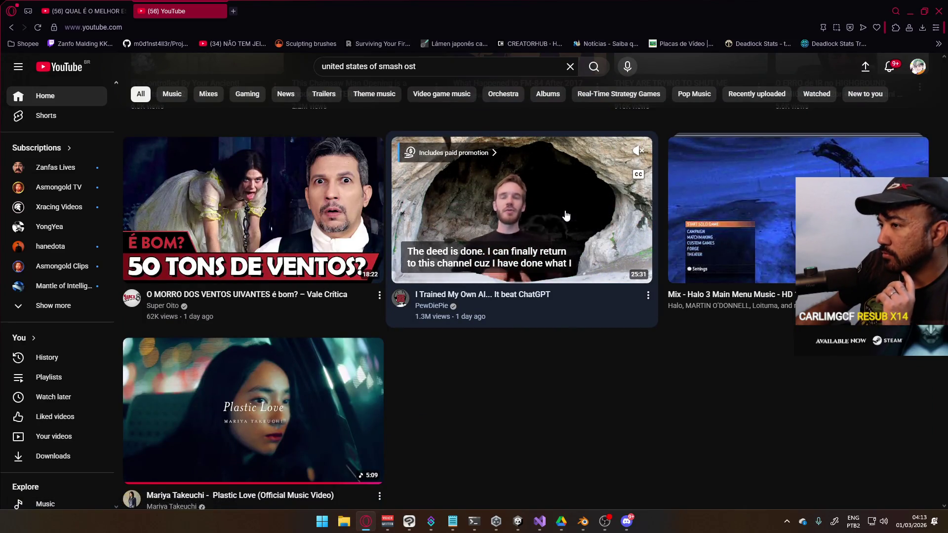
{"action": "scroll", "coordinate": [730, 222], "scroll_direction": "down", "scroll_amount": 10}
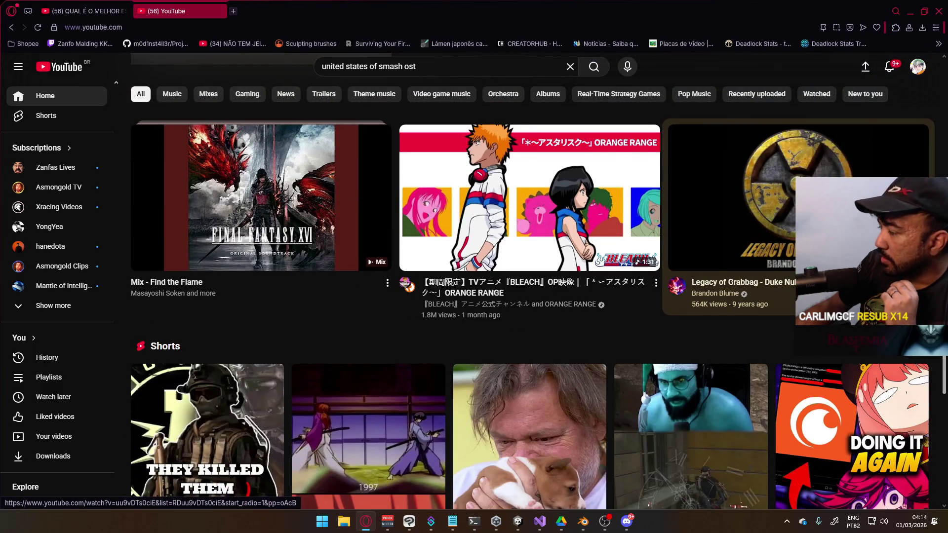
{"action": "scroll", "coordinate": [731, 223], "scroll_direction": "down", "scroll_amount": 5}
{"action": "scroll", "coordinate": [730, 222], "scroll_direction": "down", "scroll_amount": 8}
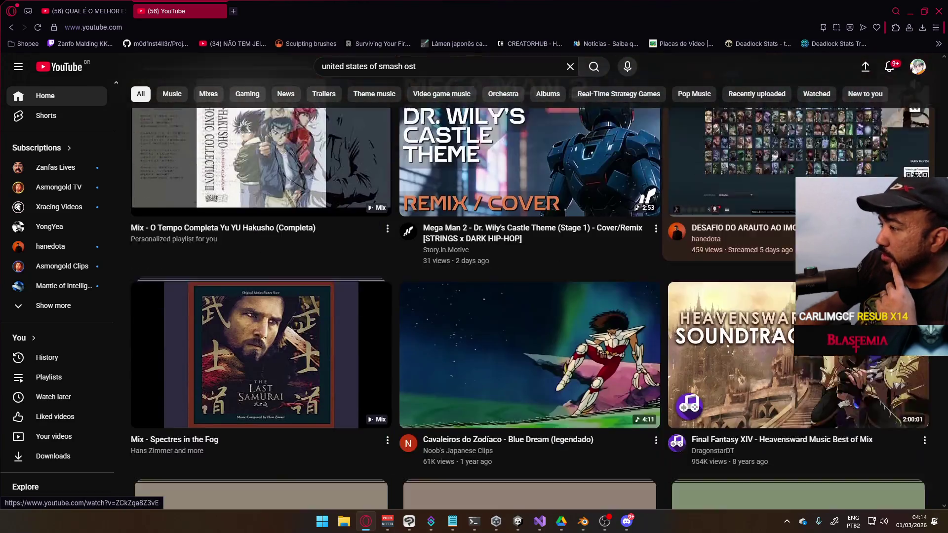
{"action": "scroll", "coordinate": [731, 222], "scroll_direction": "down", "scroll_amount": 2}
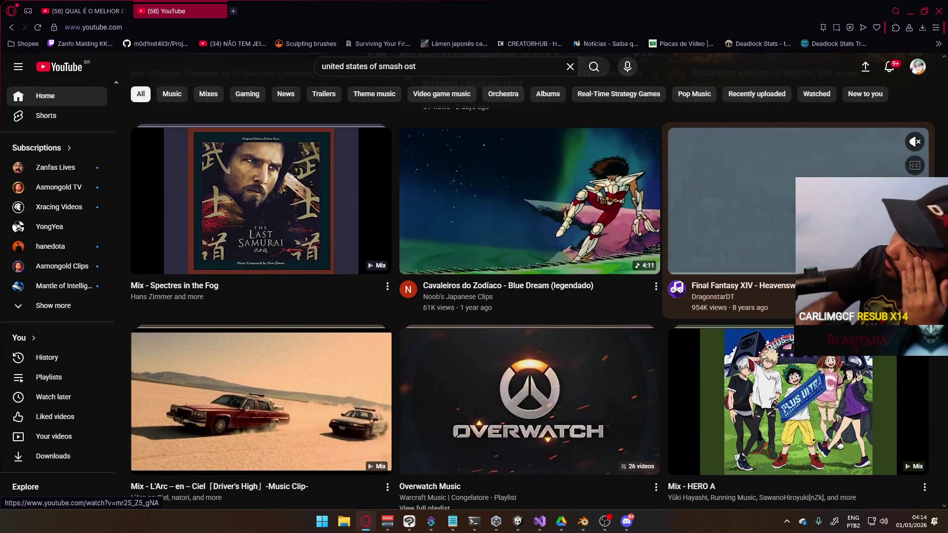
{"action": "scroll", "coordinate": [774, 264], "scroll_direction": "down", "scroll_amount": 4}
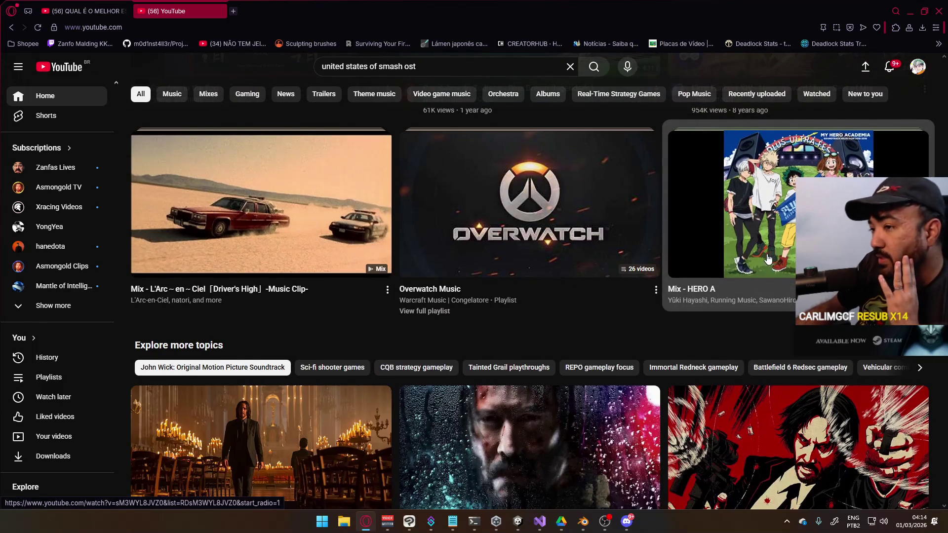
- Scroll further down the YouTube Home feed, then return to Blender
{"action": "scroll", "coordinate": [768, 258], "scroll_direction": "down", "scroll_amount": 12}
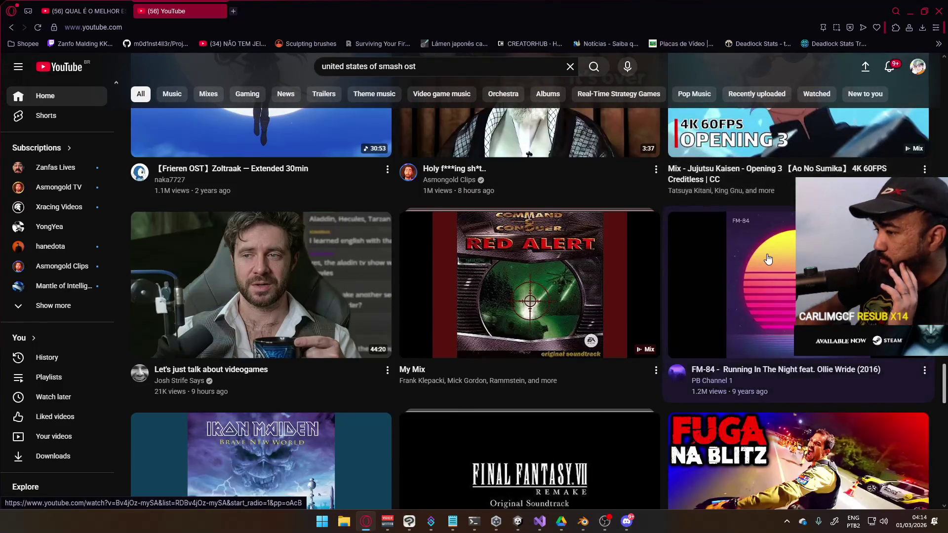
{"action": "scroll", "coordinate": [768, 258], "scroll_direction": "down", "scroll_amount": 4}
{"action": "scroll", "coordinate": [768, 258], "scroll_direction": "down", "scroll_amount": 4}
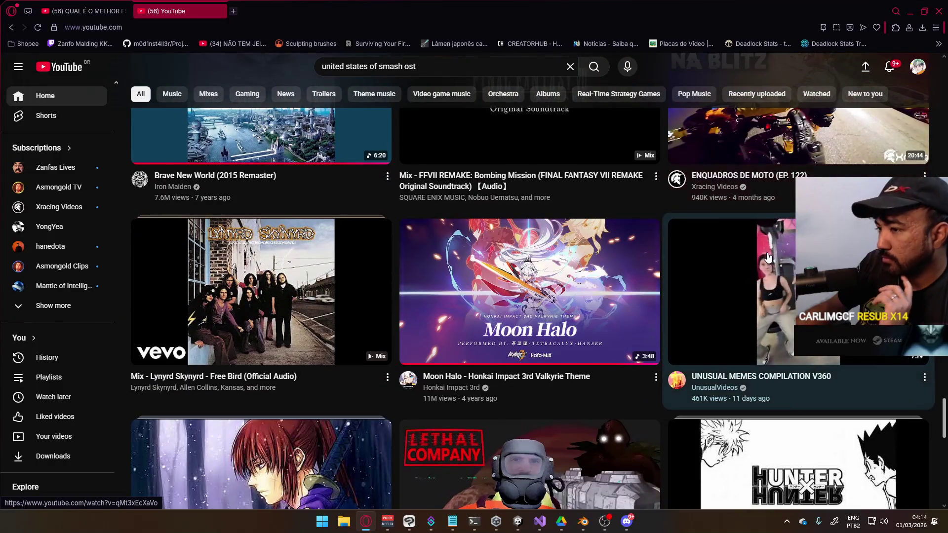
{"action": "scroll", "coordinate": [768, 257], "scroll_direction": "down", "scroll_amount": 4}
{"action": "scroll", "coordinate": [771, 252], "scroll_direction": "down", "scroll_amount": 4}
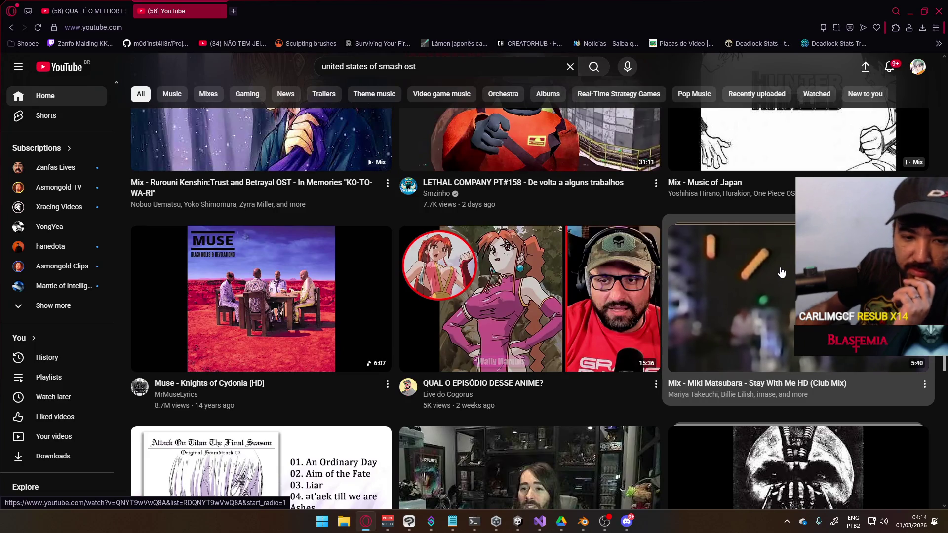
{"action": "scroll", "coordinate": [781, 269], "scroll_direction": "down", "scroll_amount": 6}
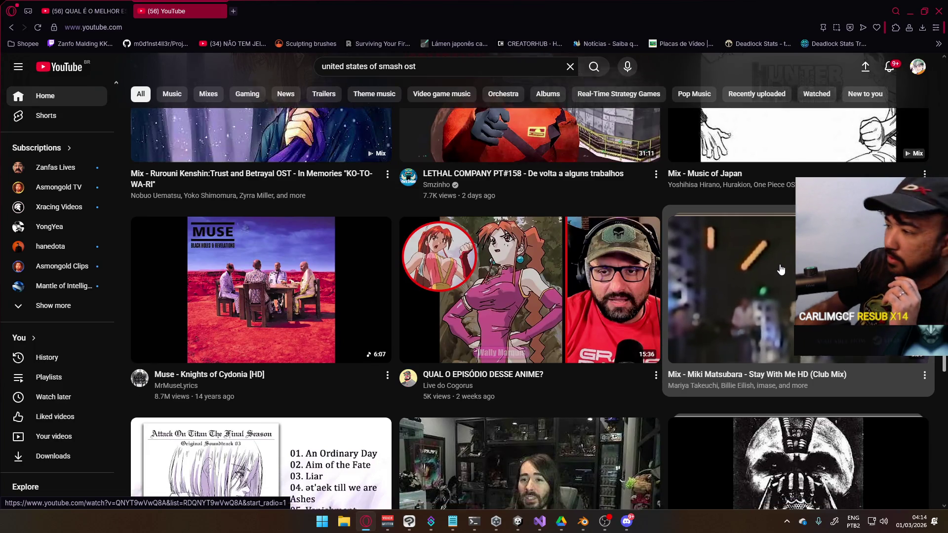
{"action": "scroll", "coordinate": [780, 270], "scroll_direction": "down", "scroll_amount": 4}
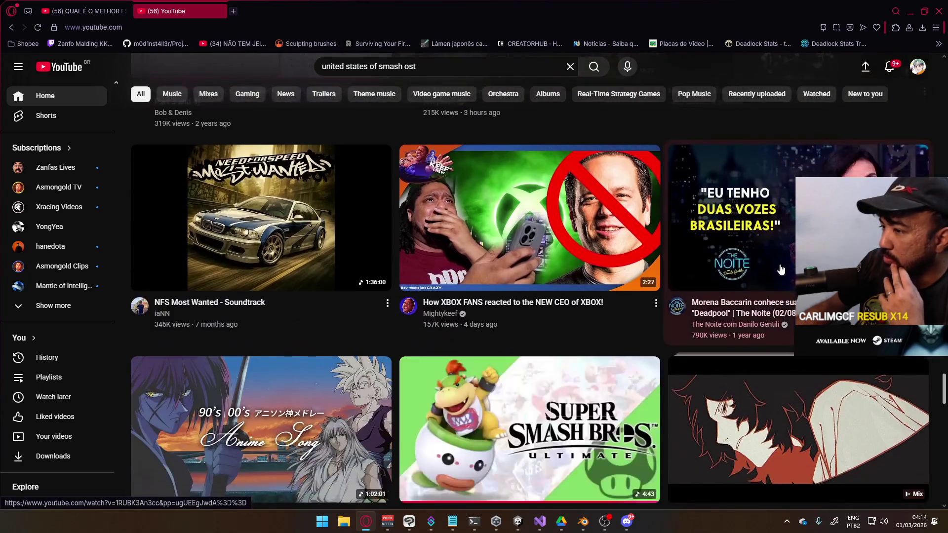
{"action": "scroll", "coordinate": [782, 264], "scroll_direction": "down", "scroll_amount": 4}
{"action": "scroll", "coordinate": [781, 263], "scroll_direction": "down", "scroll_amount": 8}
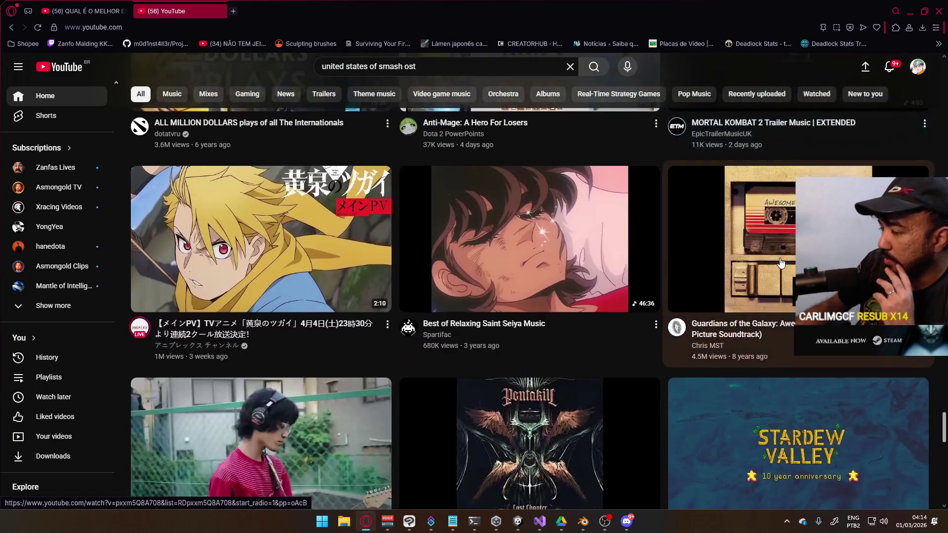
{"action": "scroll", "coordinate": [781, 263], "scroll_direction": "down", "scroll_amount": 4}
{"action": "scroll", "coordinate": [781, 263], "scroll_direction": "down", "scroll_amount": 7}
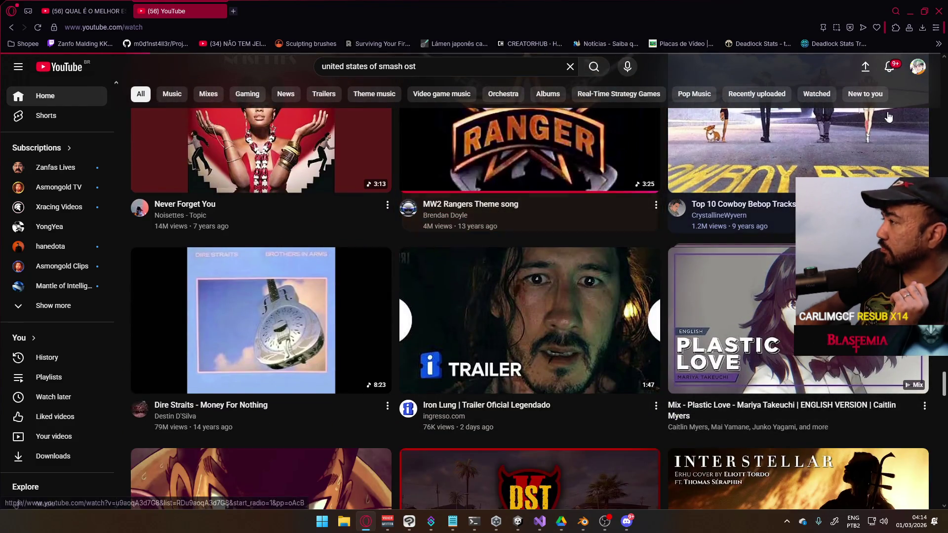
{"action": "key", "text": "alt+Tab"}
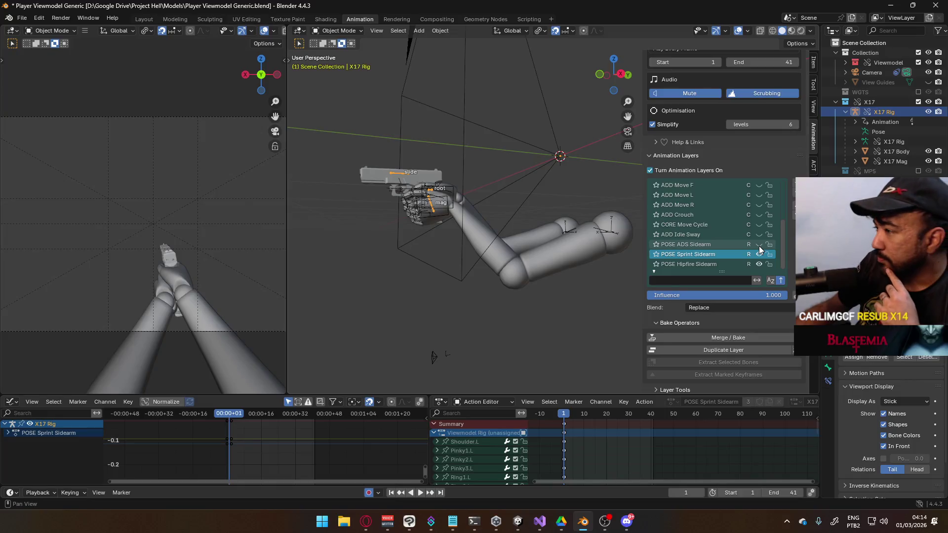
- Make POSE Hipfire Sidearm the active layer and briefly play its animation
{"action": "left_click", "coordinate": [715, 265]}
{"action": "key", "text": "space"}
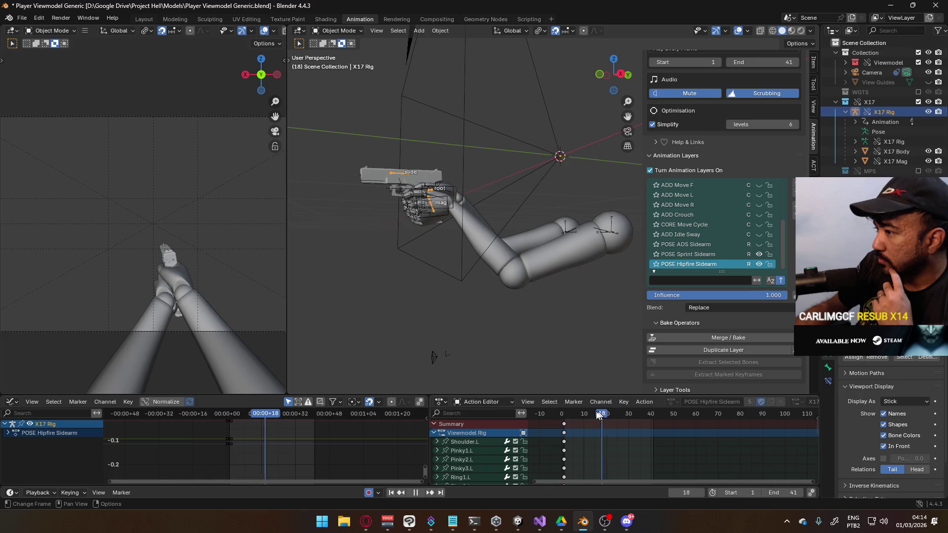
{"action": "key", "text": "Escape"}
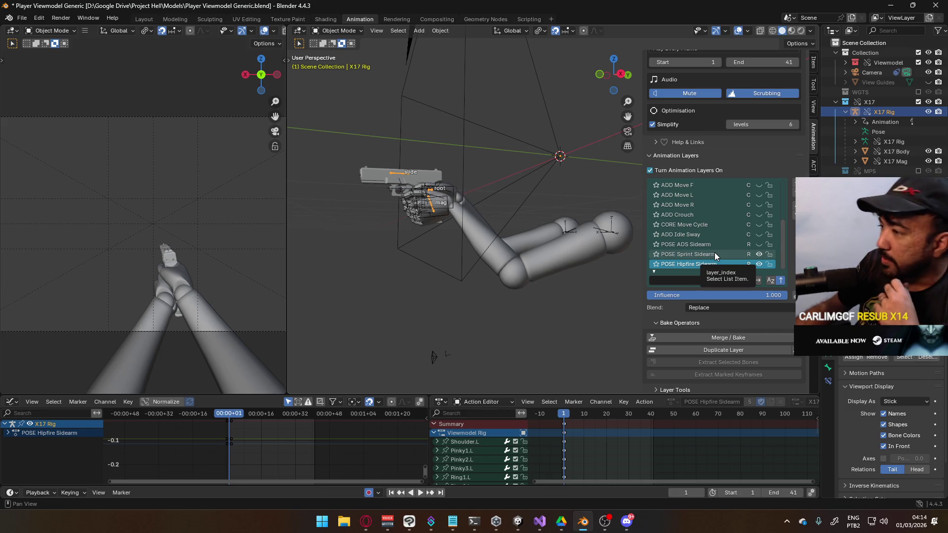
- Reactivate the POSE Sprint Sidearm layer and put the X17 rig into Pose Mode
{"action": "left_click", "coordinate": [715, 254]}
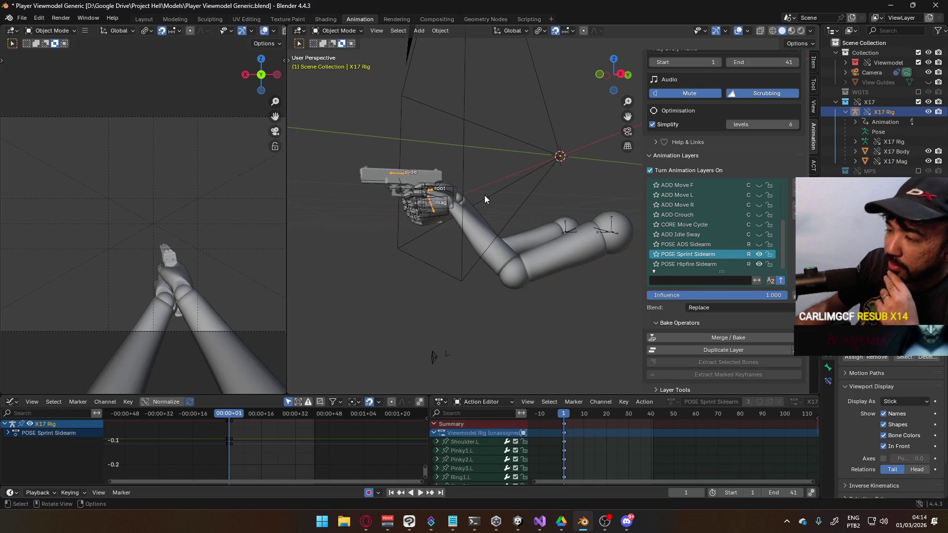
{"action": "left_click", "coordinate": [362, 31]}
{"action": "left_click", "coordinate": [340, 64]}
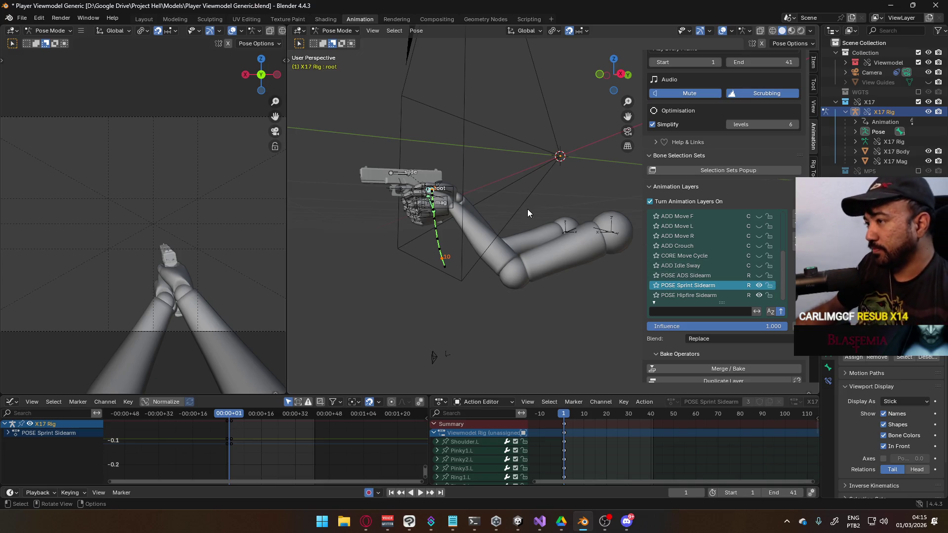
- Clear the X17 root bone's motion path and re-enable the MP5 collection in the Outliner
{"action": "key", "text": "q"}
{"action": "left_click", "coordinate": [523, 219]}
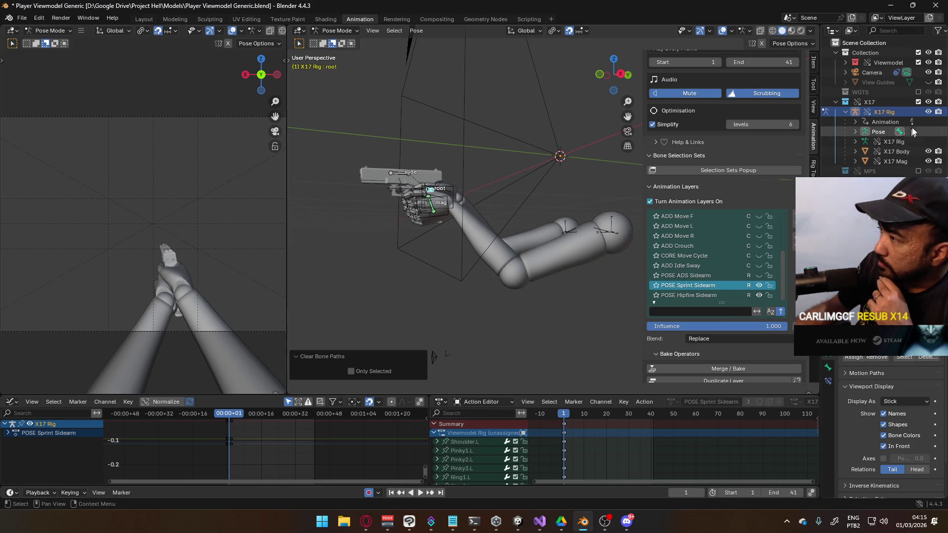
{"action": "left_click", "coordinate": [919, 171]}
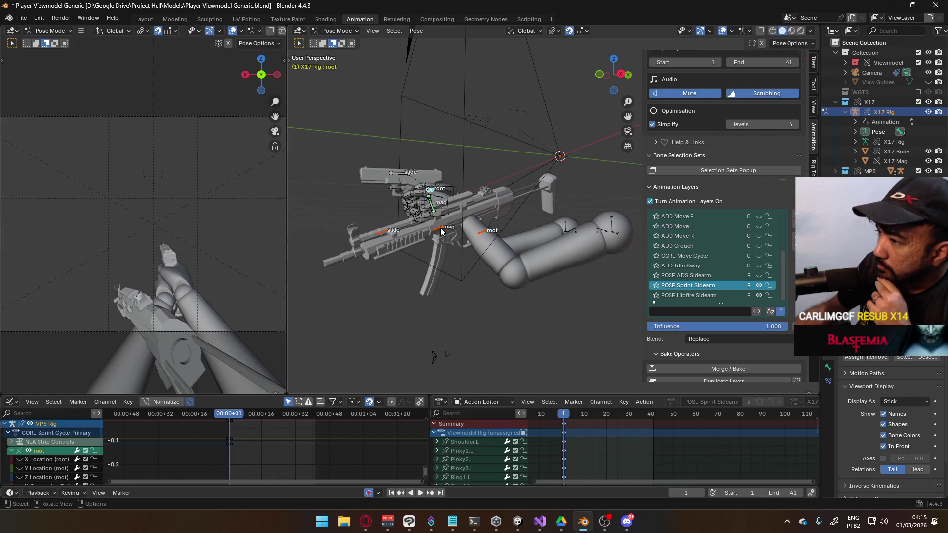
- Return to Object Mode, select the MP5 rig, and switch it into Pose Mode
{"action": "left_click", "coordinate": [337, 31]}
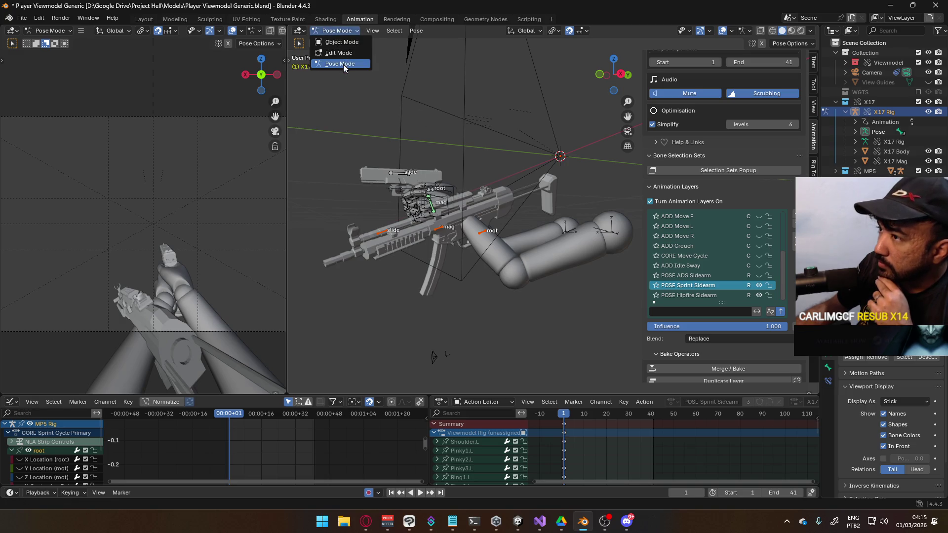
{"action": "left_click", "coordinate": [342, 64]}
{"action": "left_click", "coordinate": [340, 31]}
{"action": "left_click", "coordinate": [343, 42]}
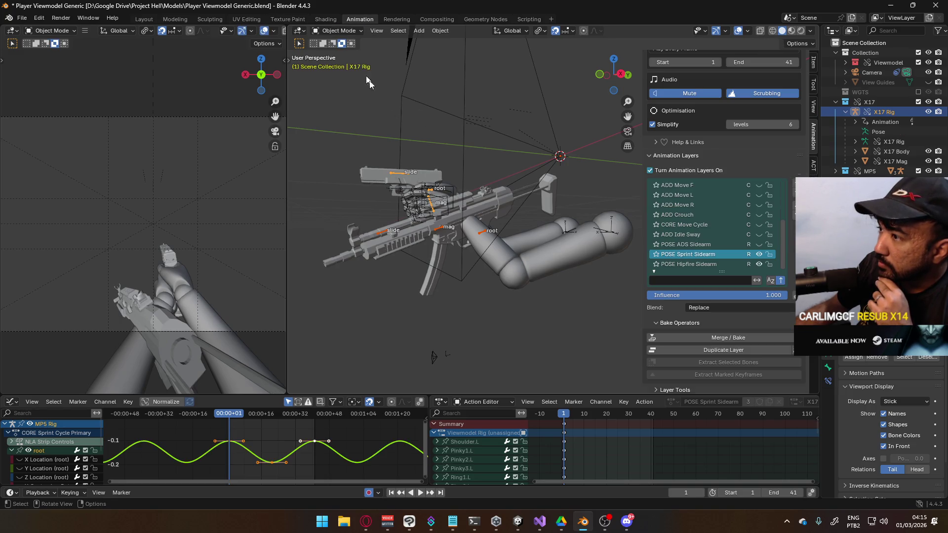
{"action": "left_click", "coordinate": [437, 229]}
{"action": "left_click", "coordinate": [337, 30]}
{"action": "left_click", "coordinate": [343, 64]}
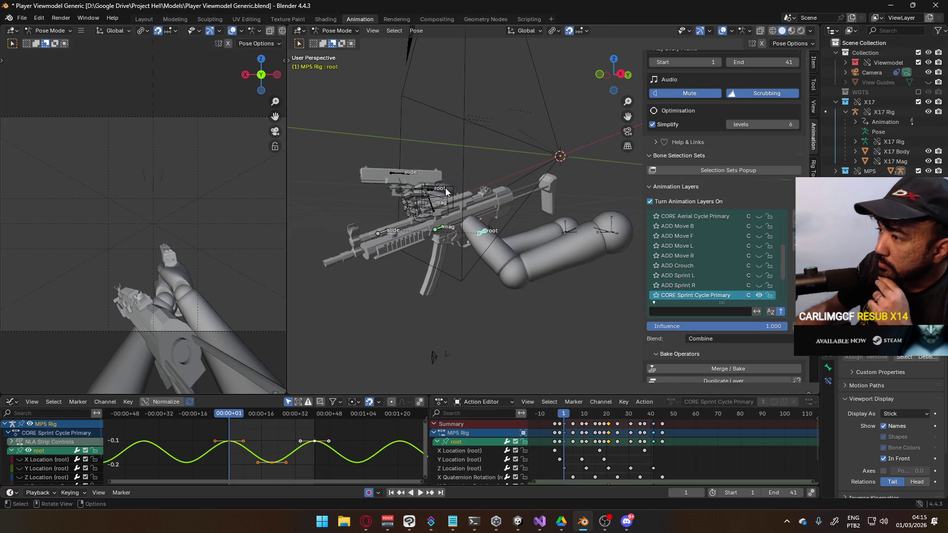
{"action": "scroll", "coordinate": [777, 288], "scroll_direction": "down", "scroll_amount": 5}
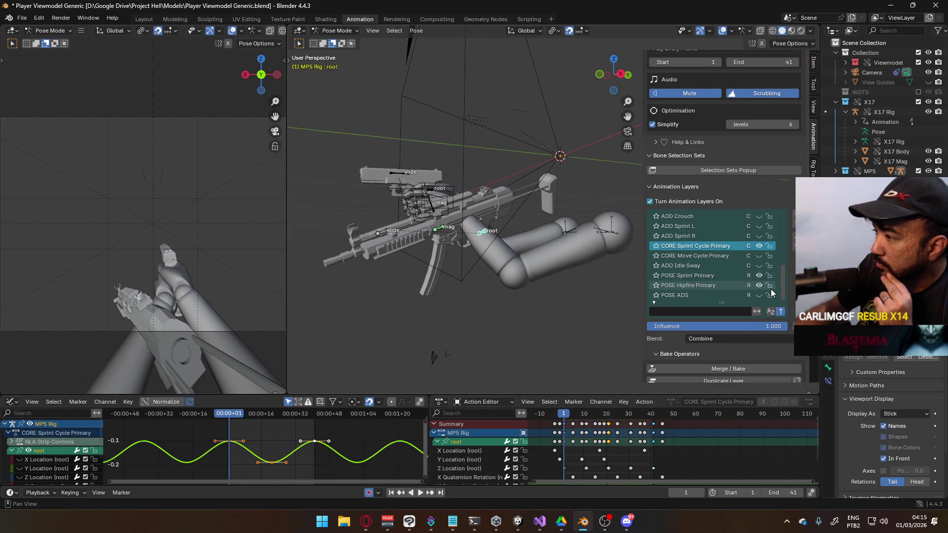
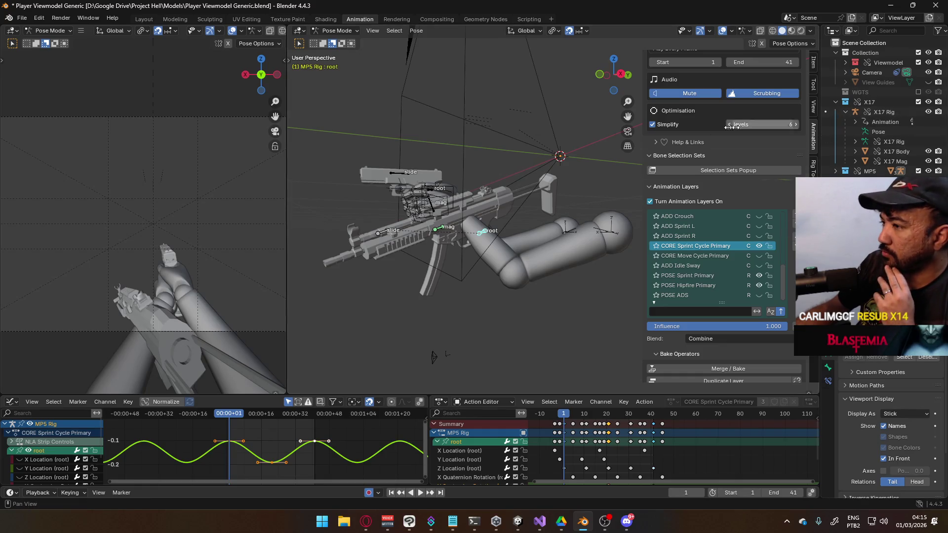
- Exclude the MP5 collection, put the X17 Rig in Pose Mode and view it from the right
{"action": "left_click", "coordinate": [919, 171]}
{"action": "left_click", "coordinate": [434, 192]}
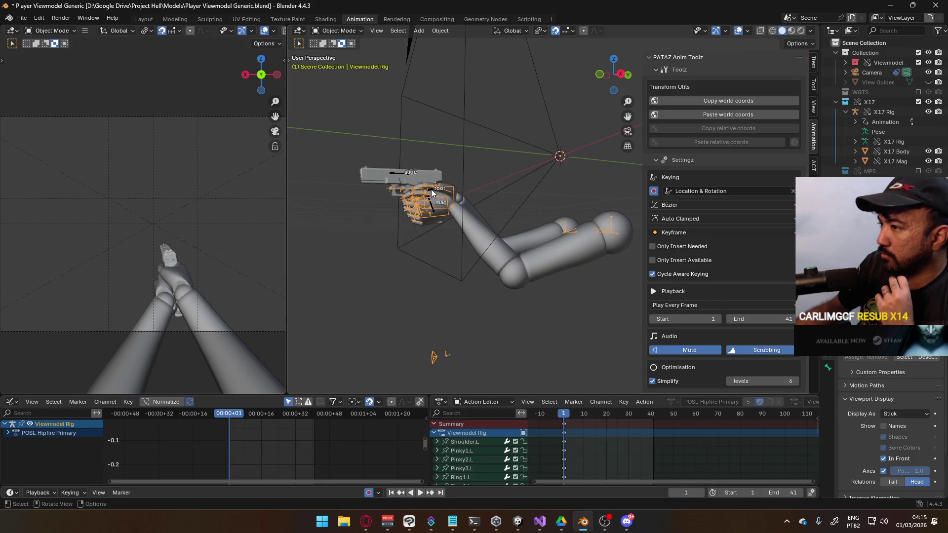
{"action": "left_click", "coordinate": [432, 193]}
{"action": "key", "text": "ctrl+Tab"}
{"action": "scroll", "coordinate": [730, 271], "scroll_direction": "down", "scroll_amount": 4}
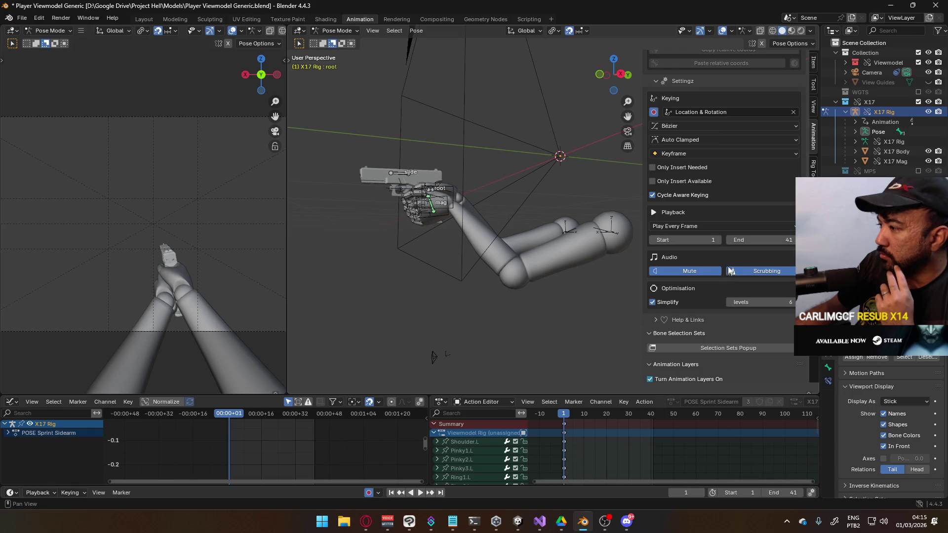
{"action": "scroll", "coordinate": [730, 271], "scroll_direction": "down", "scroll_amount": 6}
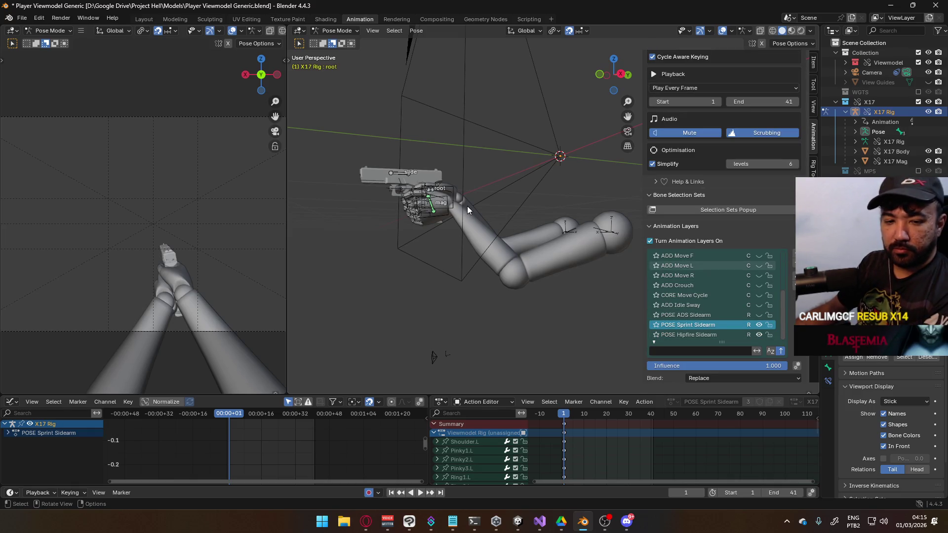
{"action": "key", "text": "KP_3"}
- Select the X17 root bone, turn off snapping, and shift it freely and then along global X
{"action": "left_click", "coordinate": [442, 193]}
{"action": "key", "text": "r"}
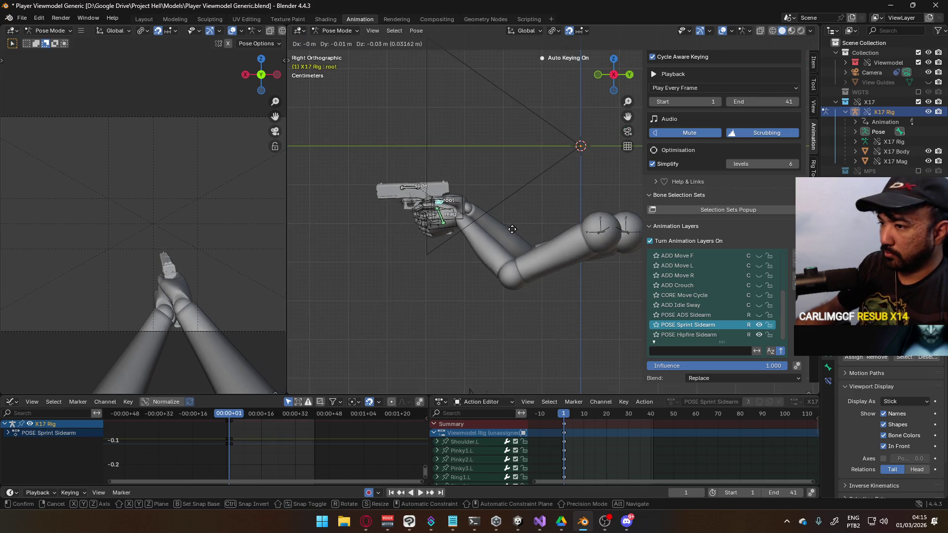
{"action": "key", "text": "Escape"}
{"action": "left_click", "coordinate": [570, 31]}
{"action": "key", "text": "g"}
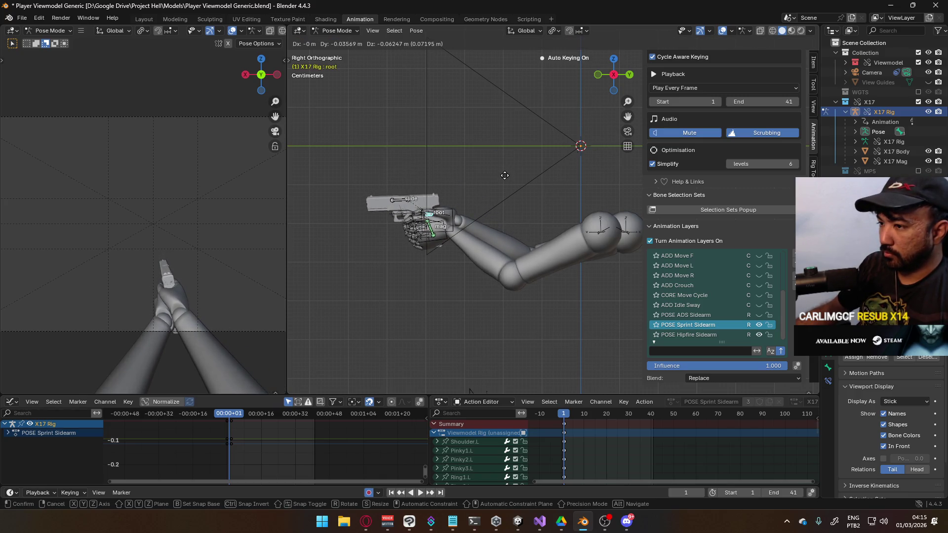
{"action": "left_click", "coordinate": [505, 176]}
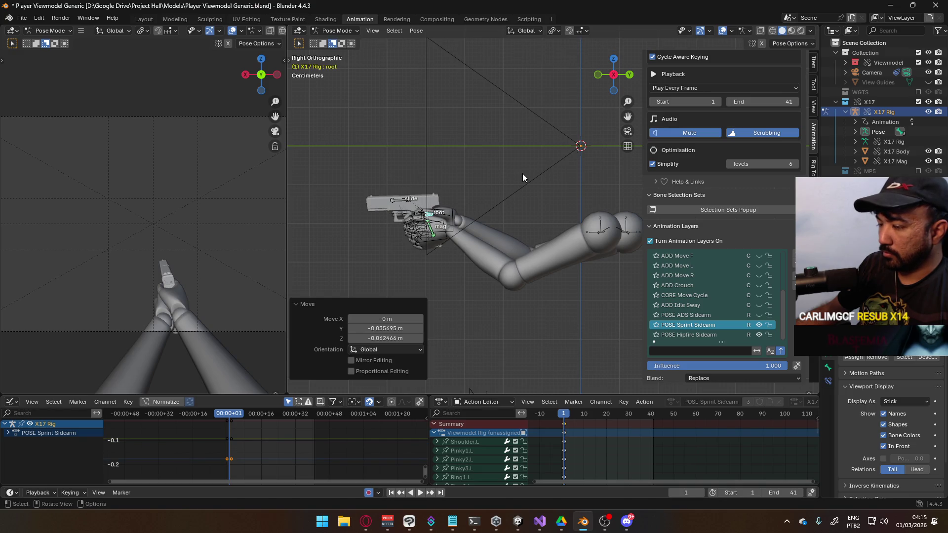
{"action": "key", "text": "g"}
{"action": "key", "text": "x"}
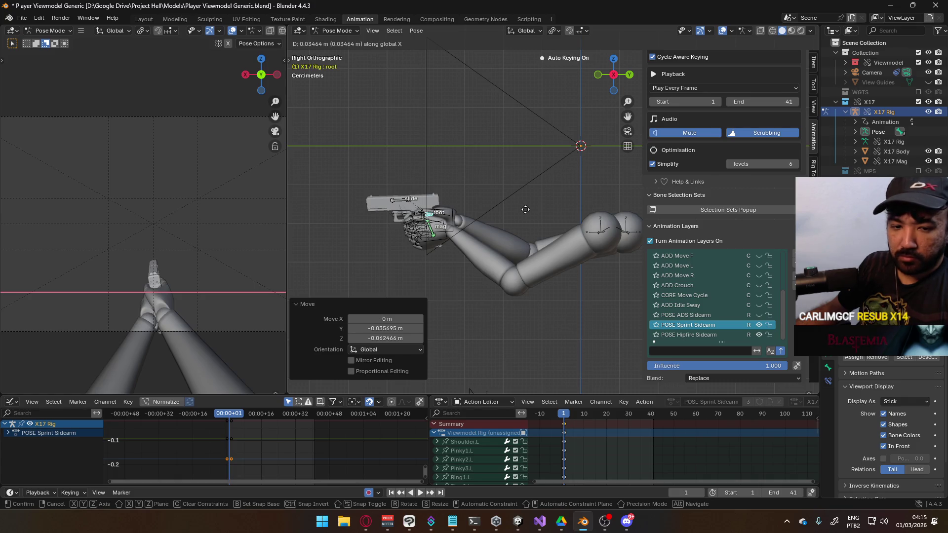
{"action": "left_click", "coordinate": [526, 210]}
- Rotate the root bone 8.69° about global Z, lower it slightly, and tilt it 4.17° about local Z
{"action": "key", "text": "r"}
{"action": "key", "text": "z"}
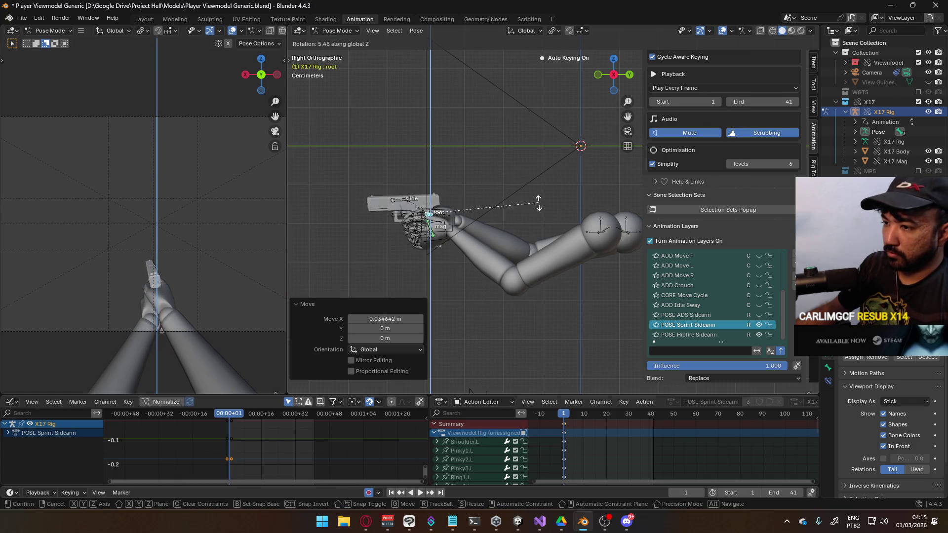
{"action": "left_click", "coordinate": [537, 205]}
{"action": "key", "text": "r"}
{"action": "key", "text": "x"}
{"action": "key", "text": "x"}
{"action": "key", "text": "Escape"}
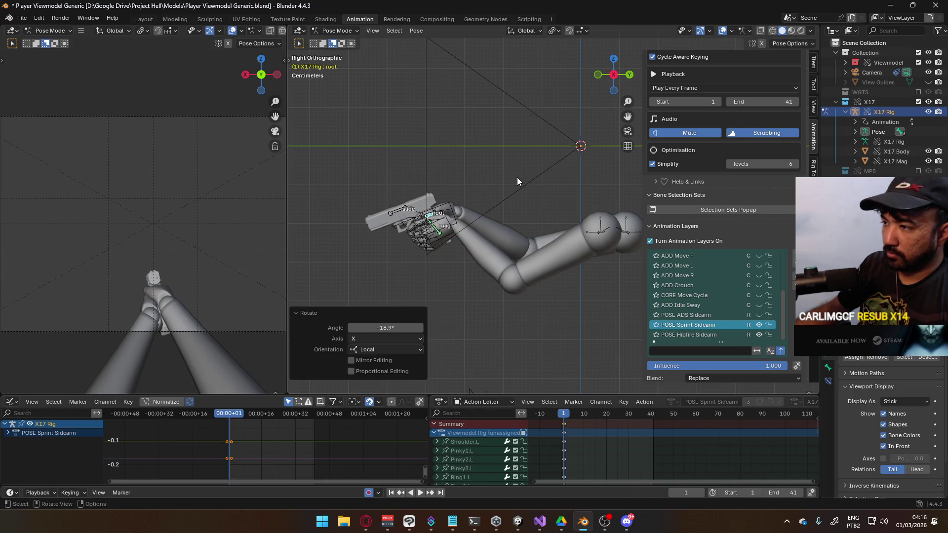
{"action": "key", "text": "g"}
{"action": "left_click", "coordinate": [517, 188]}
{"action": "key", "text": "r"}
{"action": "key", "text": "z"}
{"action": "key", "text": "Escape"}
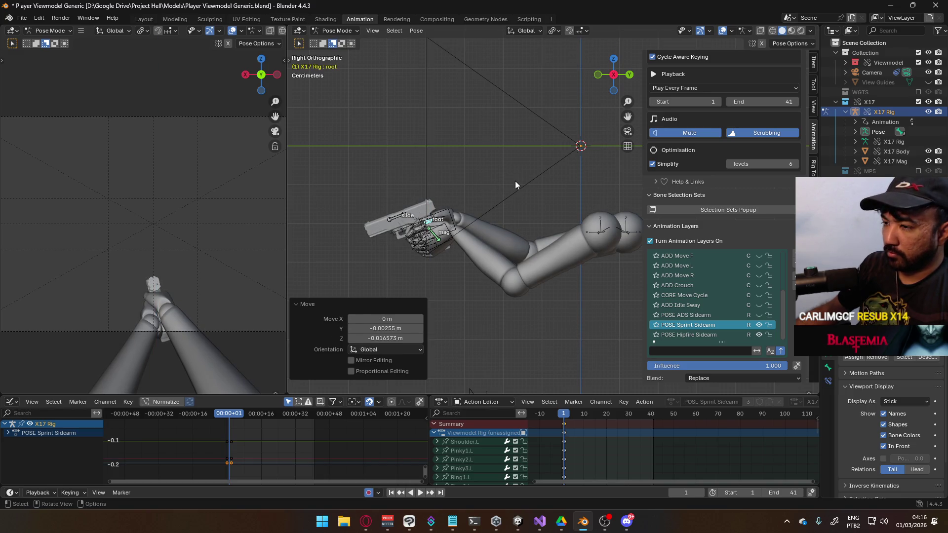
{"action": "key", "text": "r"}
{"action": "key", "text": "x"}
{"action": "key", "text": "x"}
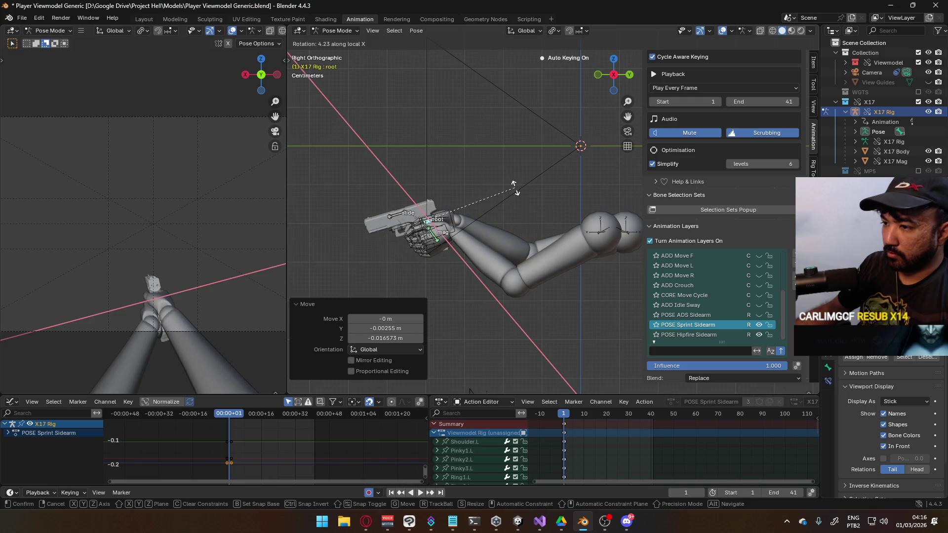
{"action": "key", "text": "x"}
{"action": "key", "text": "z"}
{"action": "key", "text": "z"}
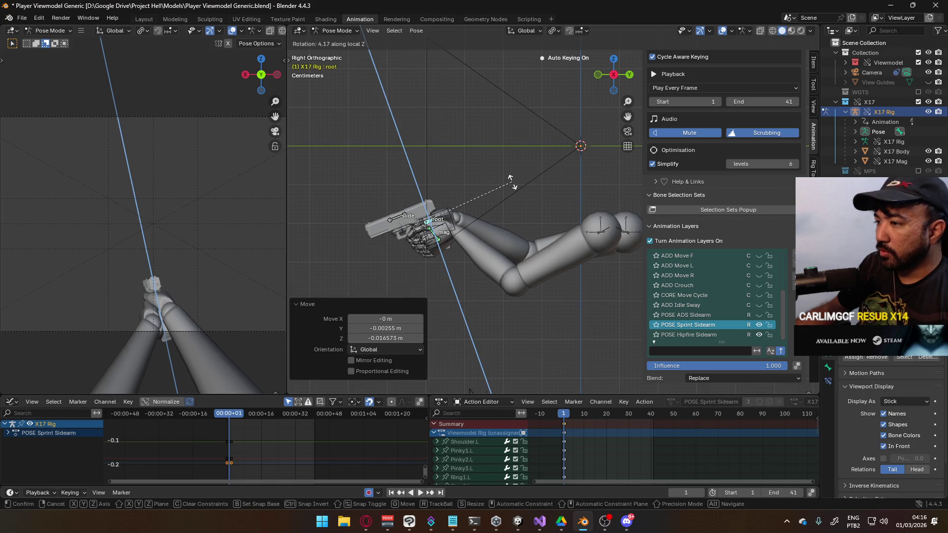
{"action": "left_click", "coordinate": [513, 186]}
- Nudge the root bone along X and tilt it 2.15° about local Z, checking from the front
{"action": "key", "text": "g"}
{"action": "key", "text": "x"}
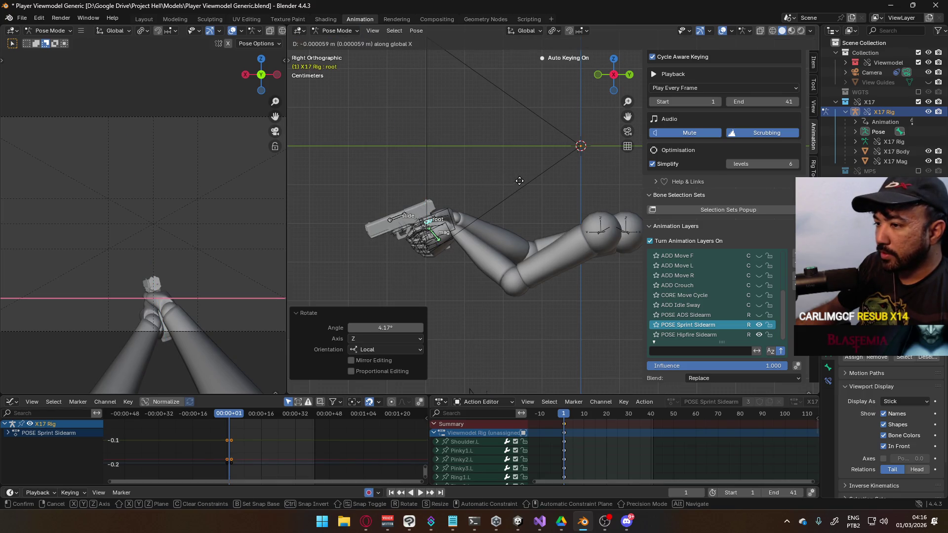
{"action": "left_click", "coordinate": [529, 206]}
{"action": "key", "text": "r"}
{"action": "key", "text": "z"}
{"action": "key", "text": "z"}
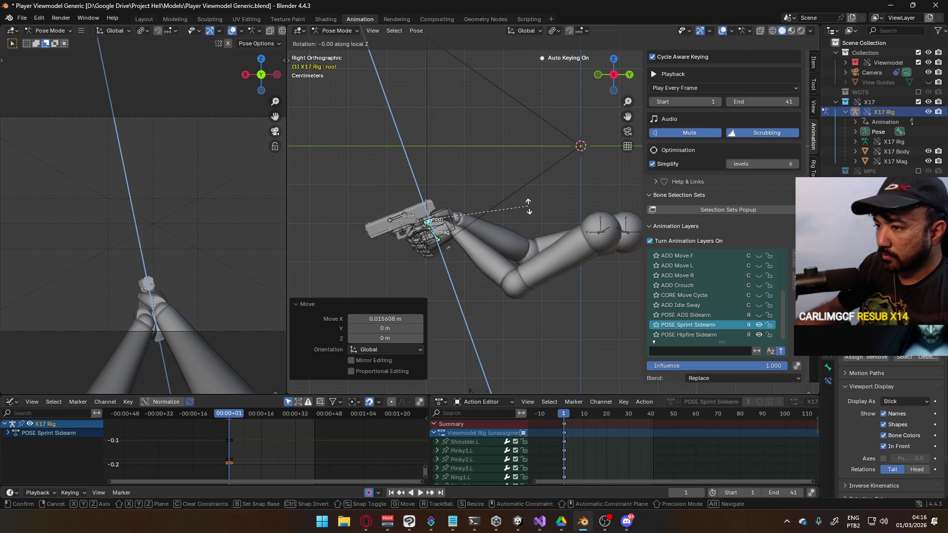
{"action": "left_click", "coordinate": [528, 206]}
{"action": "mouse_move", "coordinate": [528, 206]}
{"action": "middle_mouse_down"}
{"action": "mouse_move", "coordinate": [544, 219]}
{"action": "mouse_move", "coordinate": [619, 219]}
{"action": "mouse_move", "coordinate": [597, 224]}
{"action": "middle_mouse_up"}
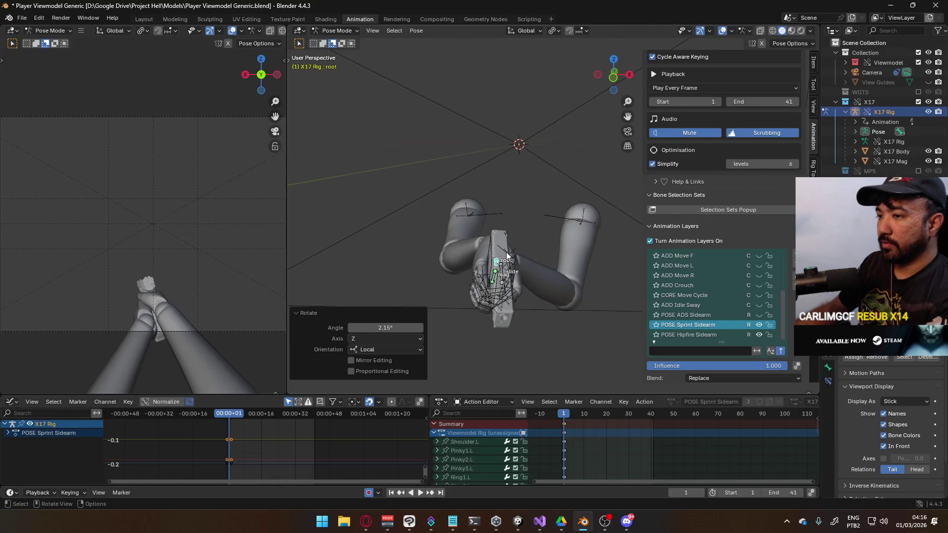
{"action": "key", "text": "KP_1"}
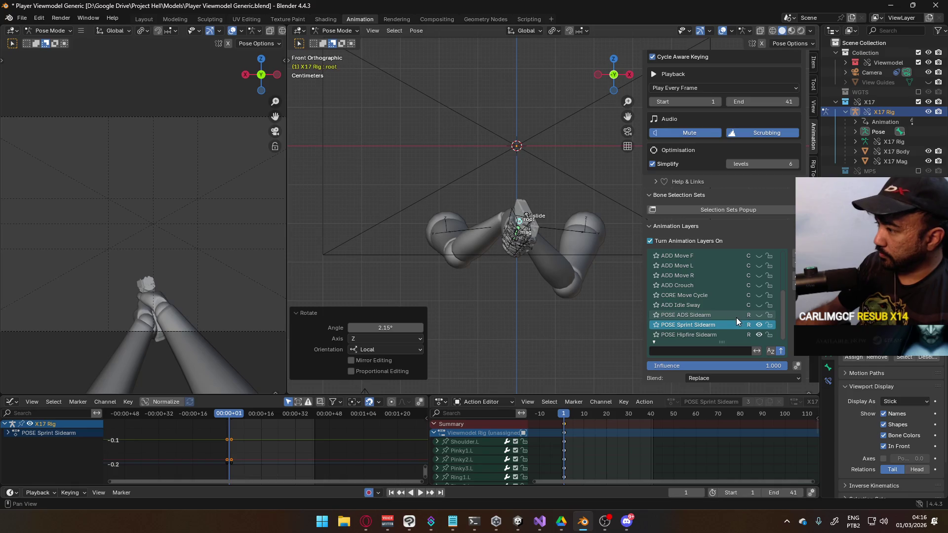
- Add a new animation layer above CORE Move Cycle named 'CORE Sprint Cycle'
{"action": "left_click", "coordinate": [696, 296]}
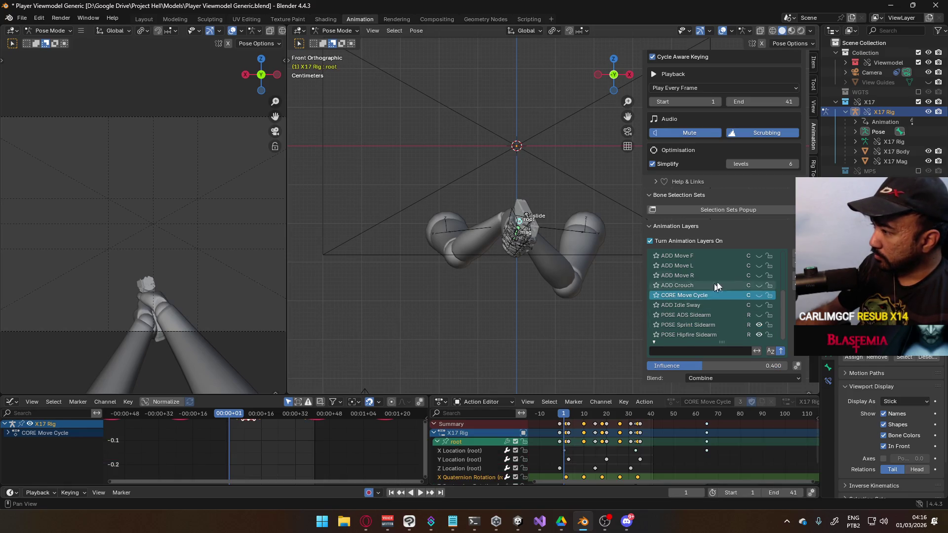
{"action": "left_click", "coordinate": [795, 256]}
{"action": "double_click", "coordinate": [745, 292]}
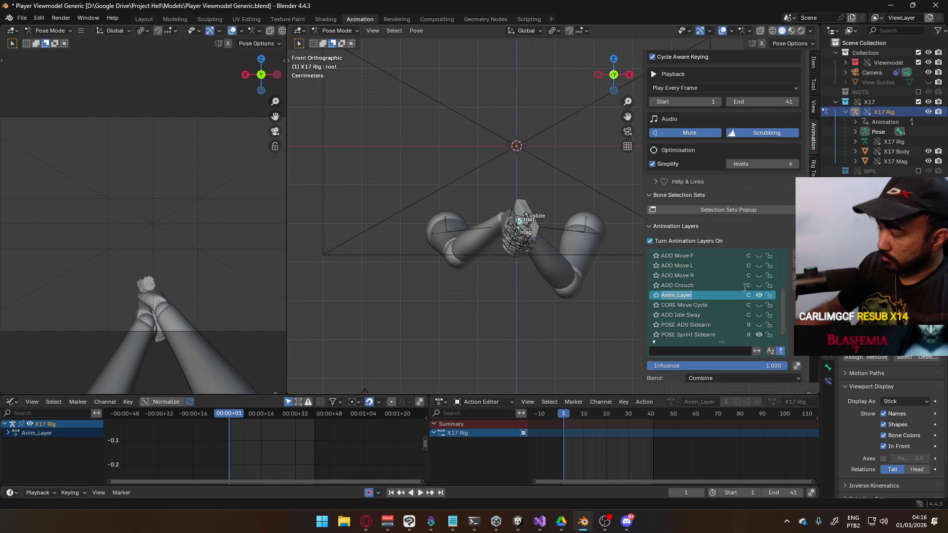
{"action": "type", "text": "CORE S"}
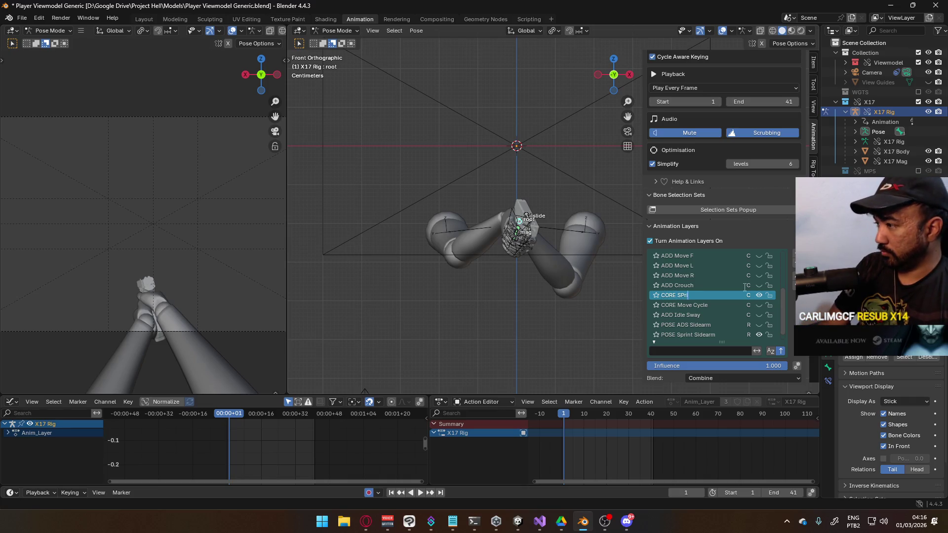
{"action": "type", "text": "print Cycle"}
{"action": "key", "text": "Return"}
- Move CORE Sprint Cycle up four places, save the file, and re-include the MP5 collection
{"action": "left_click", "coordinate": [795, 277]}
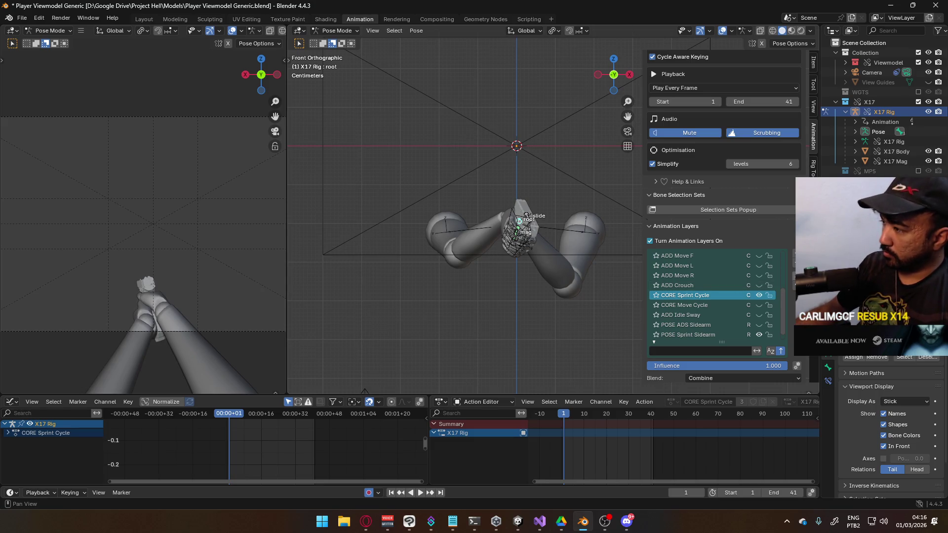
{"action": "left_click", "coordinate": [795, 276]}
{"action": "left_click", "coordinate": [794, 276]}
{"action": "left_click", "coordinate": [794, 277]}
{"action": "scroll", "coordinate": [717, 277], "scroll_direction": "up", "scroll_amount": 3}
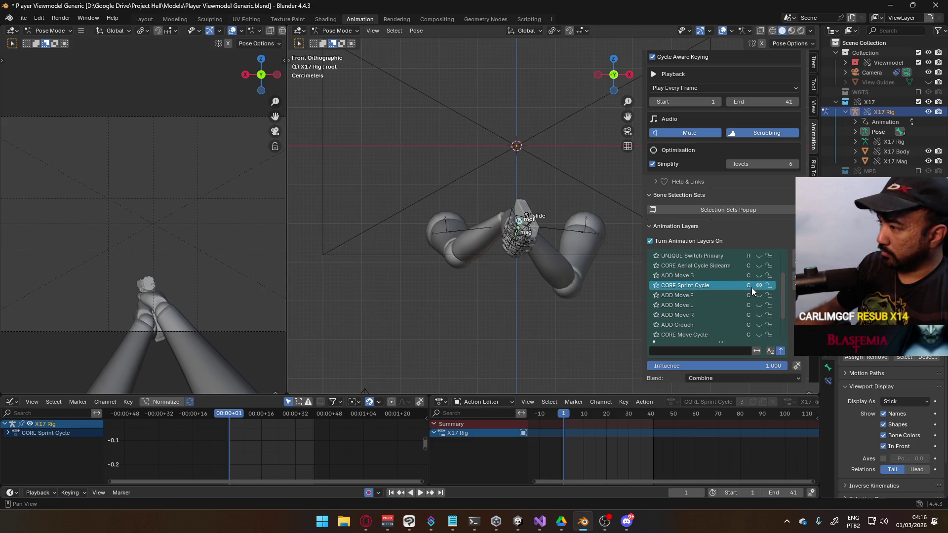
{"action": "left_click", "coordinate": [794, 277]}
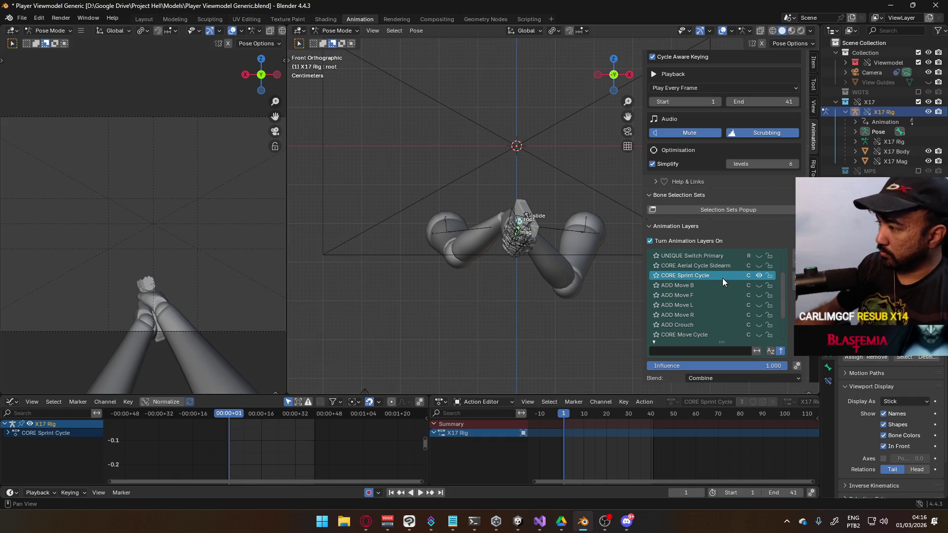
{"action": "key", "text": "ctrl+s"}
{"action": "left_click", "coordinate": [918, 171]}
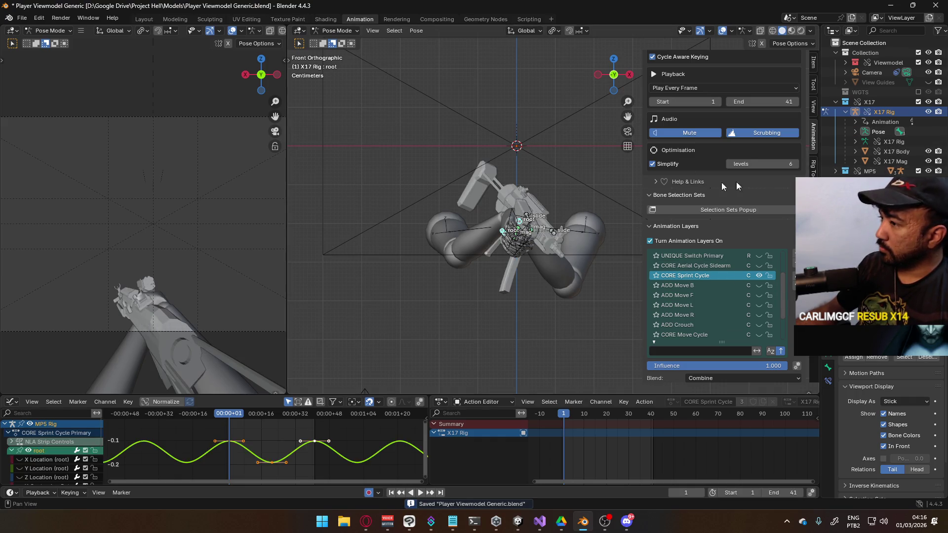
- Switch from the X17 rig to the MP5 rig in Pose Mode and select its root bone
{"action": "left_click", "coordinate": [530, 215]}
{"action": "scroll", "coordinate": [721, 274], "scroll_direction": "down", "scroll_amount": 4}
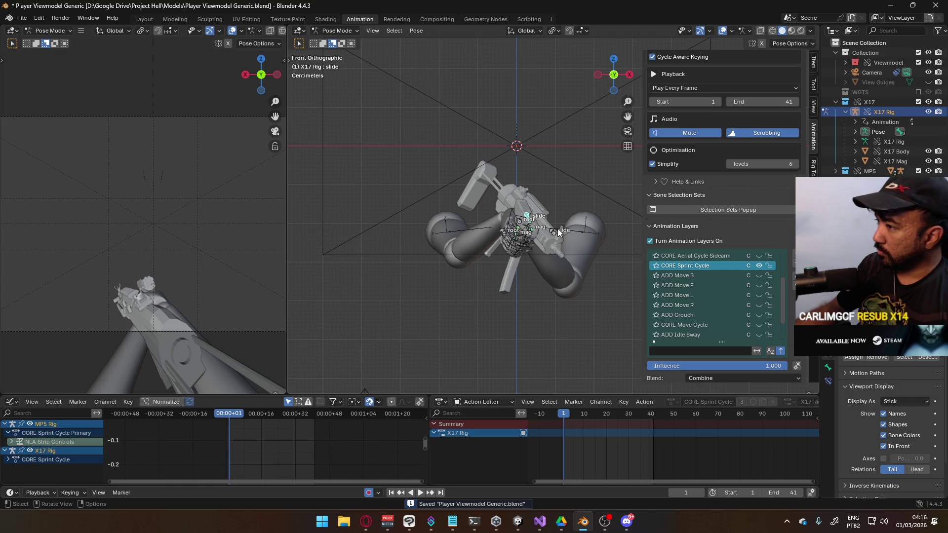
{"action": "scroll", "coordinate": [724, 301], "scroll_direction": "up", "scroll_amount": 3}
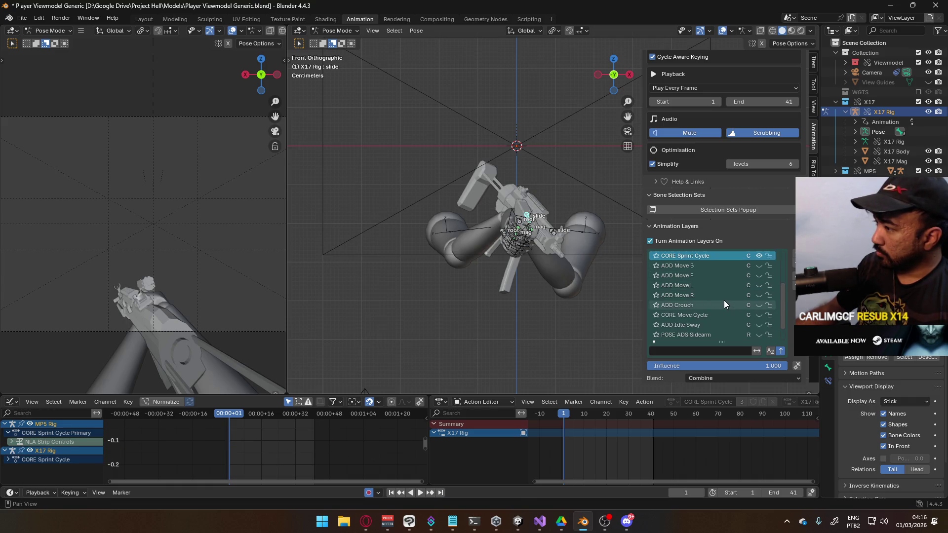
{"action": "scroll", "coordinate": [727, 296], "scroll_direction": "up", "scroll_amount": 1}
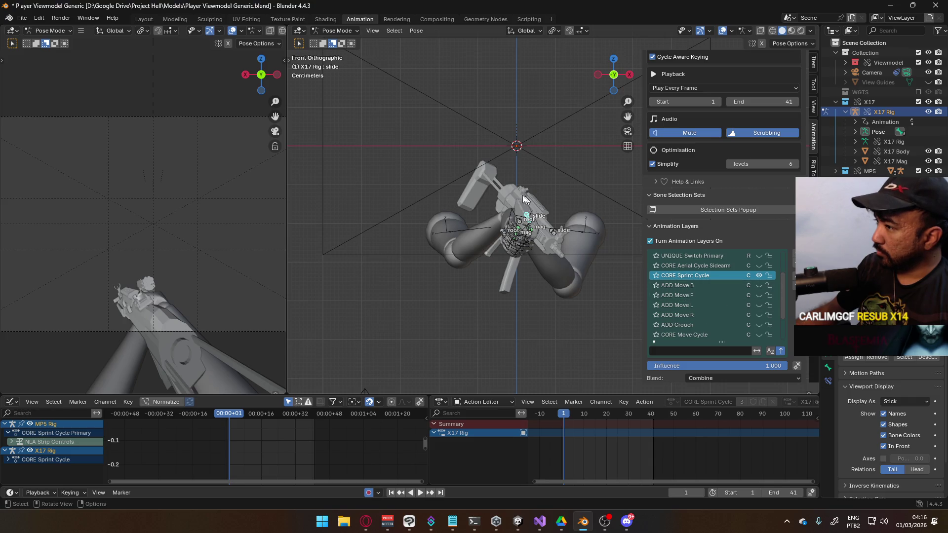
{"action": "middle_click_drag", "start_coordinate": [525, 211], "coordinate": [545, 227]}
{"action": "left_click", "coordinate": [334, 31]}
{"action": "left_click", "coordinate": [336, 43]}
{"action": "left_click", "coordinate": [522, 260]}
{"action": "left_click", "coordinate": [336, 30]}
{"action": "left_click", "coordinate": [341, 63]}
{"action": "scroll", "coordinate": [724, 285], "scroll_direction": "down", "scroll_amount": 4}
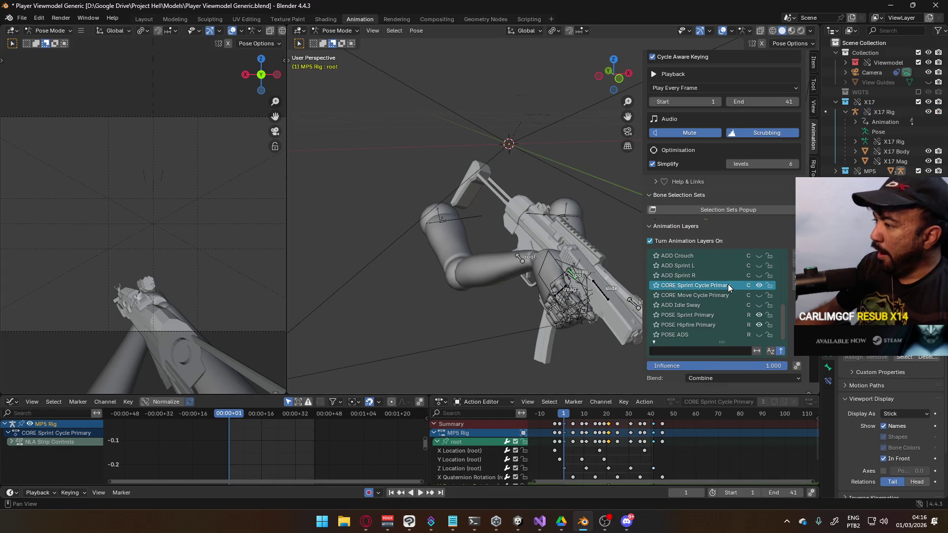
{"action": "left_click", "coordinate": [522, 261]}
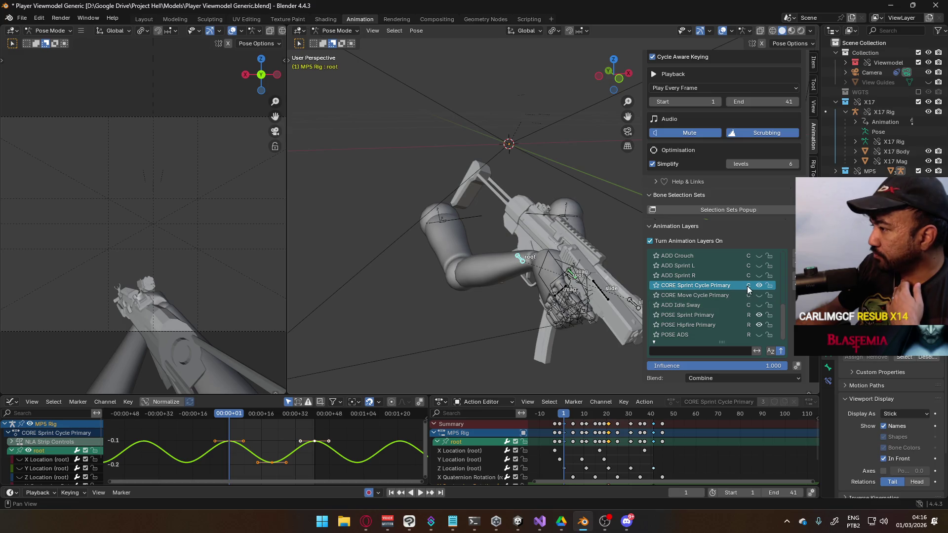
- Move the CORE Sprint Cycle Primary layer up four places in the layer list
{"action": "scroll", "coordinate": [748, 286], "scroll_direction": "up", "scroll_amount": 1}
{"action": "scroll", "coordinate": [747, 286], "scroll_direction": "up", "scroll_amount": 2}
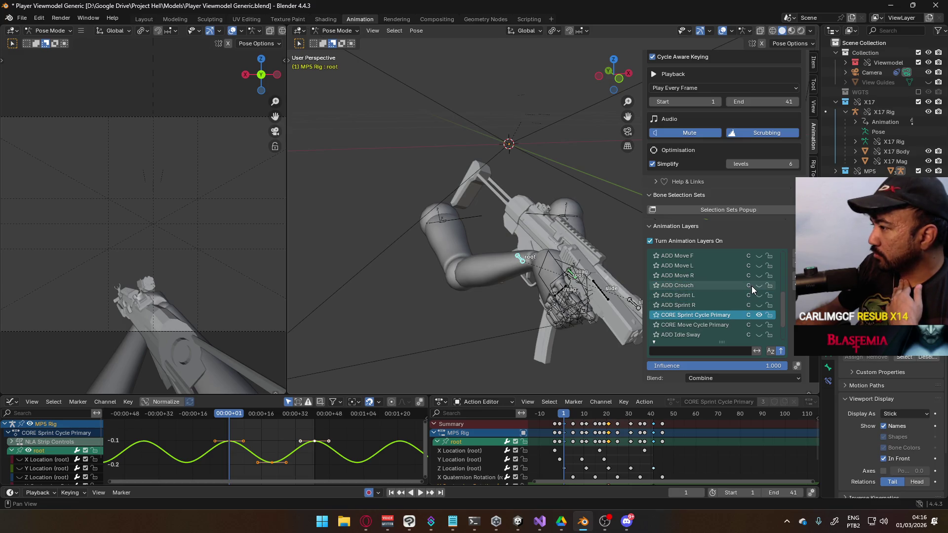
{"action": "scroll", "coordinate": [751, 285], "scroll_direction": "up", "scroll_amount": 1}
{"action": "left_click", "coordinate": [794, 280]}
{"action": "left_click", "coordinate": [794, 280]}
{"action": "left_click", "coordinate": [794, 280]}
{"action": "left_click", "coordinate": [794, 280]}
{"action": "left_click", "coordinate": [794, 280]}
{"action": "left_click", "coordinate": [794, 280]}
{"action": "left_click", "coordinate": [794, 280]}
- Place the ADD Sprint L layer just below CORE Aerial Cycle Primary
{"action": "scroll", "coordinate": [763, 277], "scroll_direction": "up", "scroll_amount": 1}
{"action": "scroll", "coordinate": [731, 310], "scroll_direction": "down", "scroll_amount": 4}
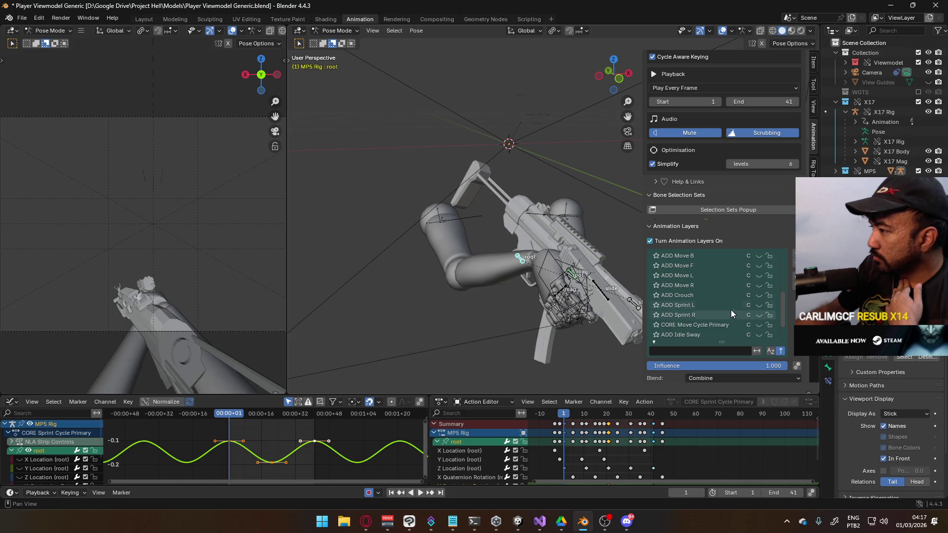
{"action": "scroll", "coordinate": [734, 307], "scroll_direction": "up", "scroll_amount": 2}
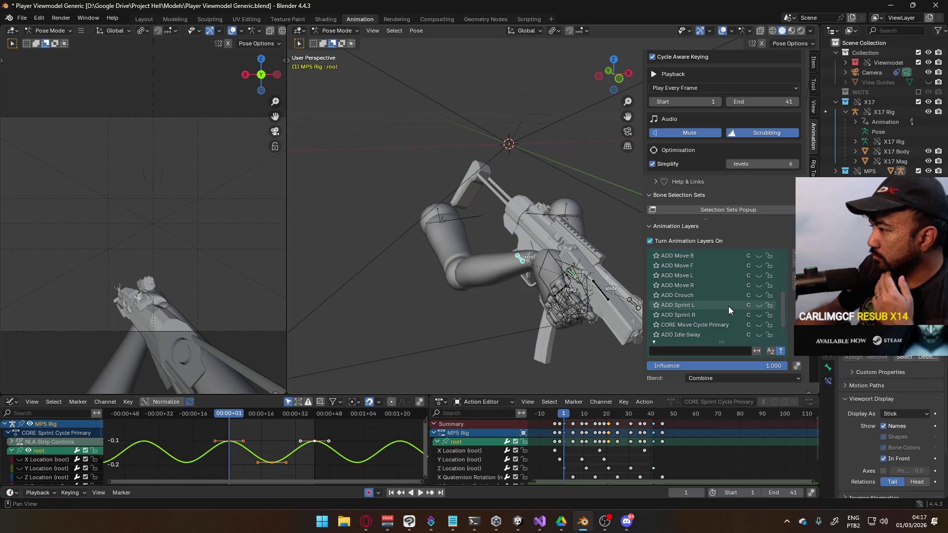
{"action": "left_click", "coordinate": [728, 306]}
{"action": "left_click", "coordinate": [794, 278]}
{"action": "left_click", "coordinate": [794, 277]}
{"action": "left_click", "coordinate": [793, 277]}
{"action": "left_click", "coordinate": [793, 278]}
{"action": "left_click", "coordinate": [794, 277]}
{"action": "left_click", "coordinate": [794, 278]}
{"action": "left_click", "coordinate": [793, 278]}
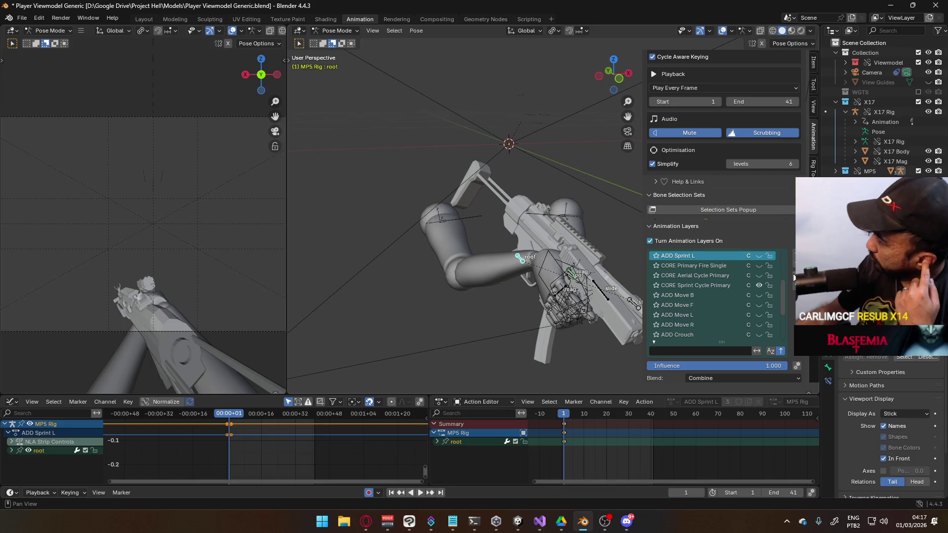
{"action": "left_click", "coordinate": [794, 287]}
{"action": "left_click", "coordinate": [793, 287]}
{"action": "scroll", "coordinate": [716, 296], "scroll_direction": "down", "scroll_amount": 2}
- Place ADD Sprint R below CORE Aerial Cycle Primary, save, and exclude the MP5 collection again
{"action": "left_click", "coordinate": [696, 325]}
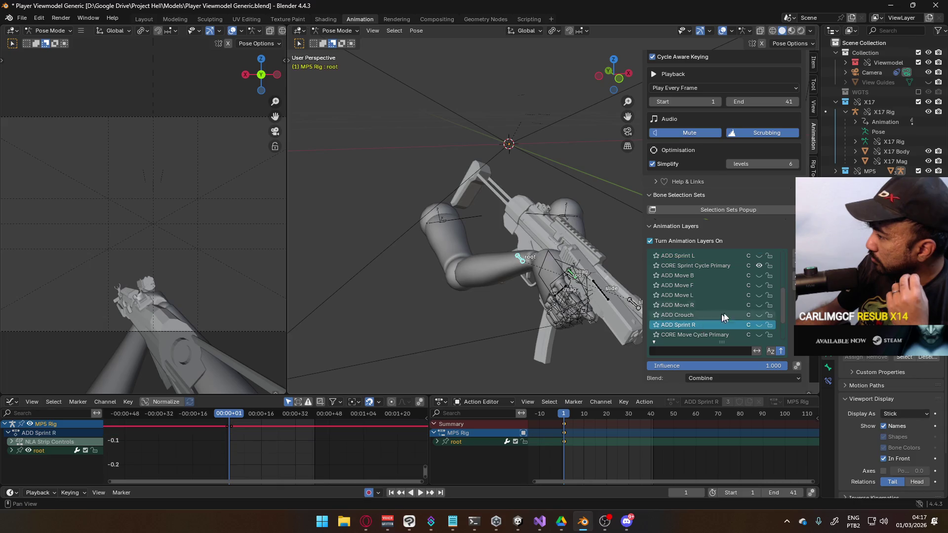
{"action": "left_click", "coordinate": [794, 277]}
{"action": "left_click", "coordinate": [793, 278]}
{"action": "left_click", "coordinate": [794, 278]}
{"action": "left_click", "coordinate": [794, 277]}
{"action": "left_click", "coordinate": [794, 278]}
{"action": "left_click", "coordinate": [794, 277]}
{"action": "left_click", "coordinate": [794, 278]}
{"action": "left_click", "coordinate": [794, 278]}
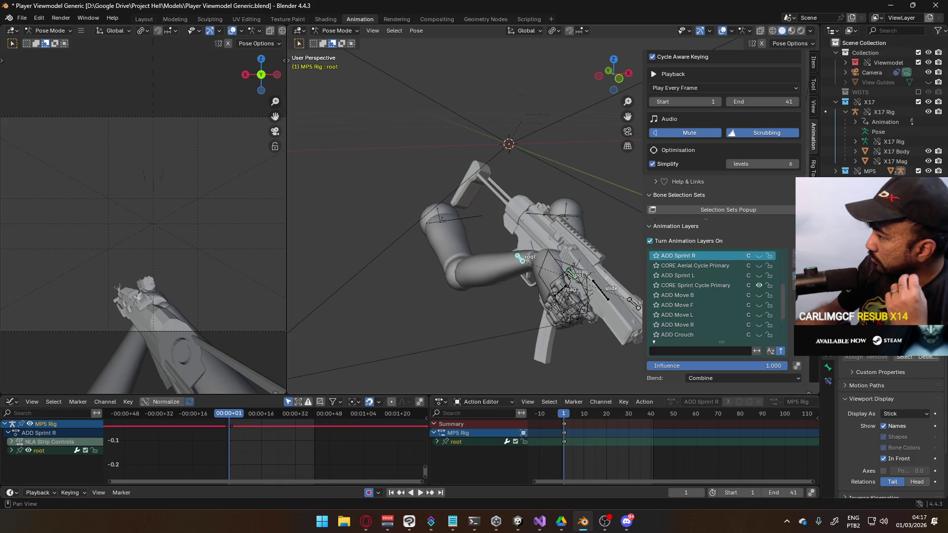
{"action": "left_click", "coordinate": [793, 288]}
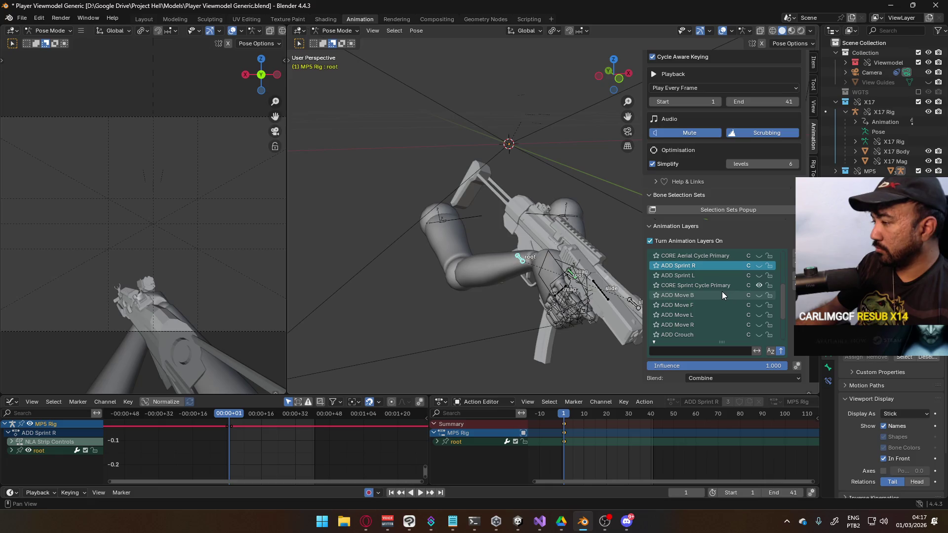
{"action": "key", "text": "ctrl+s"}
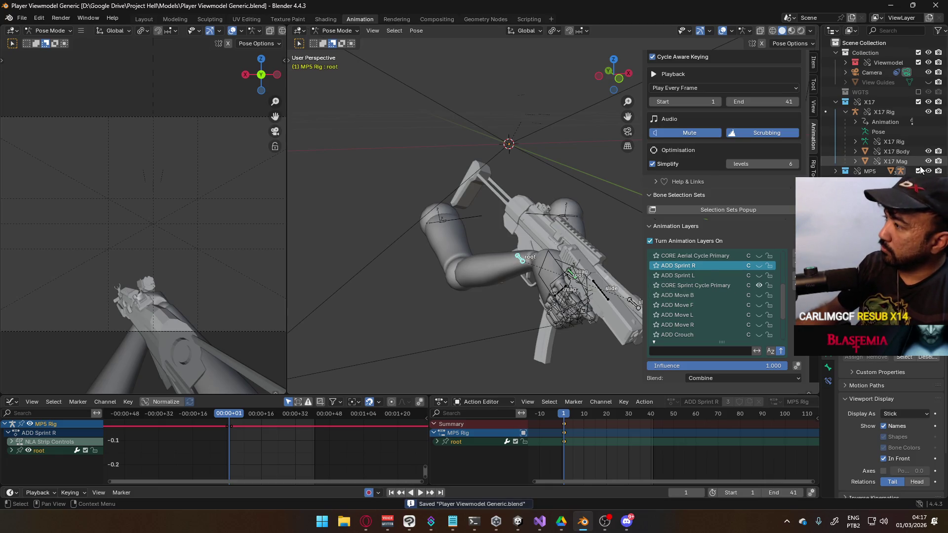
{"action": "left_click", "coordinate": [918, 171]}
{"action": "left_click", "coordinate": [555, 260]}
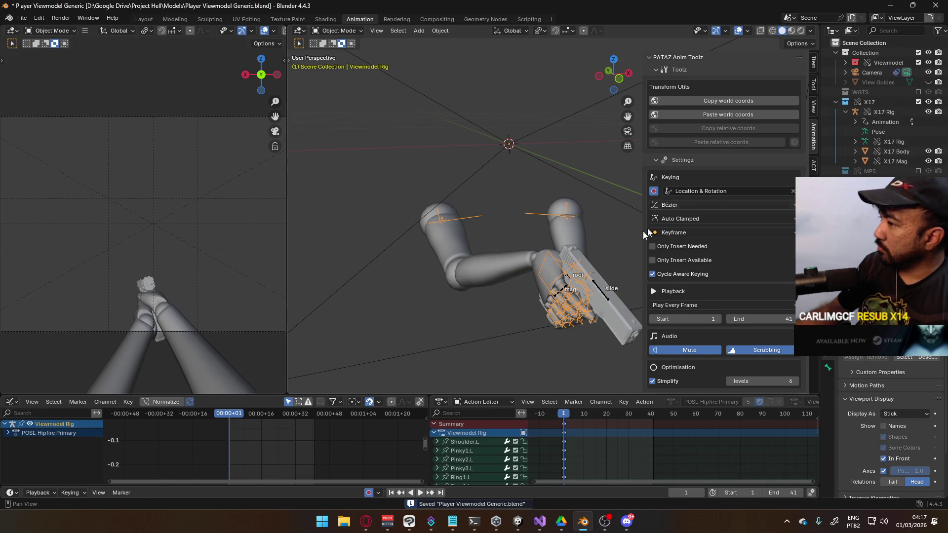
- Put the X17 Rig in Pose Mode, select the root bone, and key the pose at the action start
{"action": "left_click", "coordinate": [575, 293]}
{"action": "left_click", "coordinate": [341, 31]}
{"action": "left_click", "coordinate": [336, 60]}
{"action": "key", "text": "KP_3"}
{"action": "left_click", "coordinate": [428, 222]}
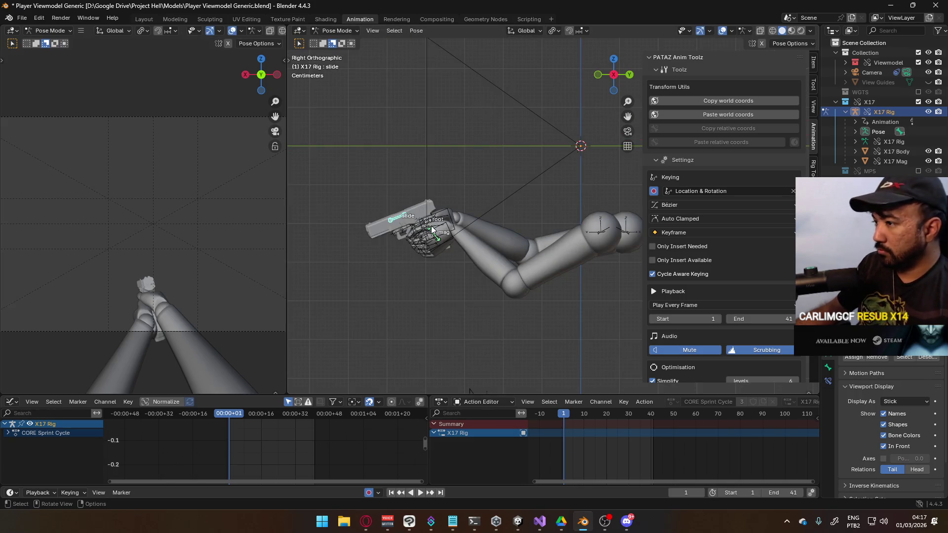
{"action": "key", "text": "ctrl+s"}
{"action": "scroll", "coordinate": [784, 246], "scroll_direction": "down", "scroll_amount": 10}
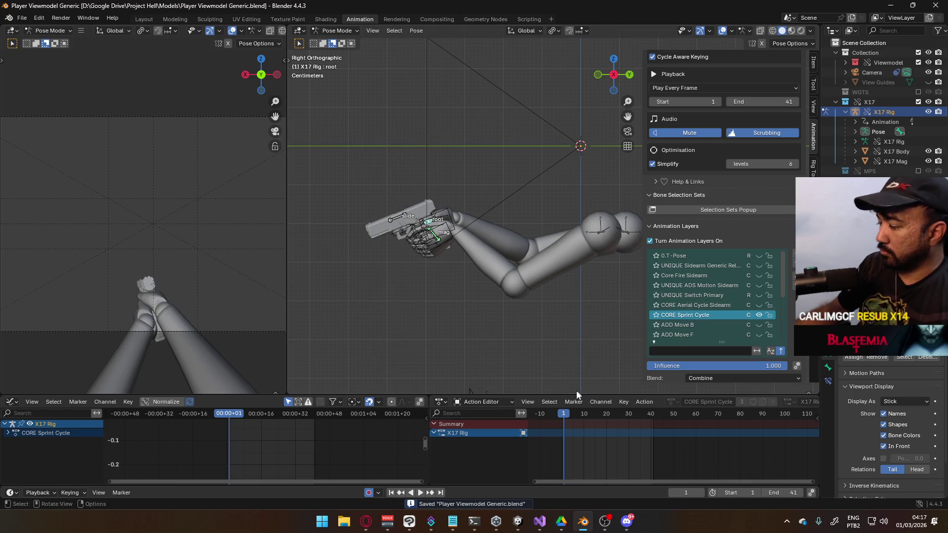
{"action": "mouse_move", "coordinate": [568, 416]}
{"action": "left_mouse_down"}
{"action": "mouse_move", "coordinate": [629, 416]}
{"action": "mouse_move", "coordinate": [563, 417]}
{"action": "left_mouse_up"}
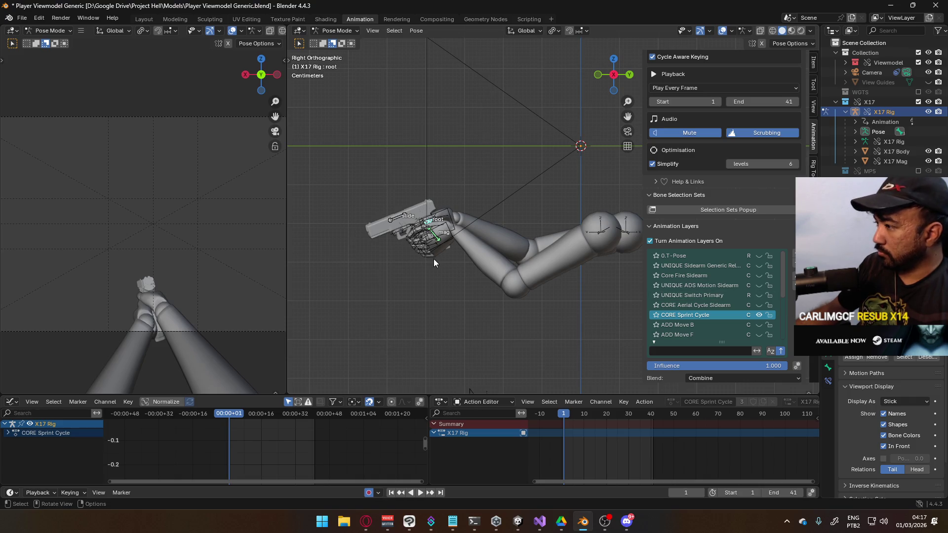
{"action": "key", "text": "i"}
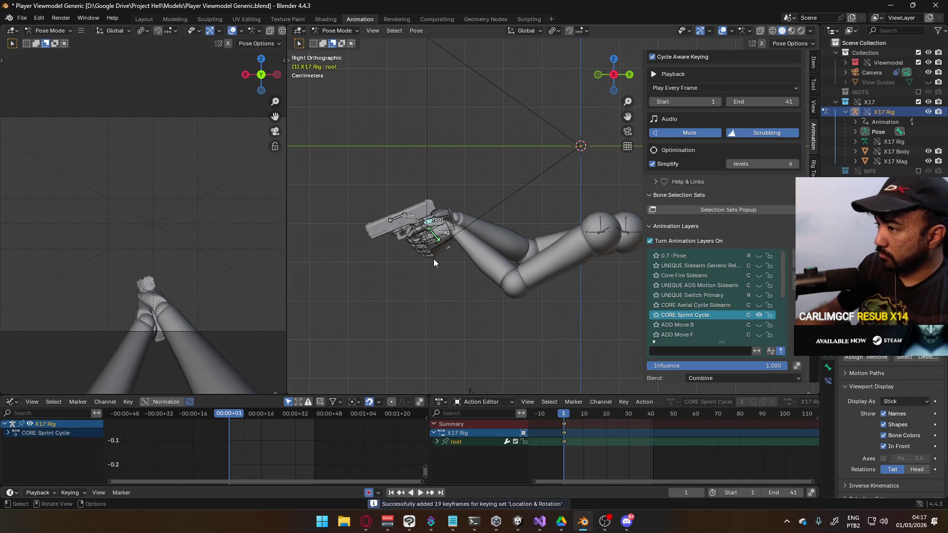
- At frame 20, shift the root bone sideways along X and preview the motion
{"action": "scroll", "coordinate": [580, 417], "scroll_direction": "up", "scroll_amount": 2}
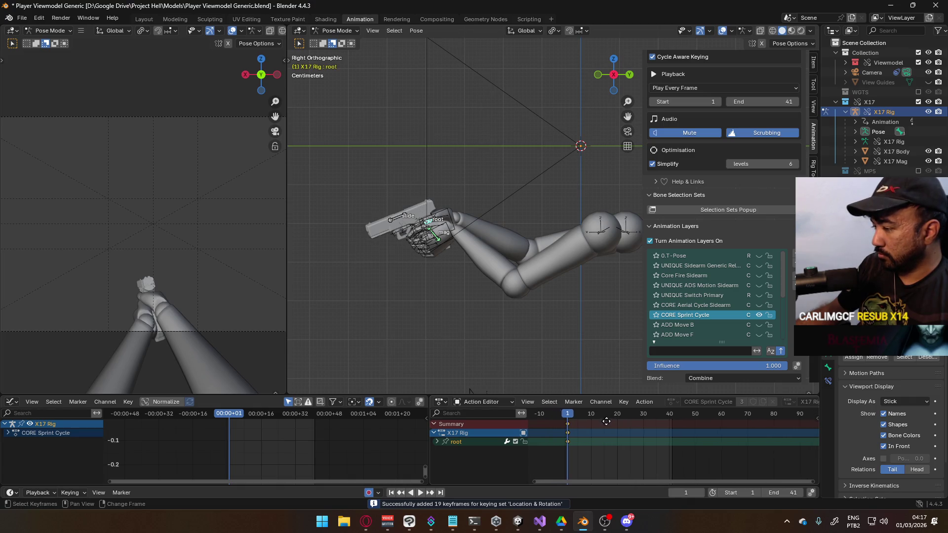
{"action": "left_click_drag", "start_coordinate": [567, 417], "coordinate": [614, 422]}
{"action": "middle_click_drag", "start_coordinate": [485, 272], "coordinate": [530, 264]}
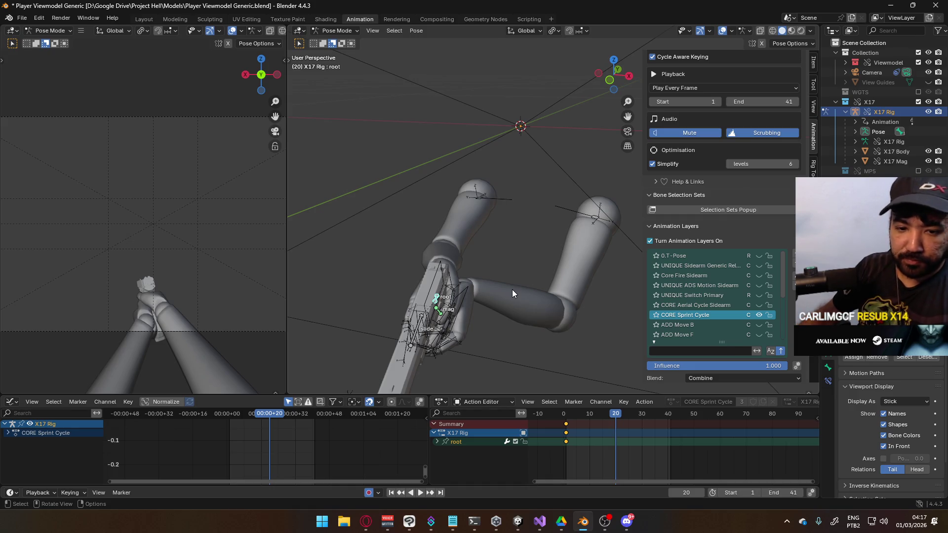
{"action": "key", "text": "KP_1"}
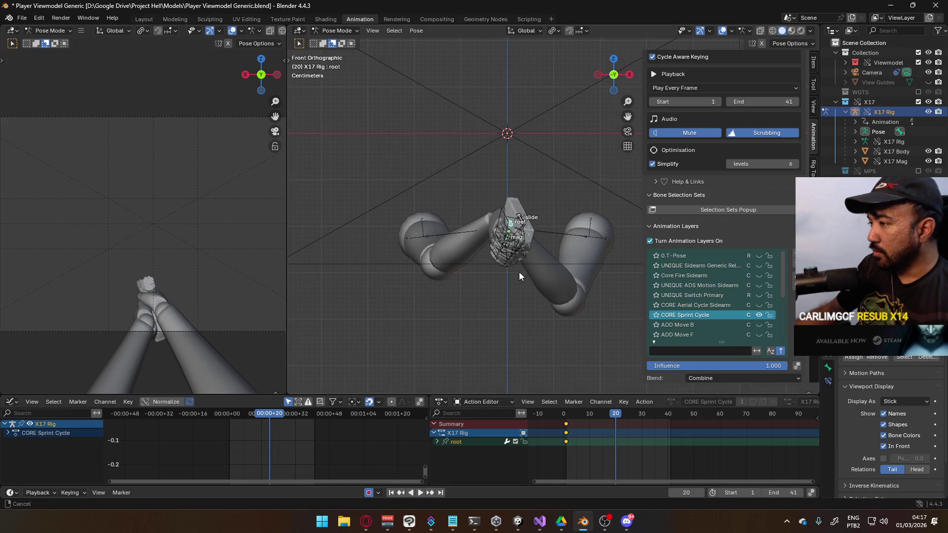
{"action": "middle_click_drag", "start_coordinate": [519, 272], "coordinate": [497, 274], "text": "shift"}
{"action": "key", "text": "g"}
{"action": "key", "text": "x"}
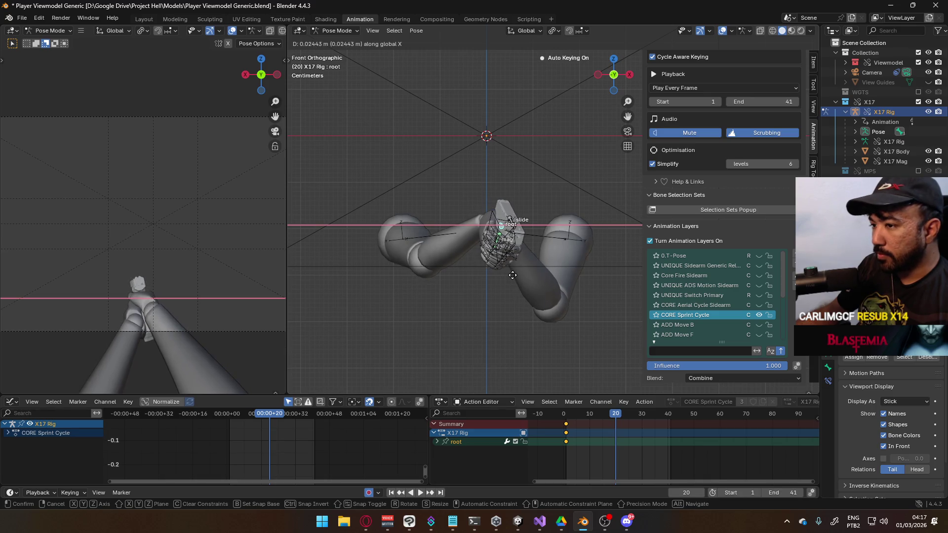
{"action": "left_click", "coordinate": [514, 274]}
{"action": "key", "text": "space"}
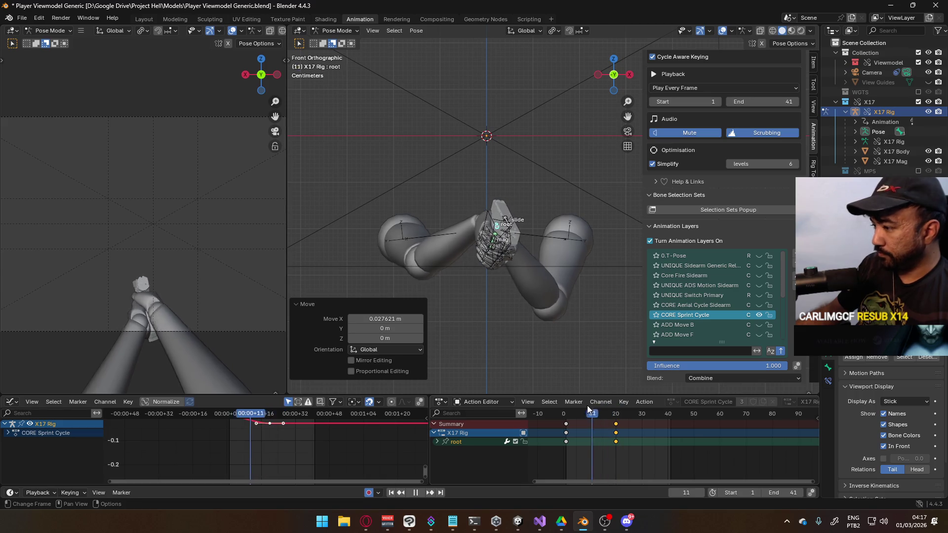
{"action": "left_click", "coordinate": [566, 413]}
- Paste the start pose keys at frame 41 and slide the middle keys to frame 21
{"action": "left_click_drag", "start_coordinate": [567, 419], "coordinate": [663, 425]}
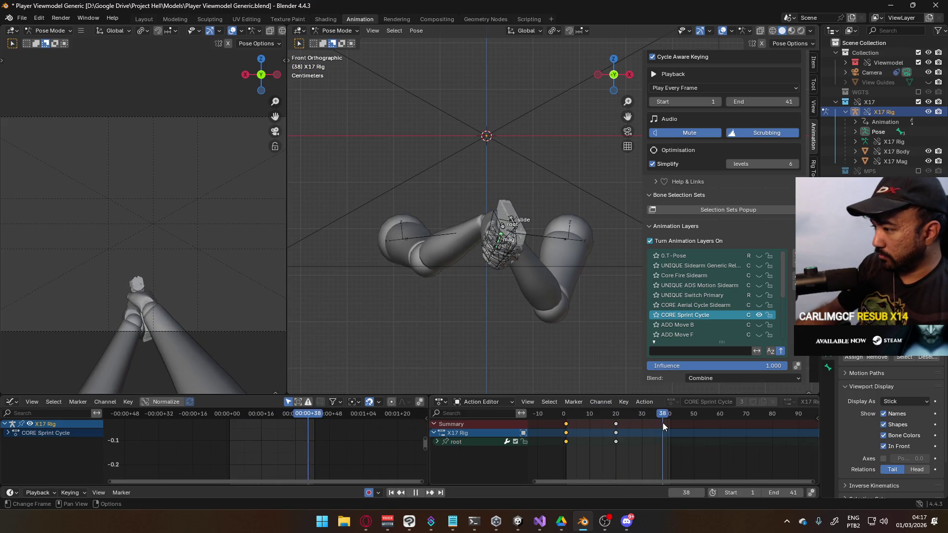
{"action": "key", "text": "ctrl+v"}
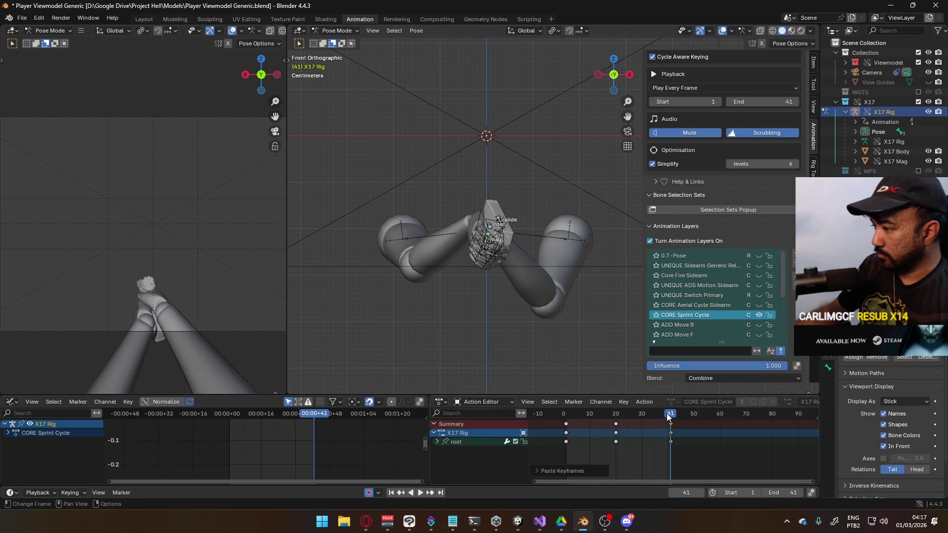
{"action": "left_click", "coordinate": [633, 414]}
{"action": "left_click_drag", "start_coordinate": [634, 416], "coordinate": [617, 419]}
{"action": "key", "text": "g"}
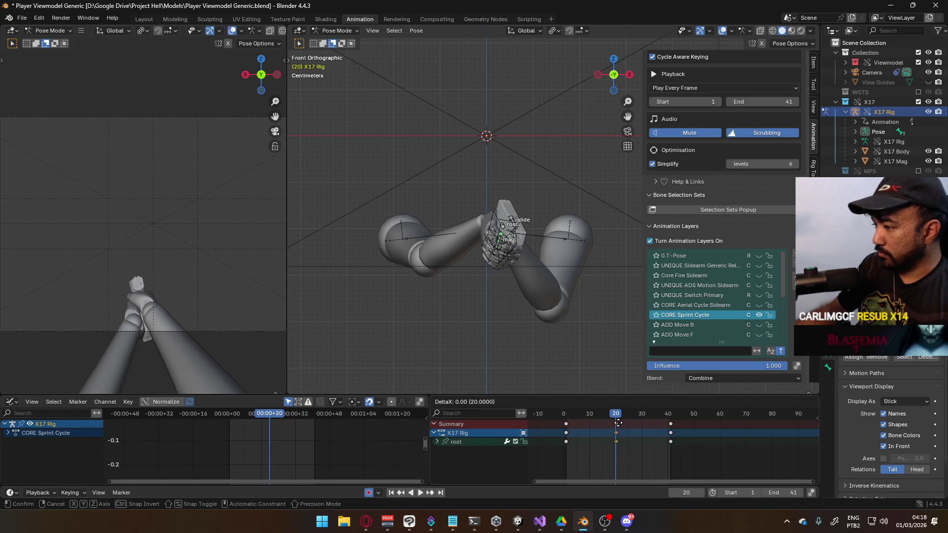
{"action": "left_click", "coordinate": [619, 423]}
{"action": "left_click", "coordinate": [566, 415]}
{"action": "key", "text": "space"}
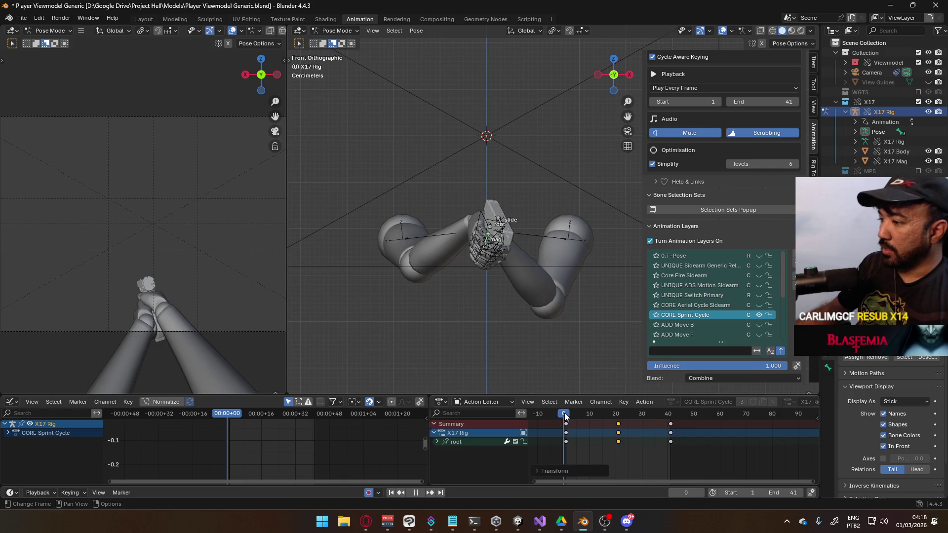
- Pause and resume the music video, then return to the Blender scene
{"action": "left_click", "coordinate": [365, 521]}
{"action": "key", "text": "space"}
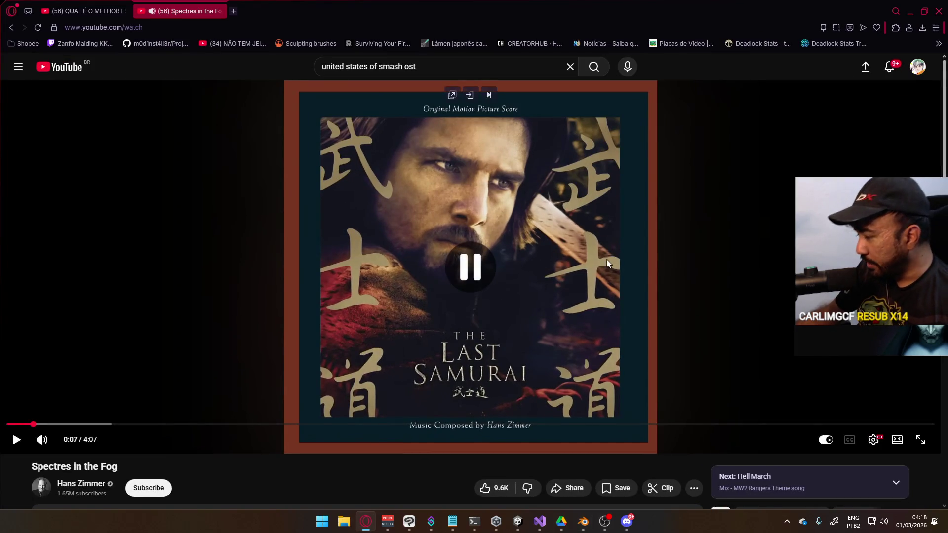
{"action": "scroll", "coordinate": [667, 249], "scroll_direction": "down", "scroll_amount": 3}
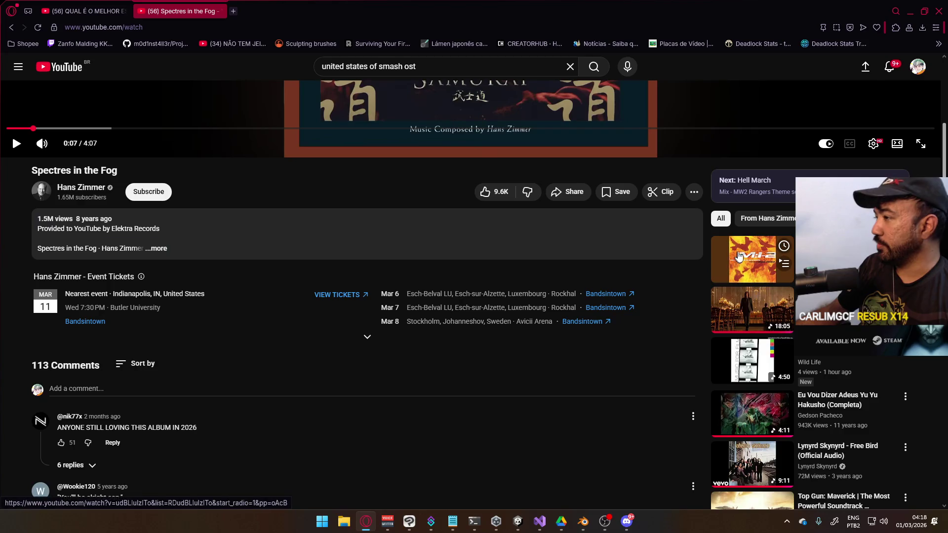
{"action": "key", "text": "space"}
{"action": "left_click", "coordinate": [911, 10]}
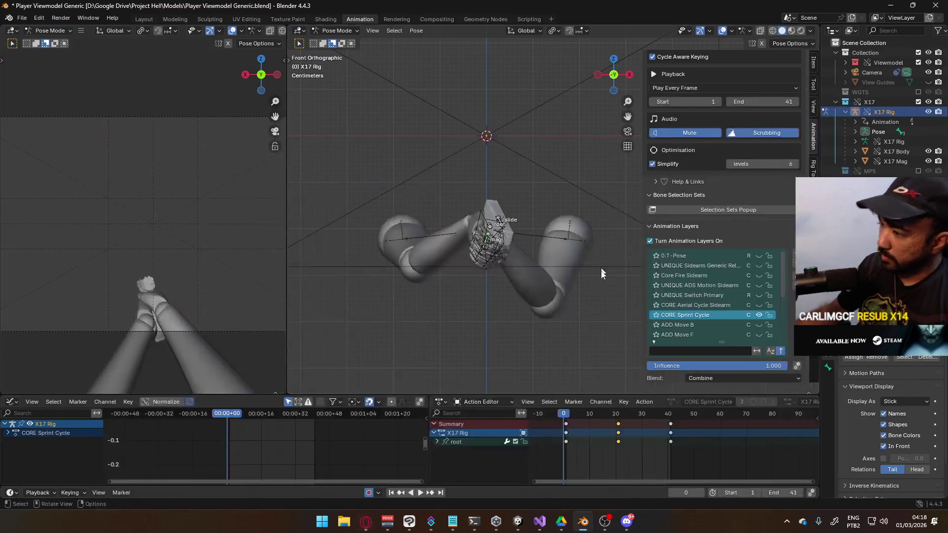
- Tilt the root bone about 7.57° around Z while the sprint loop plays
{"action": "key", "text": "space"}
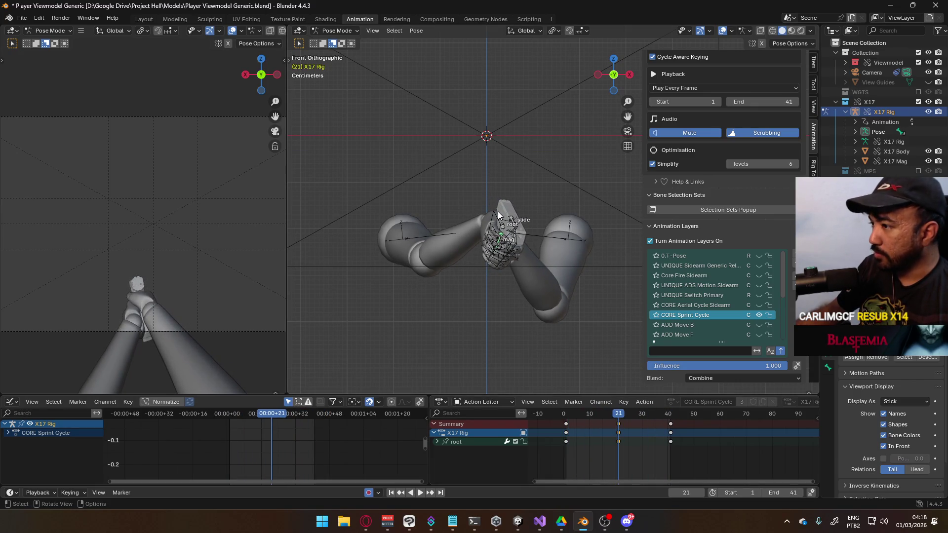
{"action": "left_click", "coordinate": [506, 229]}
{"action": "key", "text": "r"}
{"action": "key", "text": "z"}
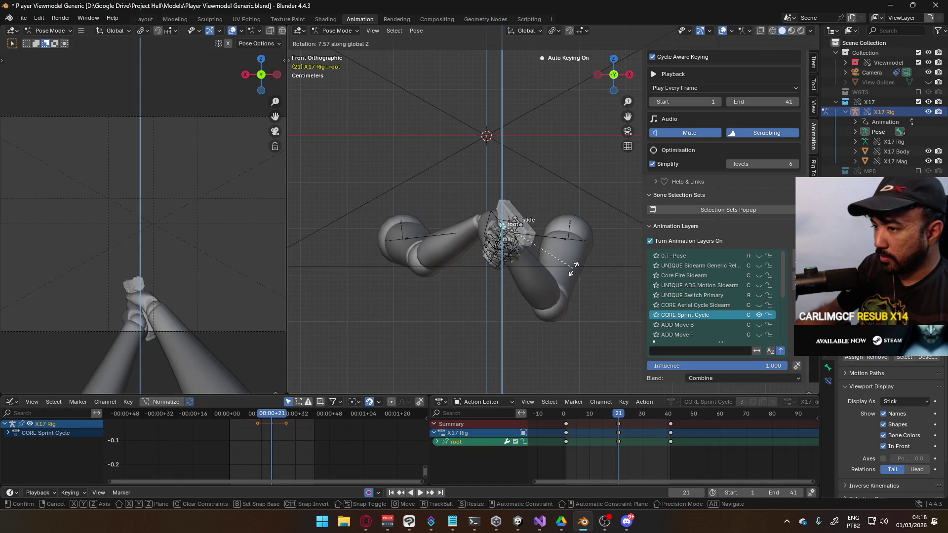
{"action": "left_click", "coordinate": [577, 264]}
{"action": "key", "text": "space"}
- Shift the root bone sideways, then scrub back to around frame 11
{"action": "key", "text": "g"}
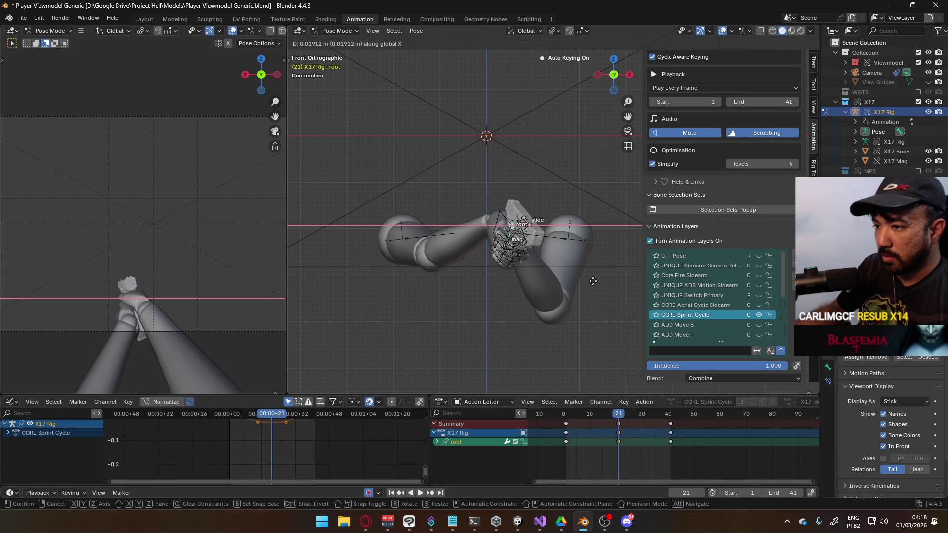
{"action": "left_click", "coordinate": [596, 283]}
{"action": "key", "text": "space"}
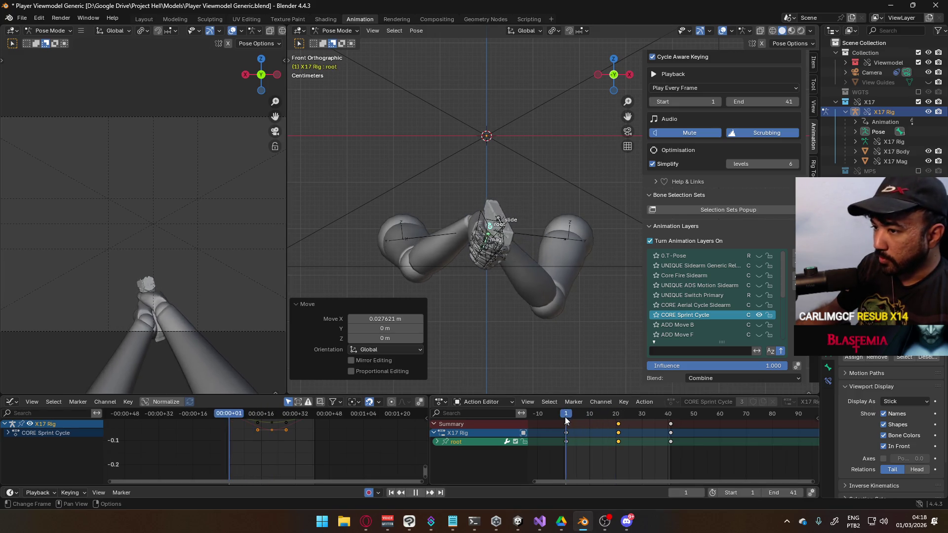
{"action": "left_click", "coordinate": [682, 413]}
{"action": "mouse_move", "coordinate": [681, 413]}
{"action": "left_mouse_down"}
{"action": "mouse_move", "coordinate": [565, 422]}
{"action": "mouse_move", "coordinate": [593, 427]}
{"action": "left_mouse_up"}
{"action": "key", "text": "space"}
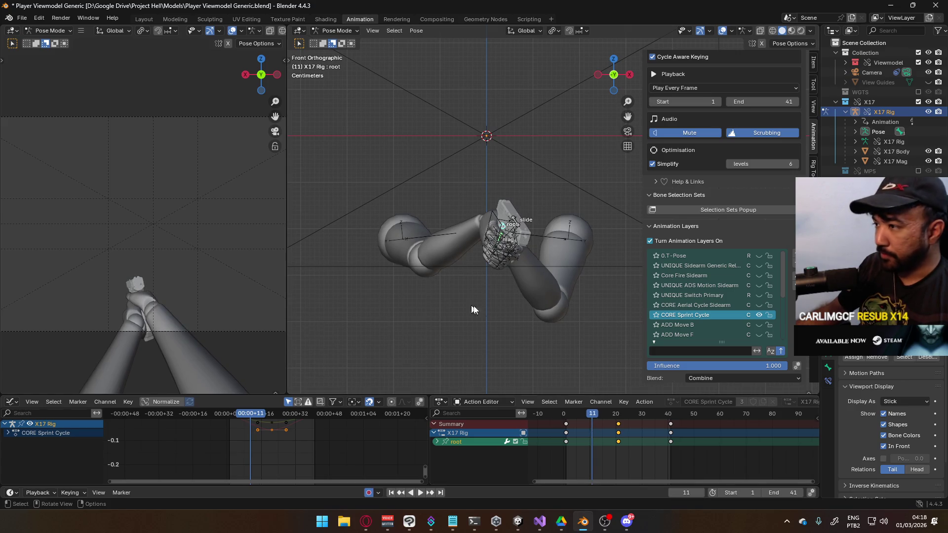
- Raise the root bone along global Z to key its height at frame 11
{"action": "scroll", "coordinate": [526, 300], "scroll_direction": "up", "scroll_amount": 1}
{"action": "scroll", "coordinate": [509, 307], "scroll_direction": "up", "scroll_amount": 1}
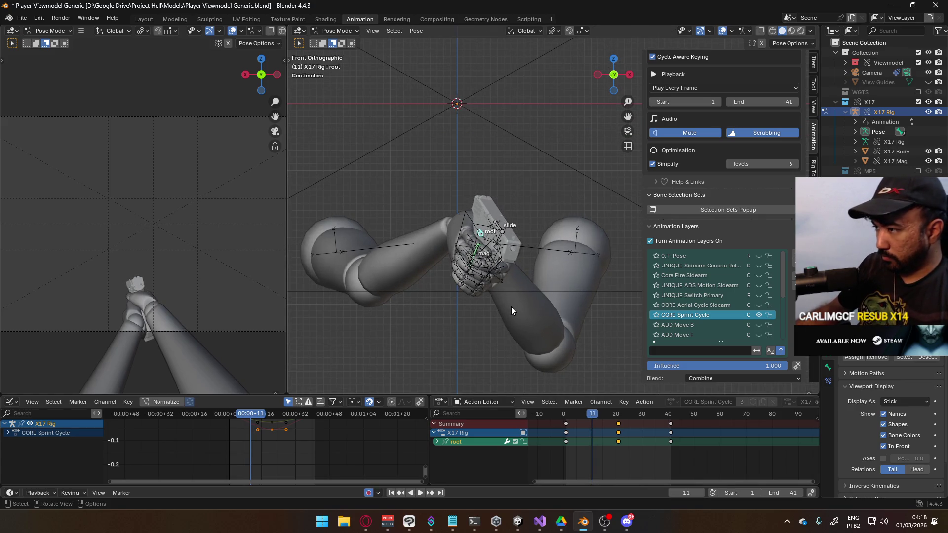
{"action": "key", "text": "g"}
{"action": "key", "text": "z"}
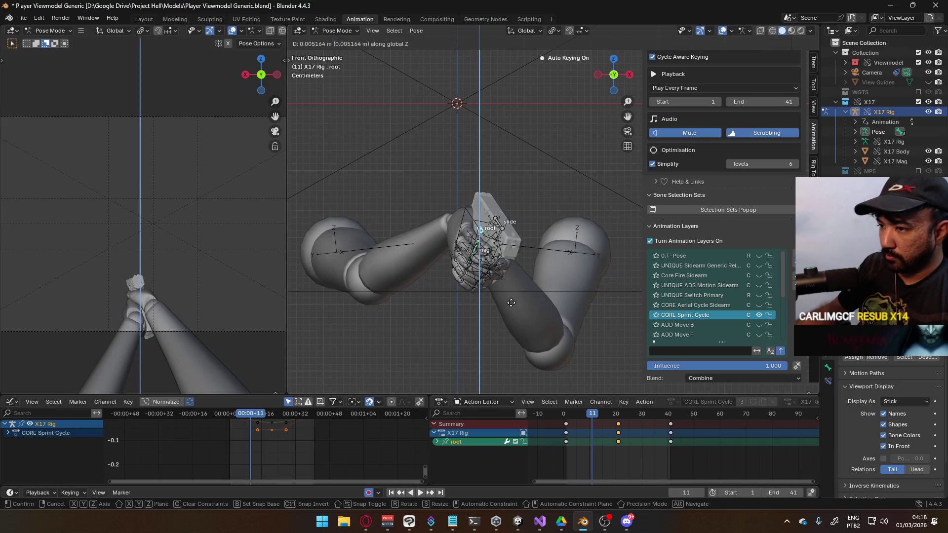
{"action": "left_click", "coordinate": [526, 338]}
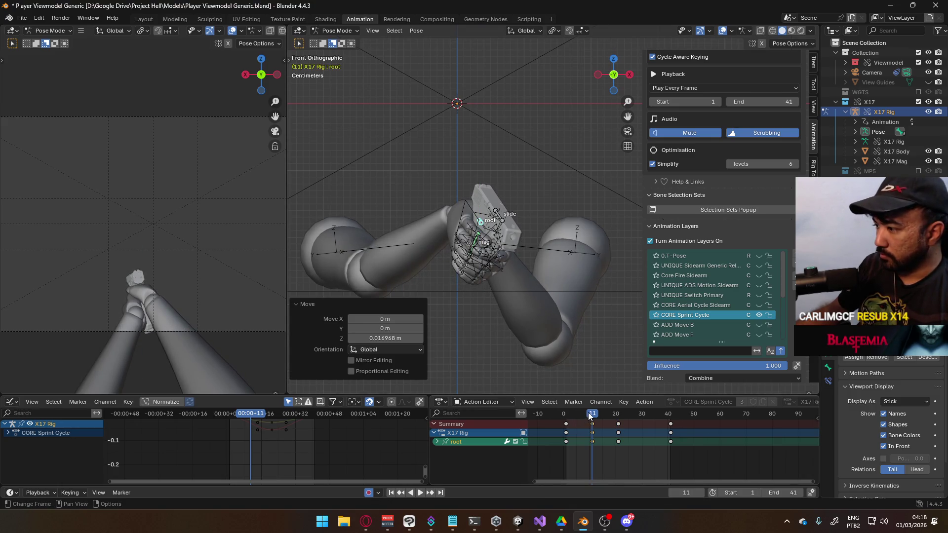
- Review the motion and key a new root height along global Z at frame 21
{"action": "key", "text": "space"}
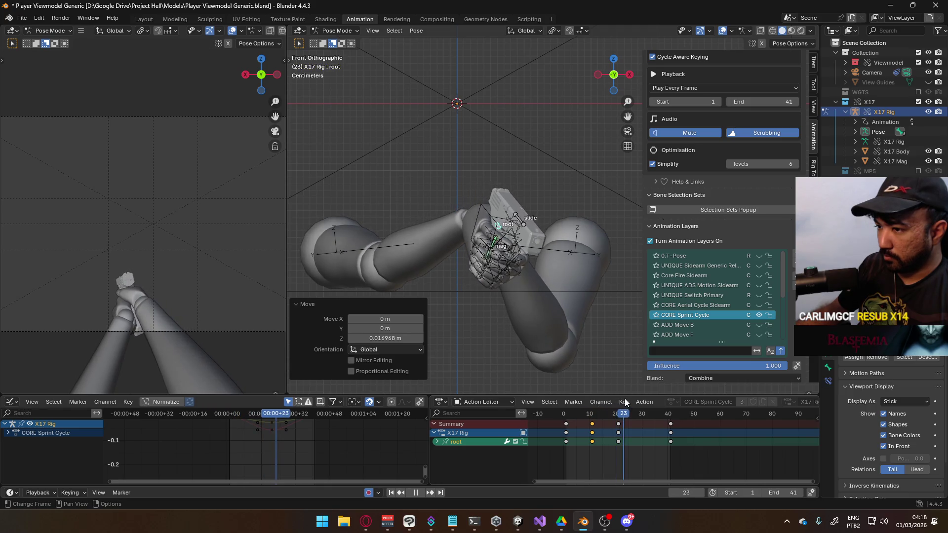
{"action": "key", "text": "Escape"}
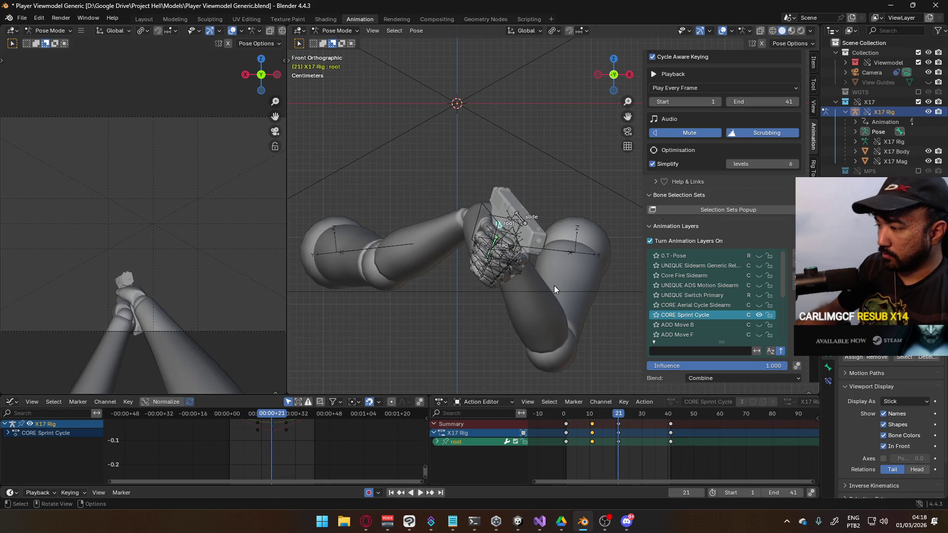
{"action": "key", "text": "g"}
{"action": "key", "text": "z"}
{"action": "left_click", "coordinate": [554, 298]}
- Return toward the cycle start and expand the root's individual transform channels
{"action": "mouse_move", "coordinate": [618, 415]}
{"action": "left_mouse_down"}
{"action": "mouse_move", "coordinate": [565, 417]}
{"action": "mouse_move", "coordinate": [642, 413]}
{"action": "left_mouse_up"}
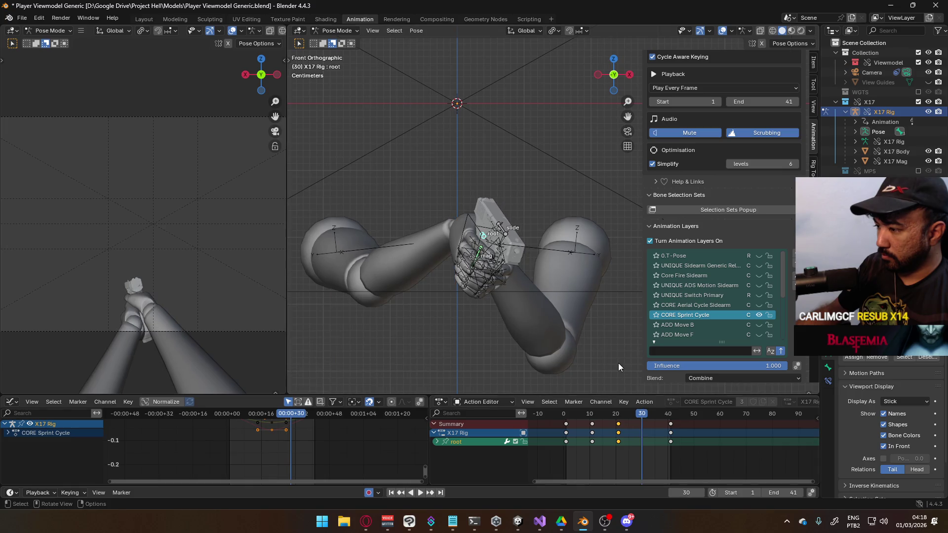
{"action": "left_click", "coordinate": [436, 442]}
{"action": "mouse_move", "coordinate": [632, 474]}
{"action": "middle_mouse_down"}
{"action": "mouse_move", "coordinate": [632, 447]}
{"action": "mouse_move", "coordinate": [628, 489]}
{"action": "mouse_move", "coordinate": [634, 405]}
{"action": "middle_mouse_up"}
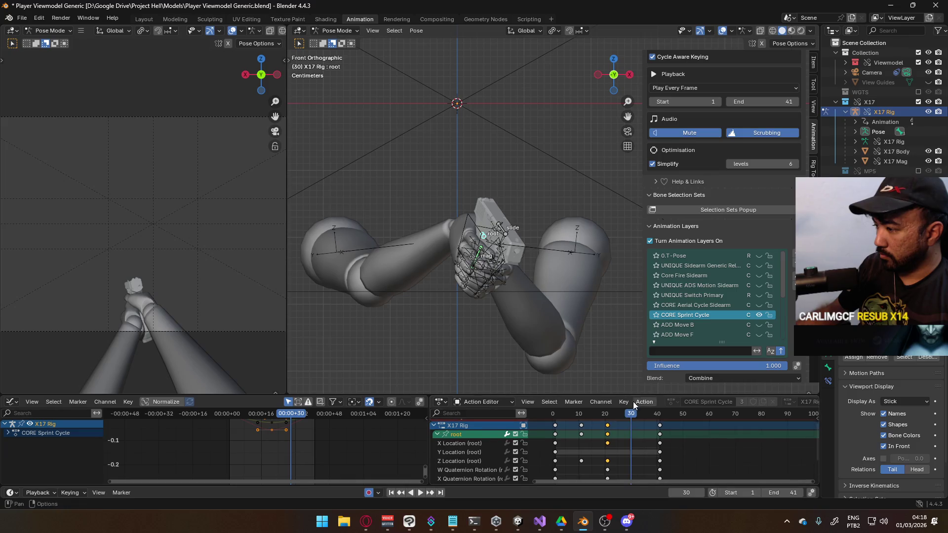
- Key the root bone raised along global Z at frame 31 and review the bob
{"action": "left_click_drag", "start_coordinate": [633, 417], "coordinate": [634, 418]}
{"action": "key", "text": "g"}
{"action": "key", "text": "z"}
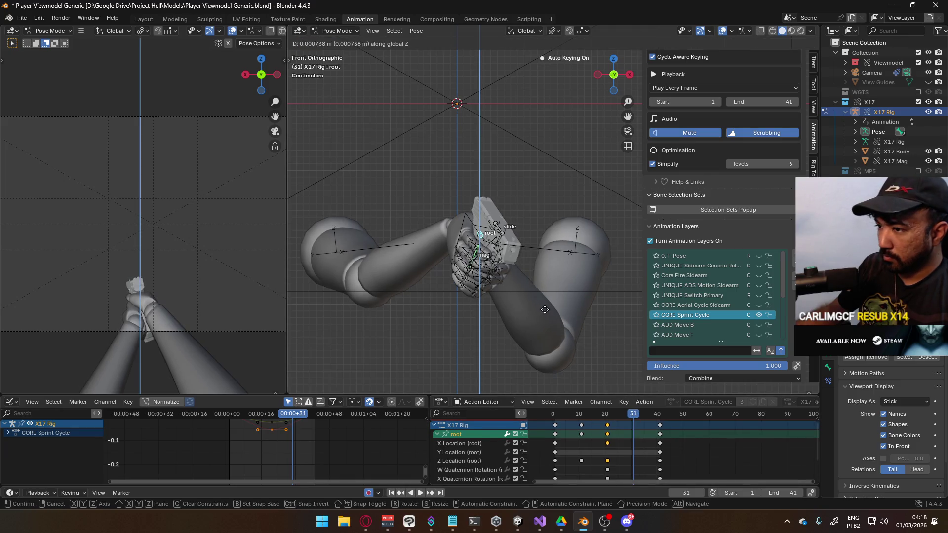
{"action": "left_click", "coordinate": [591, 355]}
{"action": "key", "text": "space"}
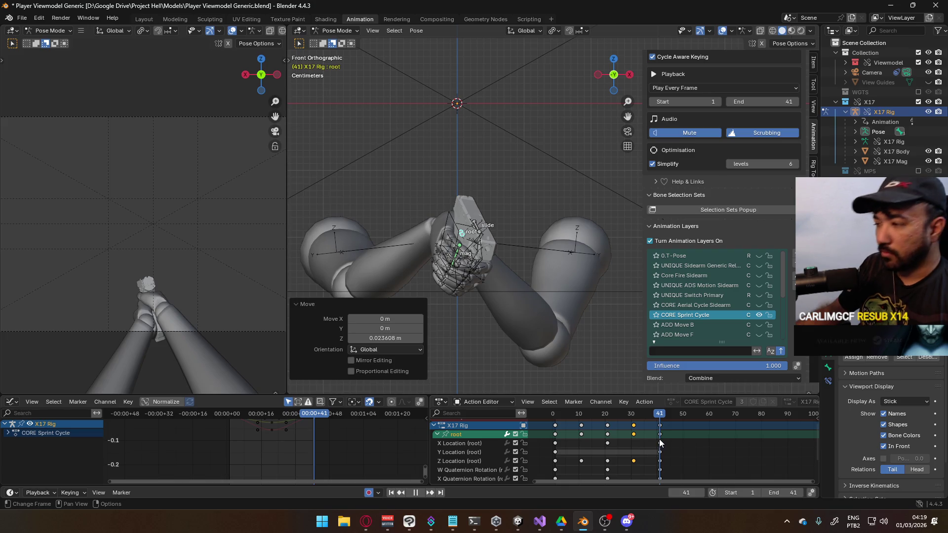
{"action": "key", "text": "space"}
- Select all keyframes in the action and adjust a breakdown between neighbouring keys
{"action": "key", "text": "a"}
{"action": "key", "text": "shift+e"}
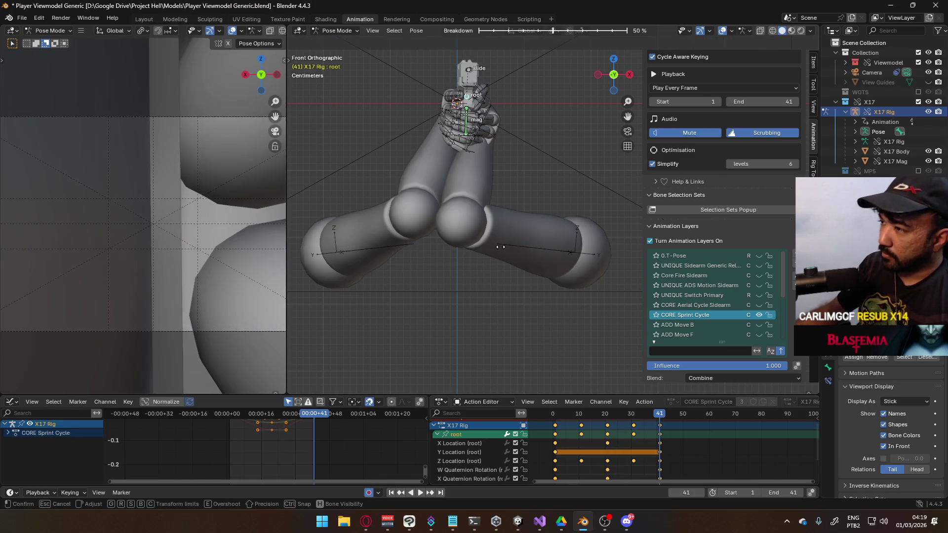
{"action": "left_click", "coordinate": [555, 266]}
- Revert the stray pose change and make the selected curves cyclic, then play
{"action": "key", "text": "ctrl+z"}
{"action": "key", "text": "ctrl+shift+z"}
{"action": "key", "text": "shift+e"}
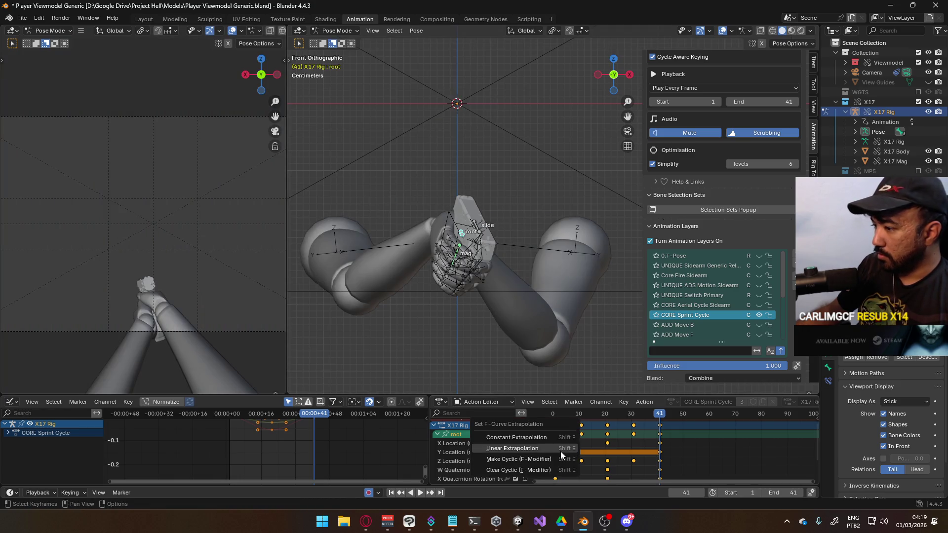
{"action": "left_click", "coordinate": [553, 460]}
{"action": "key", "text": "space"}
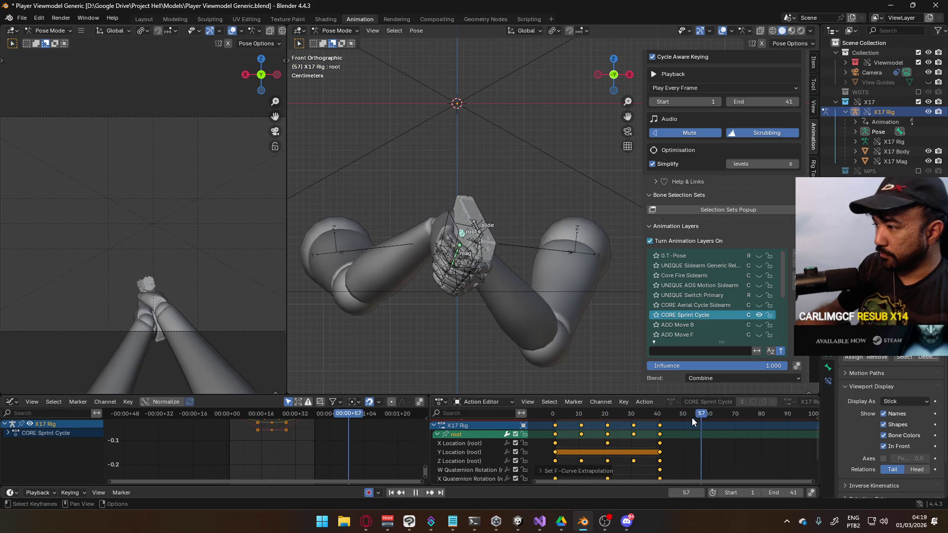
- Make the root's X, Y and Z Location curves loop cyclically
{"action": "key", "text": "shift+e"}
{"action": "left_click", "coordinate": [493, 453]}
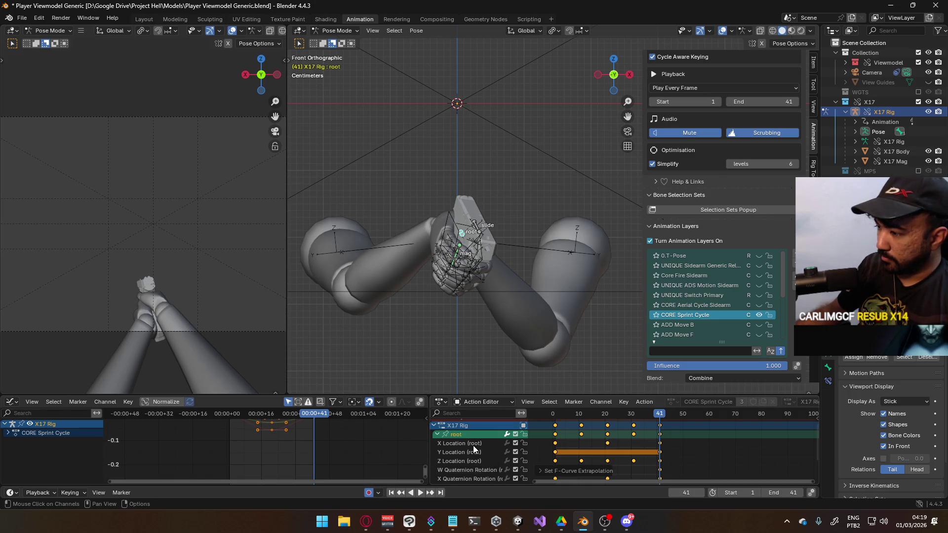
{"action": "left_click", "coordinate": [473, 445]}
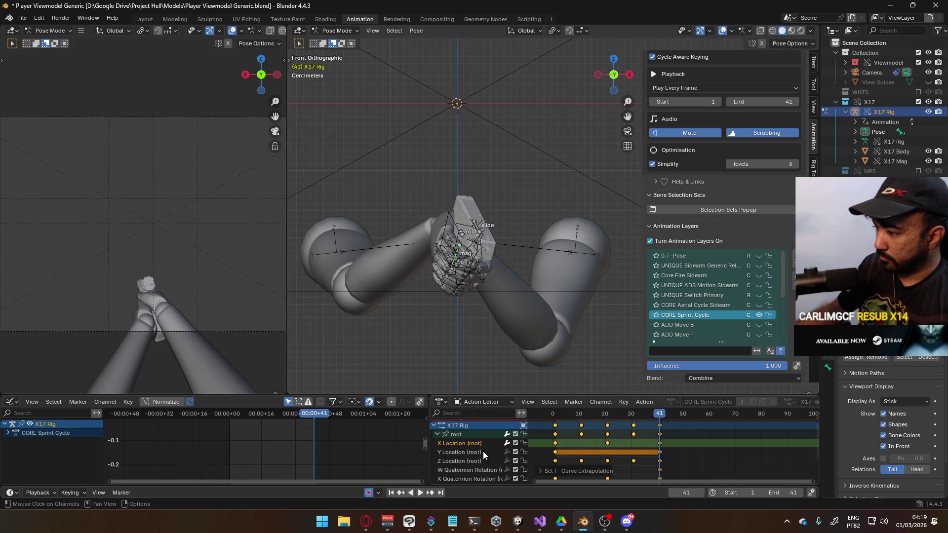
{"action": "left_click", "coordinate": [483, 451]}
{"action": "key", "text": "shift+e"}
{"action": "left_click", "coordinate": [568, 457]}
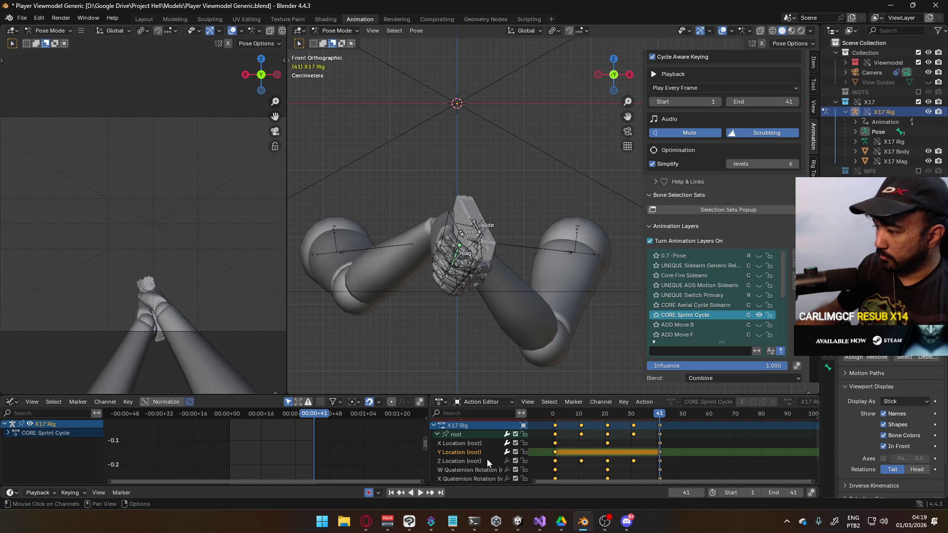
{"action": "left_click", "coordinate": [486, 460]}
{"action": "key", "text": "shift+e"}
{"action": "left_click", "coordinate": [538, 458]}
- Delete the root's W Quaternion Rotation channel
{"action": "scroll", "coordinate": [518, 452], "scroll_direction": "down", "scroll_amount": 2}
{"action": "left_click", "coordinate": [499, 443]}
{"action": "key", "text": "x"}
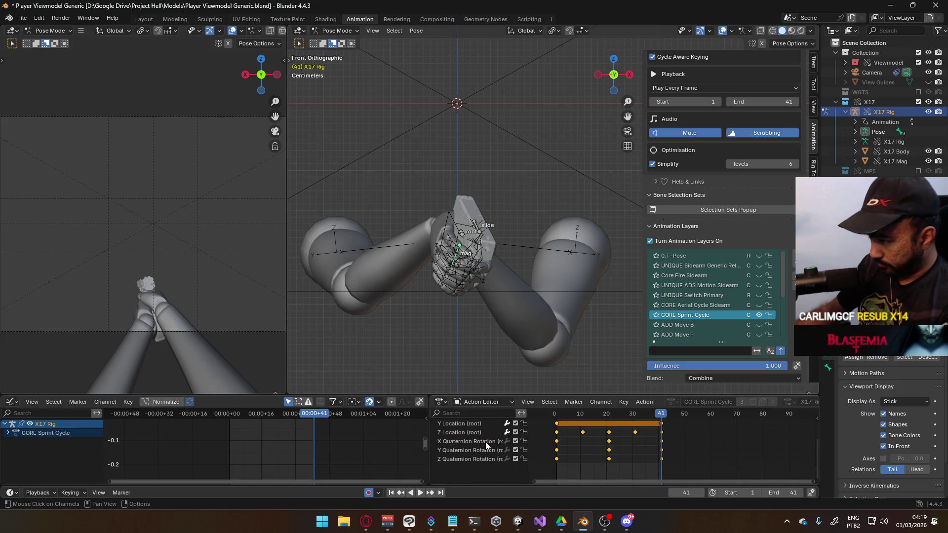
- Make the root's X, Y and Z Quaternion Rotation curves cyclic
{"action": "left_click", "coordinate": [487, 446]}
{"action": "key", "text": "shift+e"}
{"action": "left_click", "coordinate": [585, 443]}
{"action": "left_click", "coordinate": [474, 449]}
{"action": "key", "text": "shift+e"}
{"action": "left_click", "coordinate": [590, 449]}
{"action": "left_click", "coordinate": [476, 459]}
{"action": "key", "text": "shift+e"}
{"action": "left_click", "coordinate": [549, 458]}
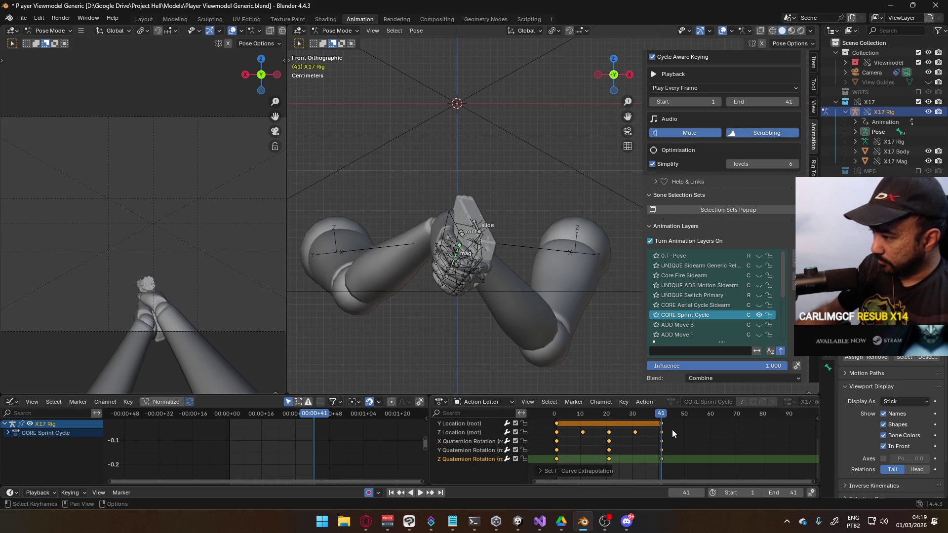
- Play the loop, then frame the root's looping curves in the Graph Editor
{"action": "key", "text": "space"}
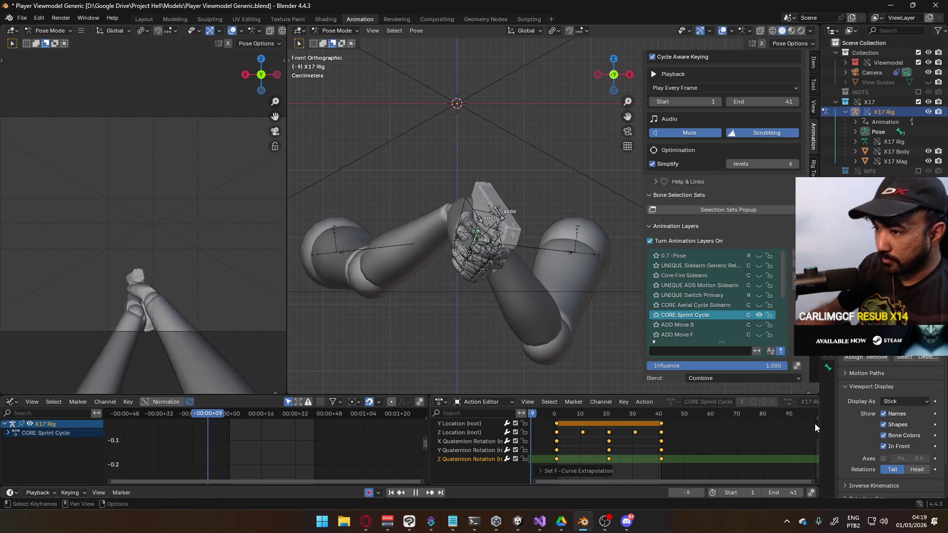
{"action": "left_click_drag", "start_coordinate": [593, 423], "coordinate": [558, 426]}
{"action": "left_click", "coordinate": [467, 429]}
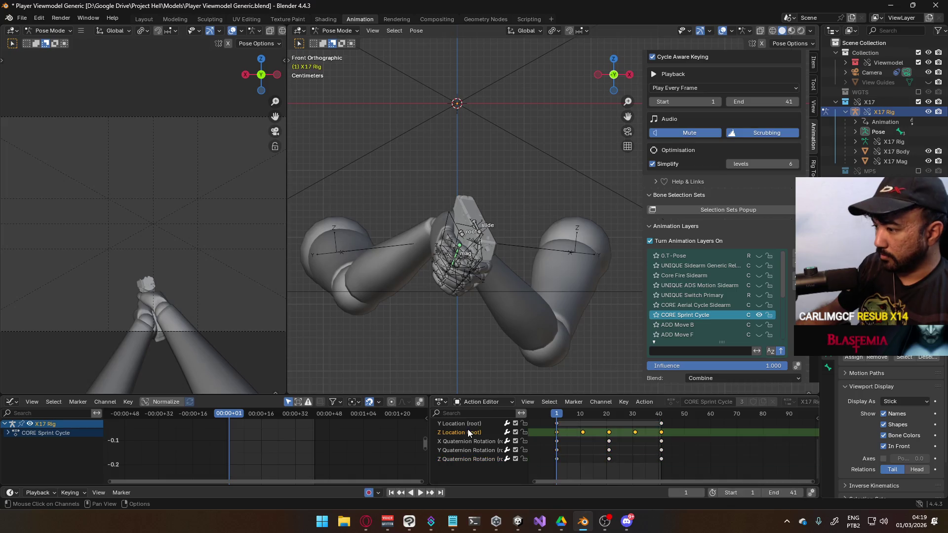
{"action": "scroll", "coordinate": [464, 427], "scroll_direction": "up", "scroll_amount": 2}
{"action": "left_click", "coordinate": [465, 422]}
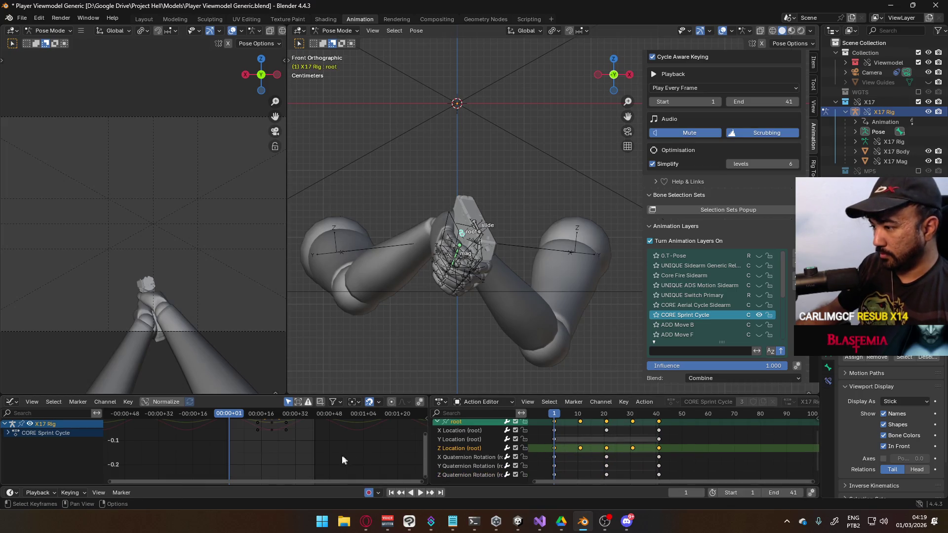
{"action": "key", "text": "Home"}
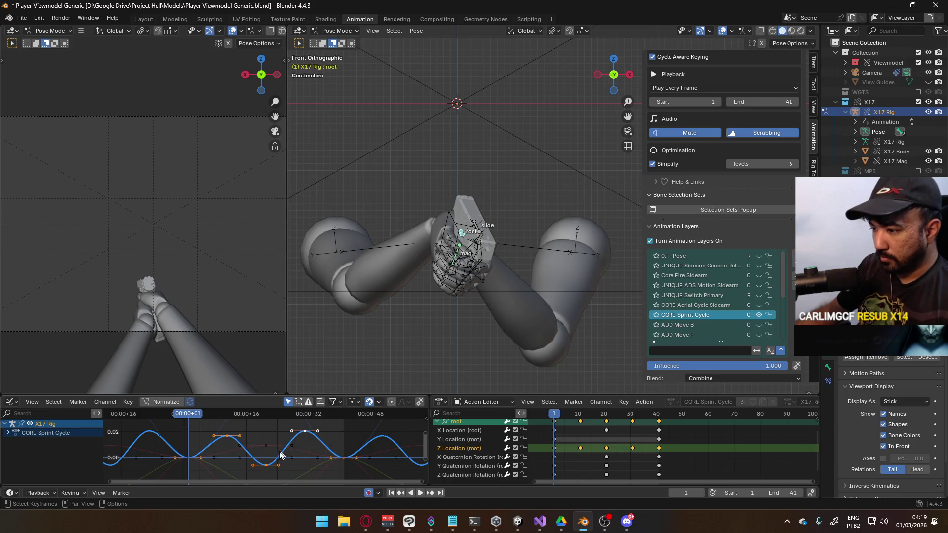
- Move a low Z Location keyframe and raise its value to reshape the bob
{"action": "mouse_move", "coordinate": [270, 450]}
{"action": "middle_mouse_down"}
{"action": "mouse_move", "coordinate": [291, 467]}
{"action": "mouse_move", "coordinate": [286, 441]}
{"action": "middle_mouse_up"}
{"action": "left_click", "coordinate": [223, 443]}
{"action": "key", "text": "g"}
{"action": "left_click", "coordinate": [278, 451]}
{"action": "key", "text": "g"}
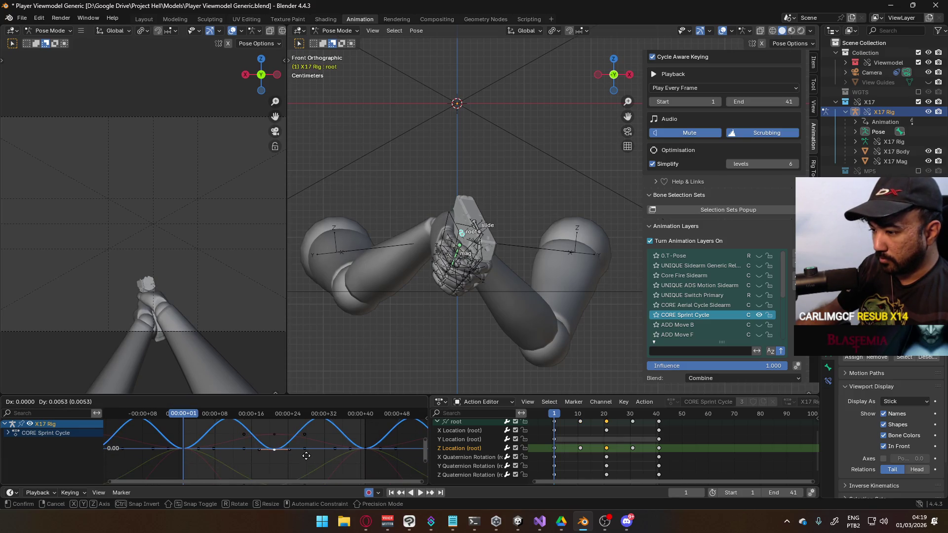
{"action": "left_click", "coordinate": [306, 456]}
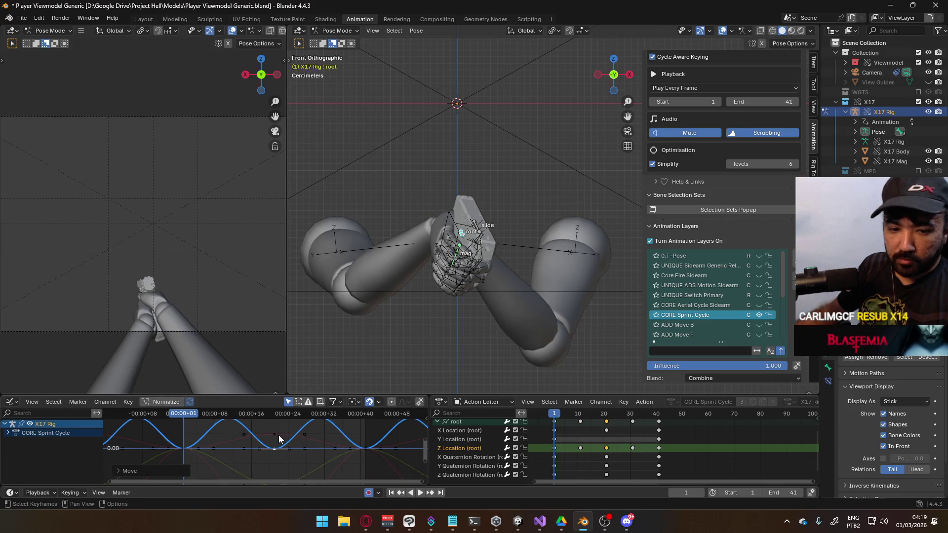
- Preview the cycle, select the X and Y Quaternion channels, and replay from the start
{"action": "middle_click_drag", "start_coordinate": [259, 421], "coordinate": [253, 430]}
{"action": "mouse_move", "coordinate": [185, 422]}
{"action": "left_mouse_down"}
{"action": "mouse_move", "coordinate": [362, 418]}
{"action": "mouse_move", "coordinate": [172, 420]}
{"action": "left_mouse_up"}
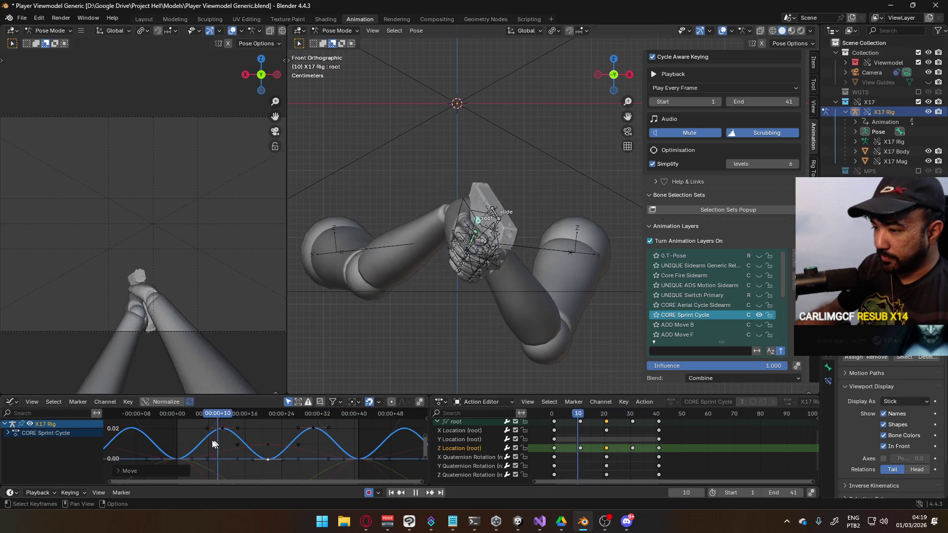
{"action": "key", "text": "Escape"}
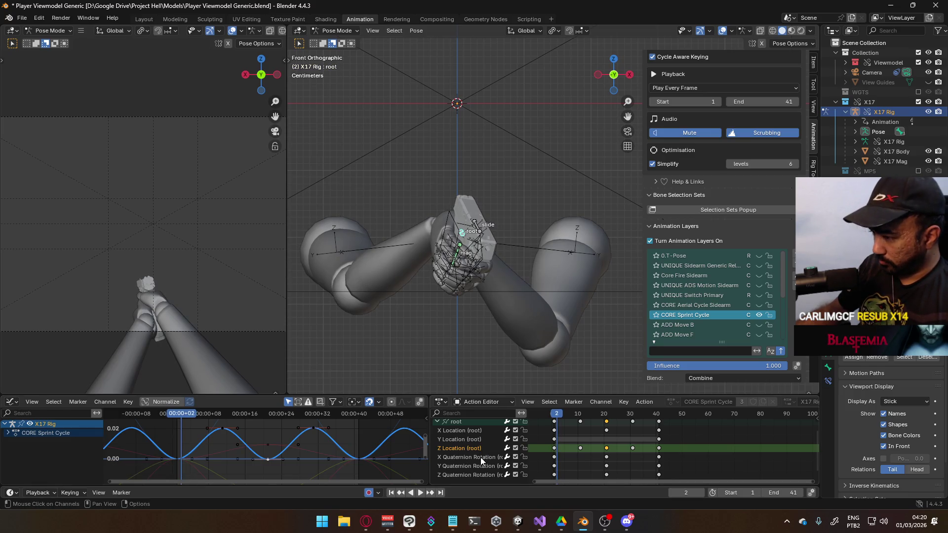
{"action": "left_click", "coordinate": [481, 458]}
{"action": "left_click", "coordinate": [476, 467]}
{"action": "key", "text": "shift+ctrl+space"}
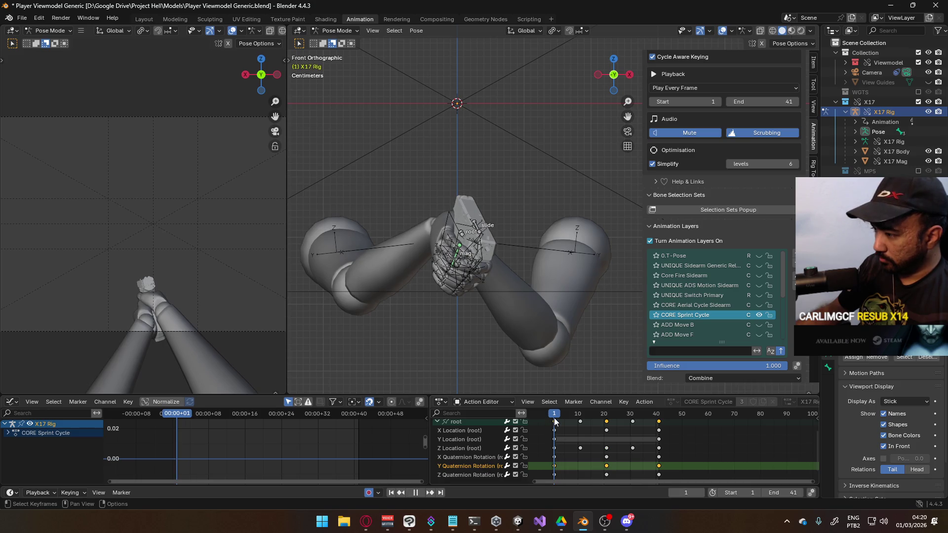
- Retime X Quaternion keys: frame 20 key to 10, frame 41 key eight frames earlier
{"action": "scroll", "coordinate": [284, 439], "scroll_direction": "down", "scroll_amount": 3}
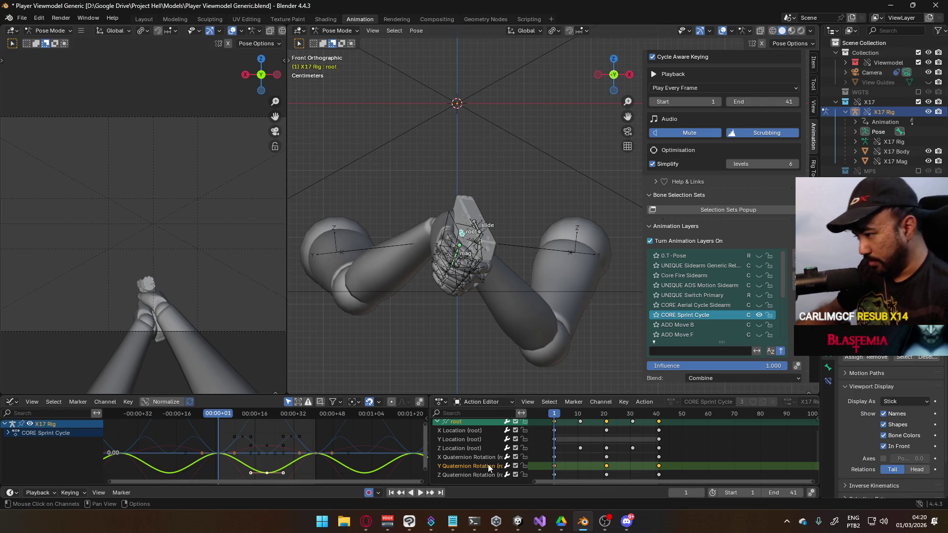
{"action": "left_click", "coordinate": [470, 457]}
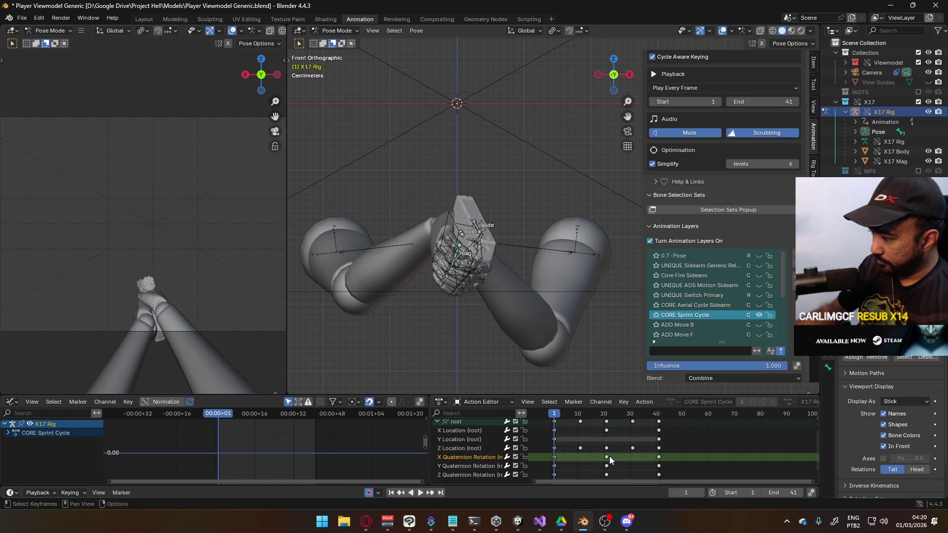
{"action": "left_click_drag", "start_coordinate": [608, 456], "coordinate": [580, 465]}
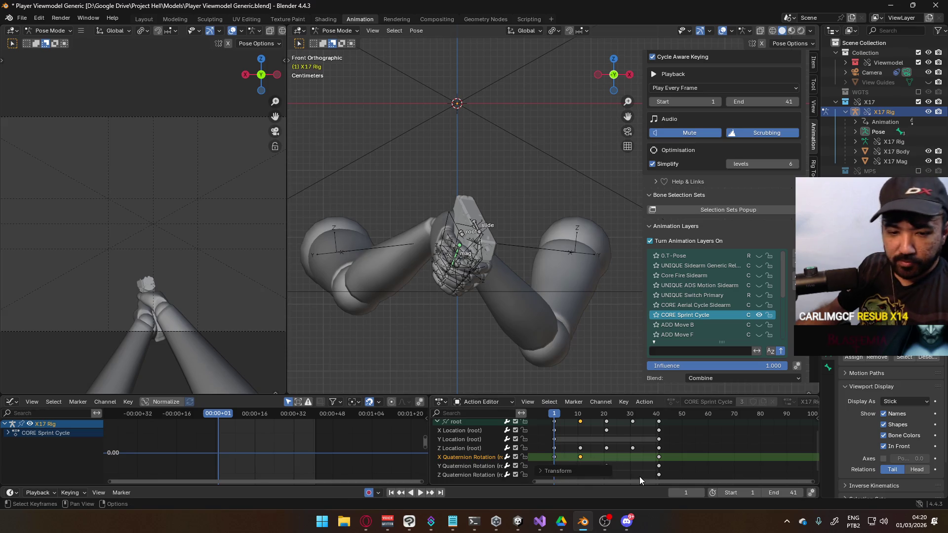
{"action": "left_click_drag", "start_coordinate": [659, 457], "coordinate": [581, 468]}
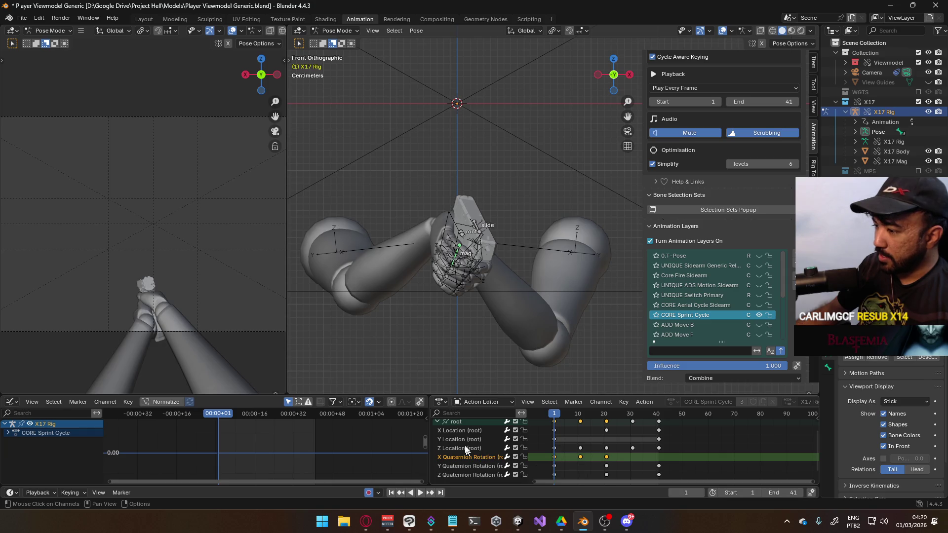
{"action": "left_click", "coordinate": [458, 422]}
- Zoom and orbit into a perspective view of the hand gripping the sidearm
{"action": "scroll", "coordinate": [273, 455], "scroll_direction": "up", "scroll_amount": 2}
{"action": "scroll", "coordinate": [272, 454], "scroll_direction": "up", "scroll_amount": 3}
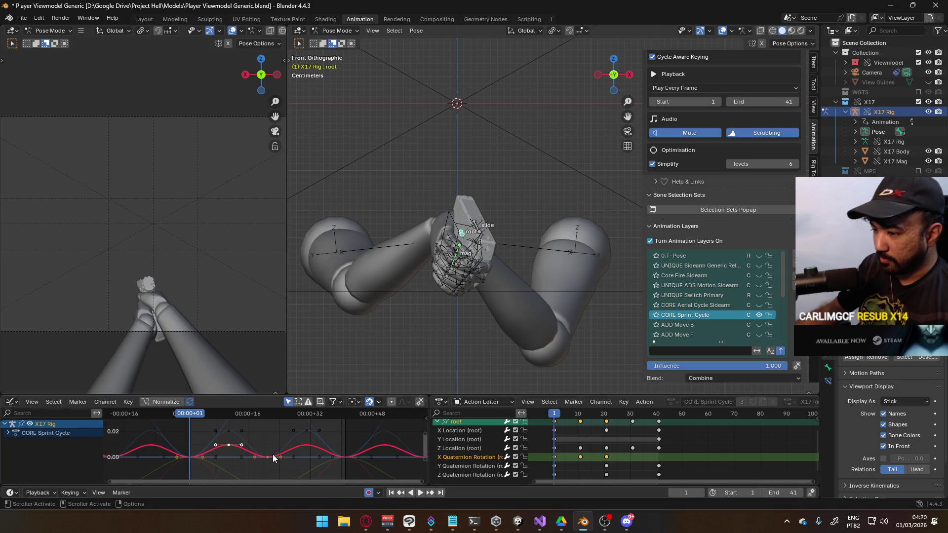
{"action": "scroll", "coordinate": [461, 342], "scroll_direction": "up", "scroll_amount": 5}
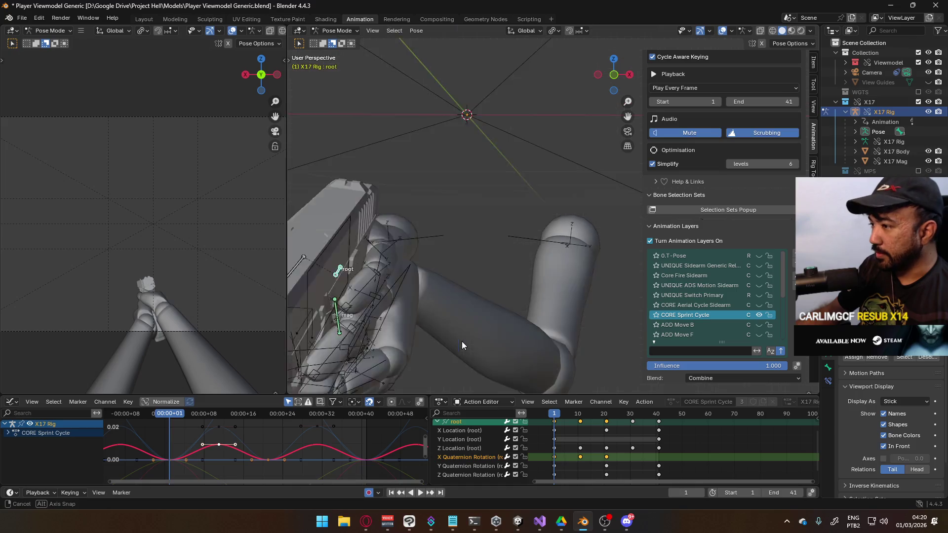
{"action": "scroll", "coordinate": [484, 328], "scroll_direction": "down", "scroll_amount": 5}
{"action": "middle_click_drag", "start_coordinate": [484, 328], "coordinate": [585, 401]}
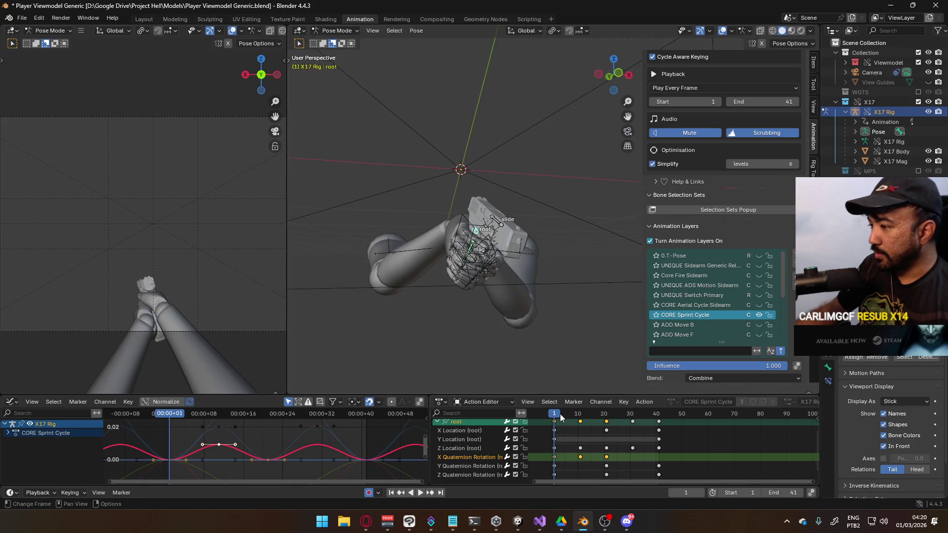
- Preview the cycle, clear the key selection, and undo a mistaken paste onto X rotation
{"action": "key", "text": "space"}
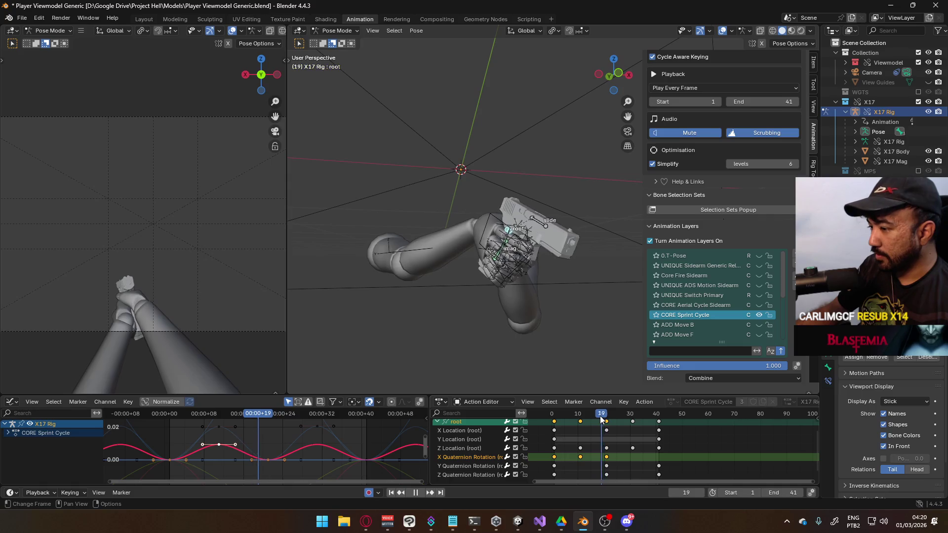
{"action": "key", "text": "space"}
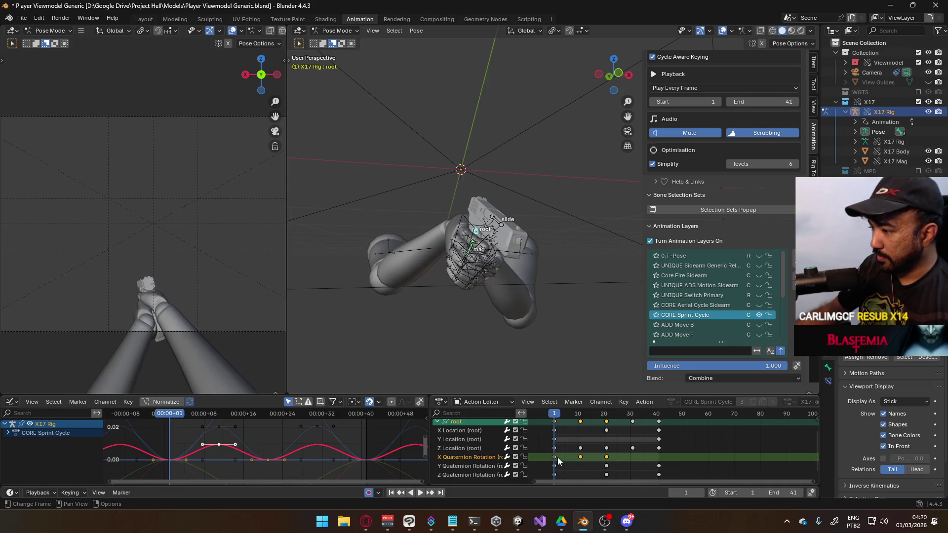
{"action": "key", "text": "alt+a"}
{"action": "key", "text": "space"}
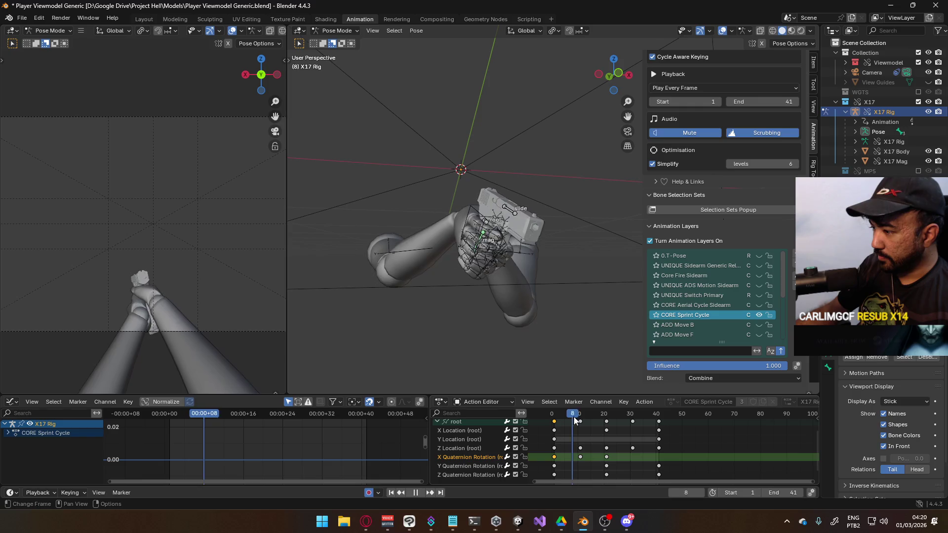
{"action": "key", "text": "ctrl+v"}
{"action": "key", "text": "Escape"}
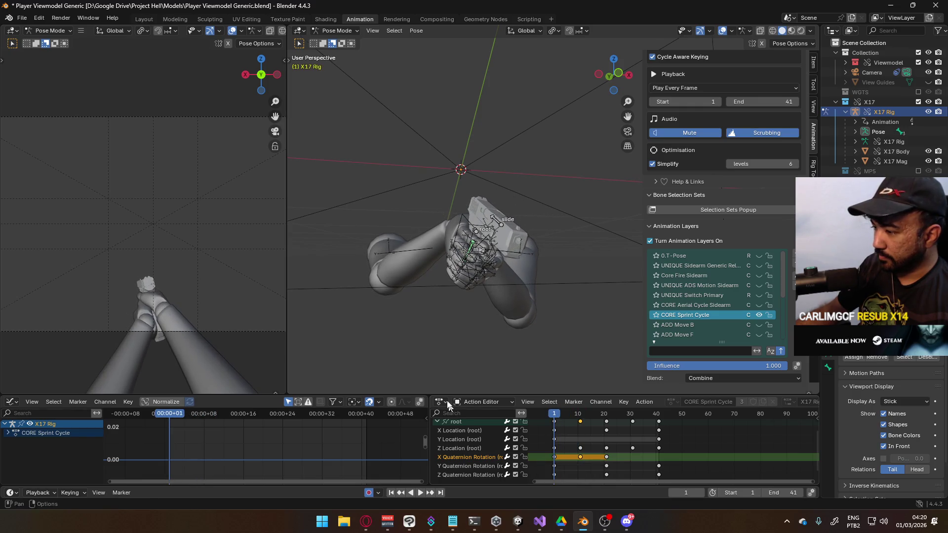
{"action": "left_click", "coordinate": [464, 423]}
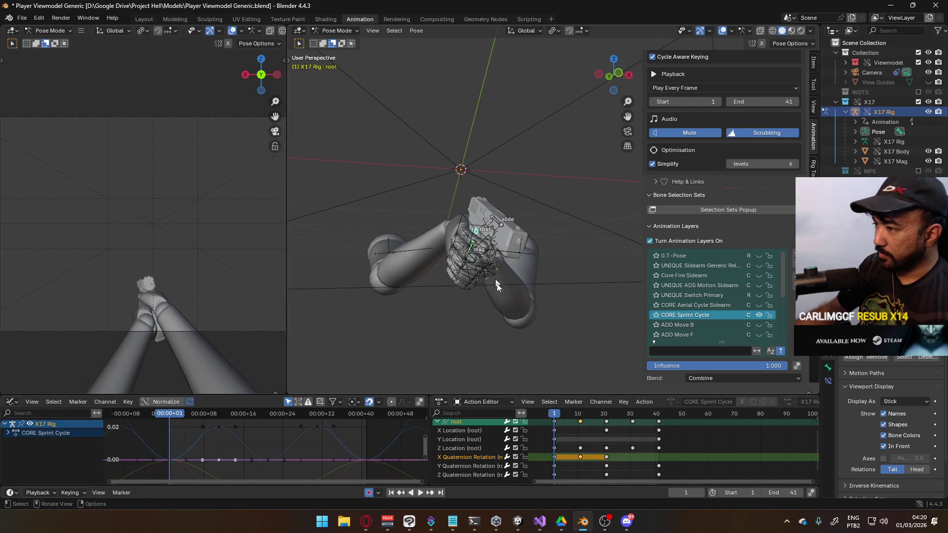
{"action": "key", "text": "ctrl+z"}
{"action": "key", "text": "ctrl+z"}
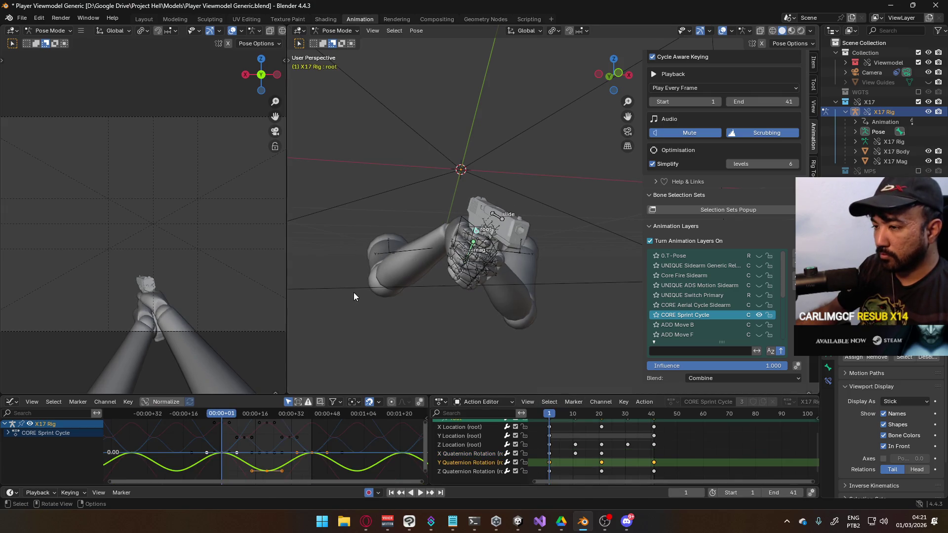
- Tilt the root bone around its local Y axis at frame 1
{"action": "key", "text": "r"}
{"action": "key", "text": "y"}
{"action": "key", "text": "y"}
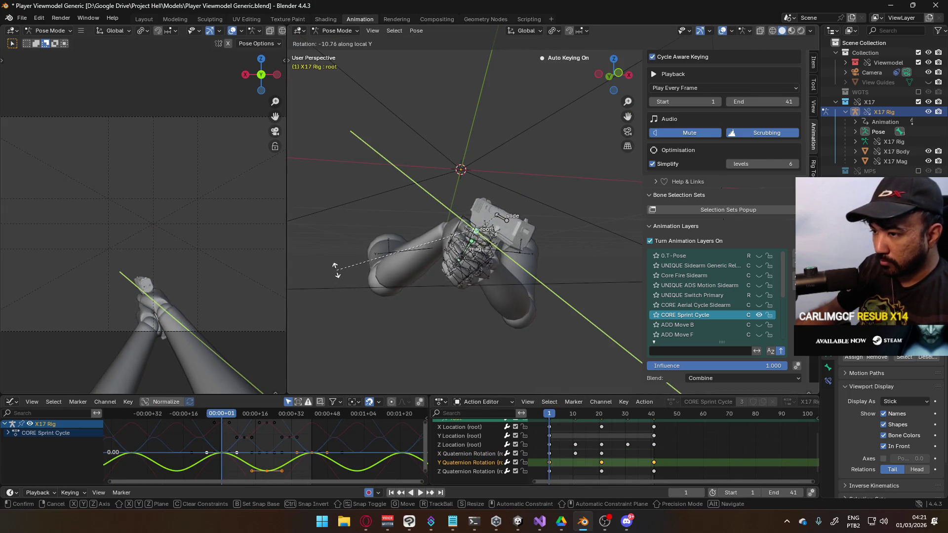
{"action": "left_click", "coordinate": [333, 268]}
{"action": "scroll", "coordinate": [550, 453], "scroll_direction": "down", "scroll_amount": 2}
{"action": "left_click", "coordinate": [545, 457]}
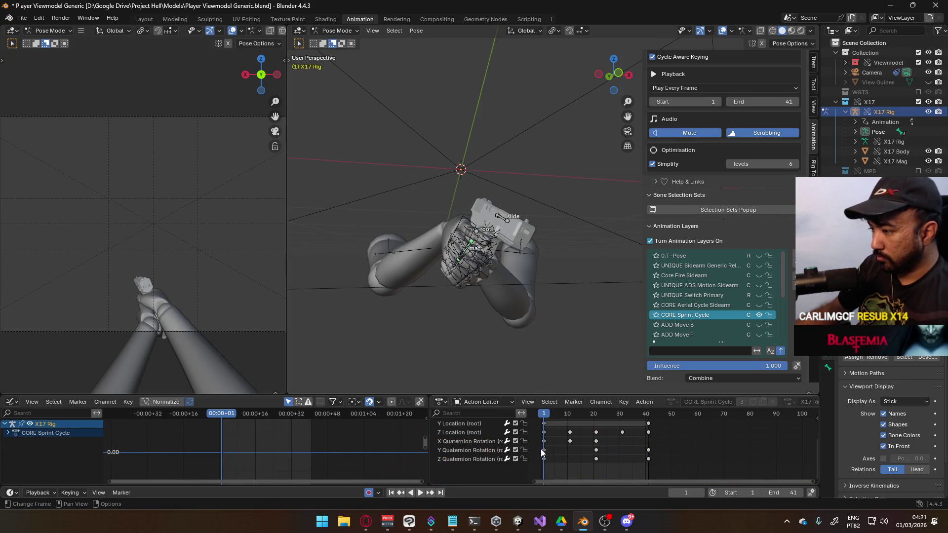
- Copy the frame-1 Y Quaternion key to frame 41 and play to check the loop
{"action": "left_click", "coordinate": [543, 449]}
{"action": "key", "text": "ctrl+c"}
{"action": "left_click_drag", "start_coordinate": [544, 415], "coordinate": [648, 420]}
{"action": "key", "text": "ctrl+v"}
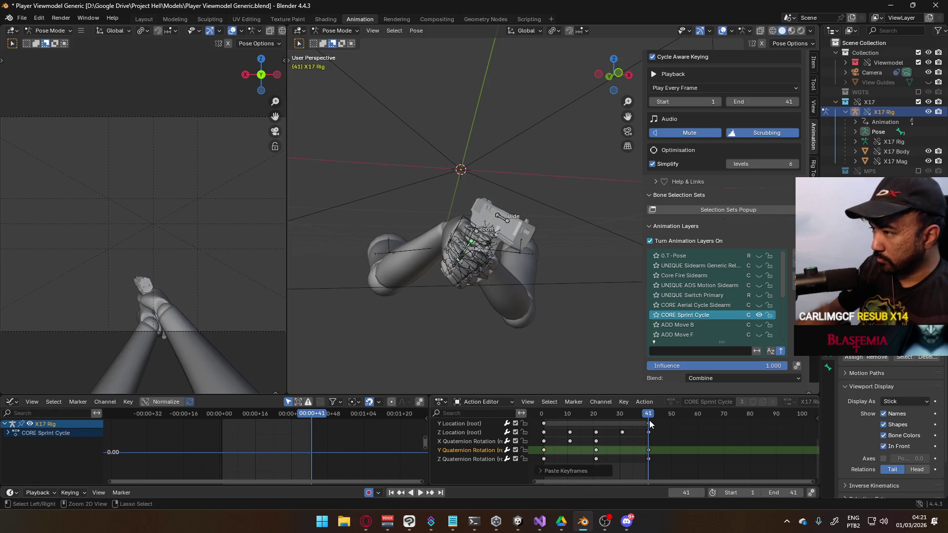
{"action": "key", "text": "space"}
{"action": "mouse_move", "coordinate": [596, 424]}
{"action": "left_mouse_down"}
{"action": "mouse_move", "coordinate": [546, 425]}
{"action": "mouse_move", "coordinate": [597, 419]}
{"action": "left_mouse_up"}
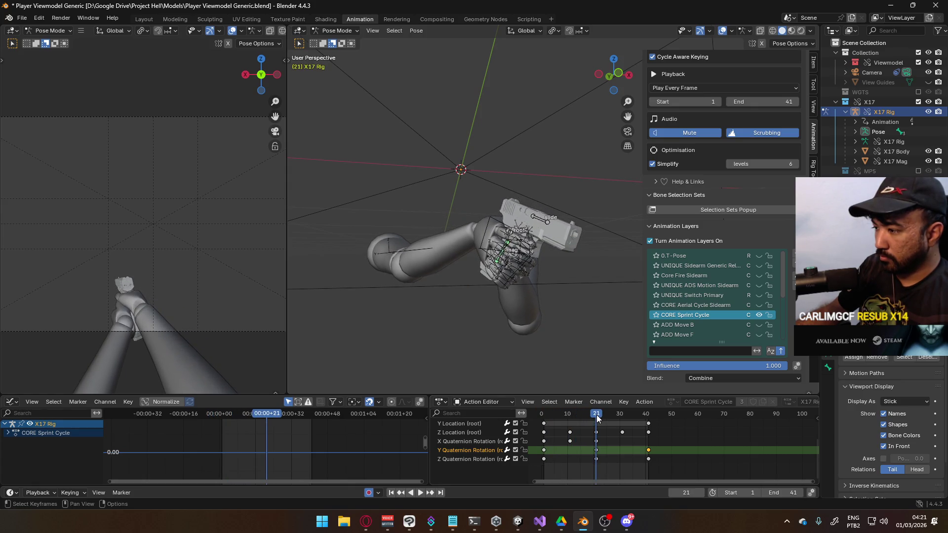
{"action": "key", "text": "space"}
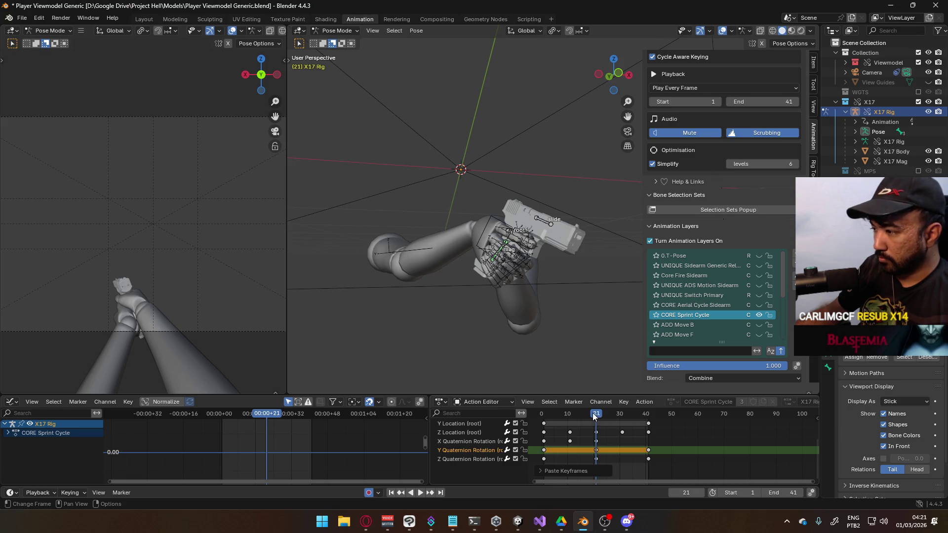
{"action": "key", "text": "space"}
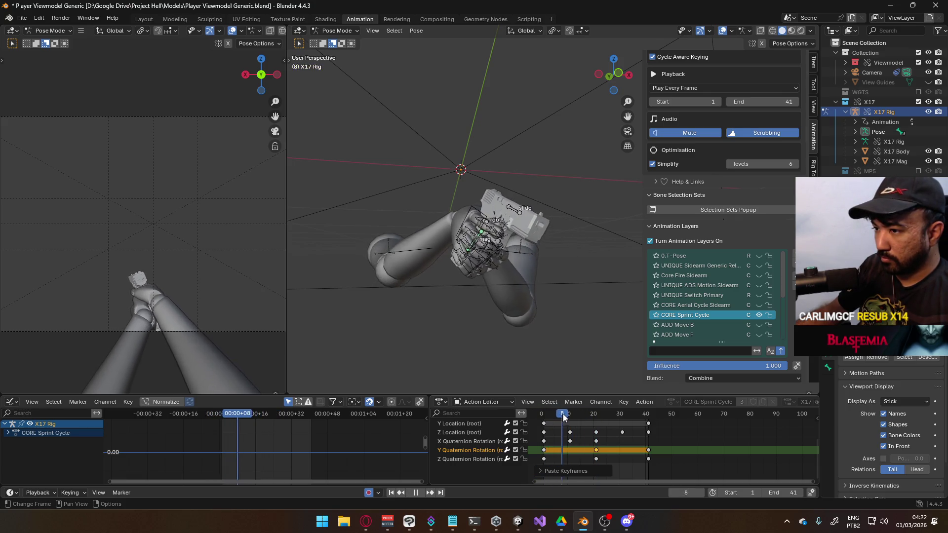
{"action": "key", "text": "space"}
- Copy the frame-1 Z Quaternion key onto frames 21 and 41, then check frame 21
{"action": "key", "text": "shift+Left"}
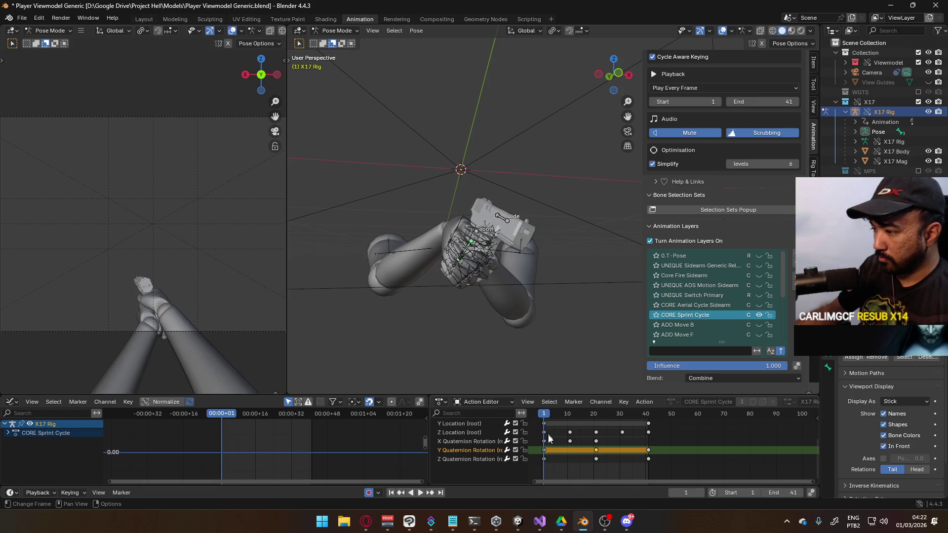
{"action": "left_click", "coordinate": [543, 459]}
{"action": "key", "text": "space"}
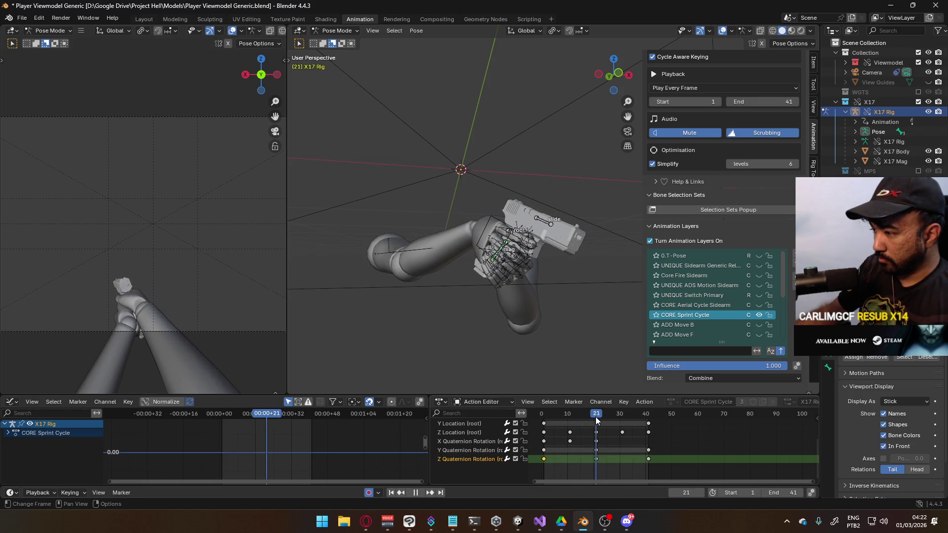
{"action": "key", "text": "space"}
{"action": "key", "text": "ctrl+v"}
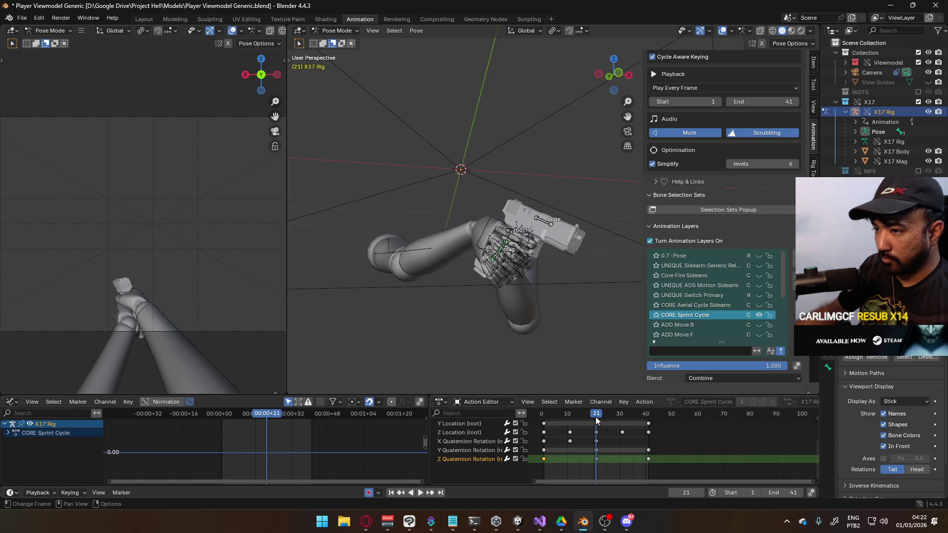
{"action": "key", "text": "ctrl+z"}
{"action": "key", "text": "space"}
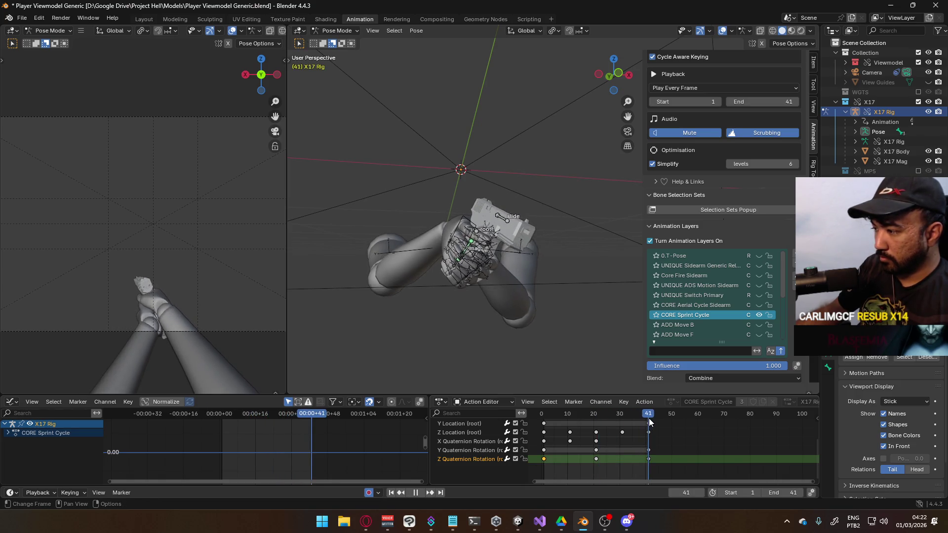
{"action": "key", "text": "ctrl+v"}
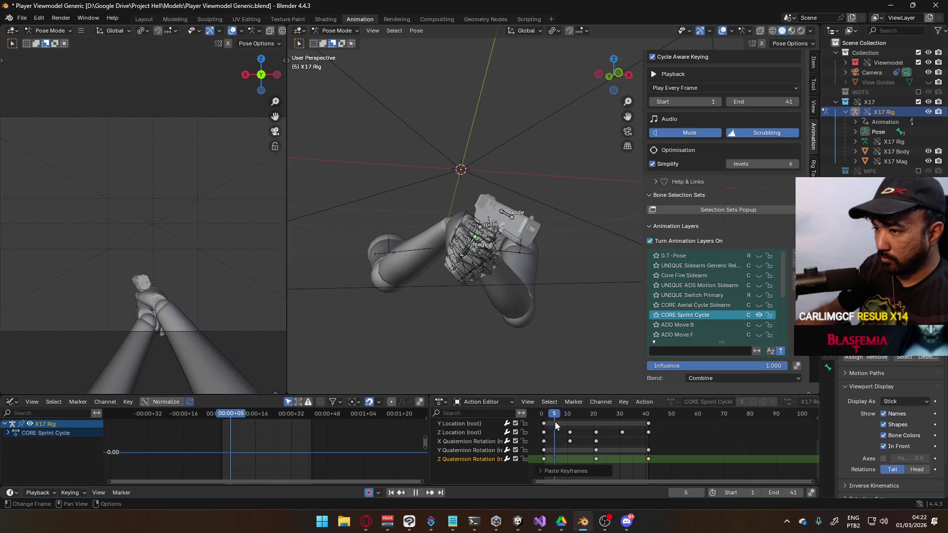
{"action": "left_click_drag", "start_coordinate": [581, 419], "coordinate": [596, 418]}
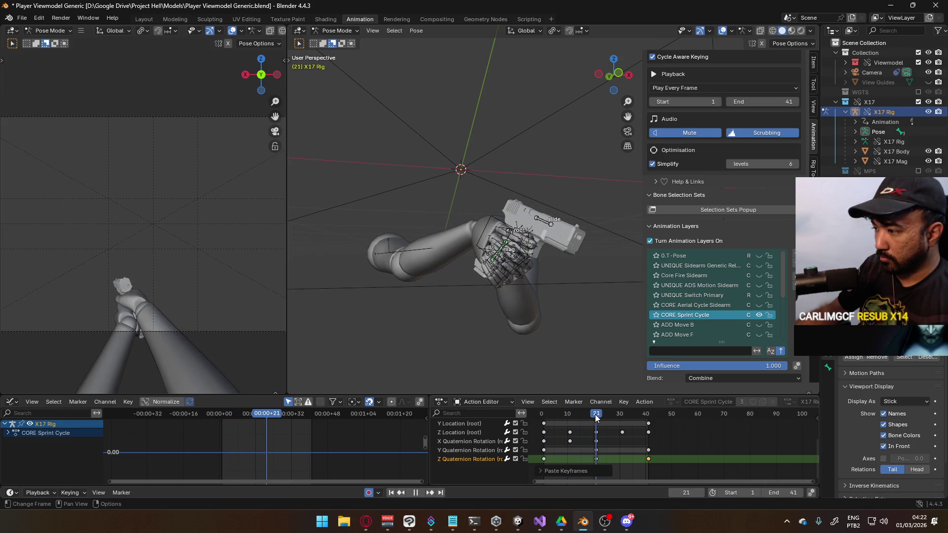
- Try a local Y tilt of the root bone at frame 21, then undo it
{"action": "left_click", "coordinate": [597, 449]}
{"action": "left_click", "coordinate": [509, 236]}
{"action": "key", "text": "r"}
{"action": "key", "text": "y"}
{"action": "key", "text": "y"}
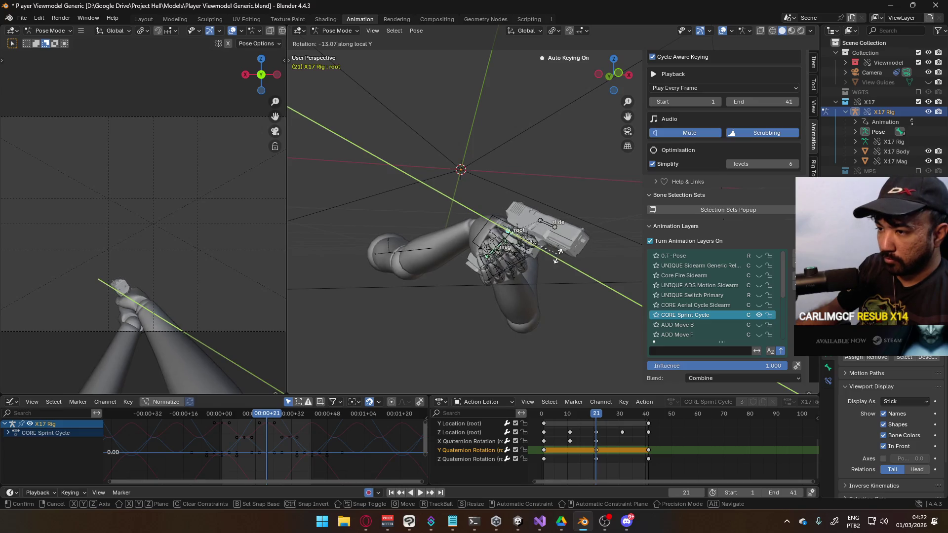
{"action": "left_click", "coordinate": [558, 257]}
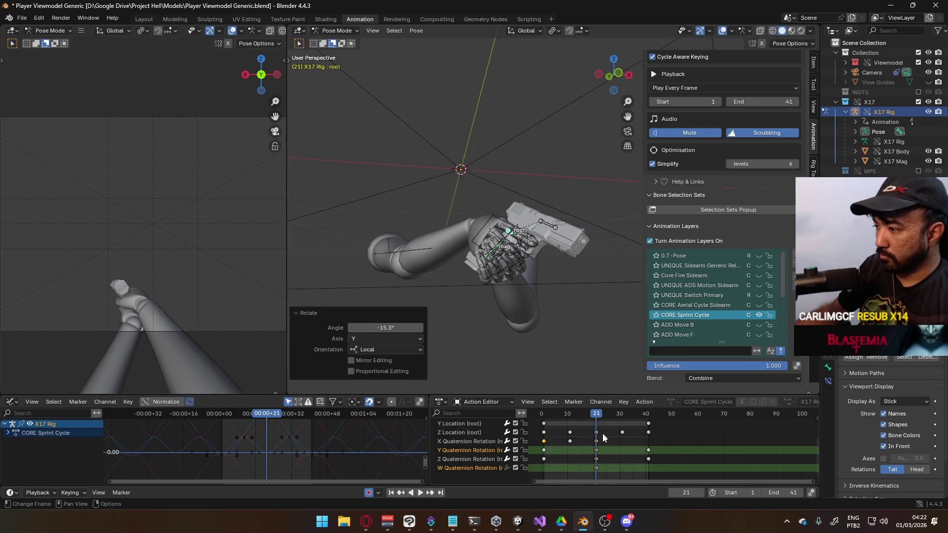
{"action": "key", "text": "ctrl+z"}
{"action": "left_click_drag", "start_coordinate": [592, 416], "coordinate": [553, 415]}
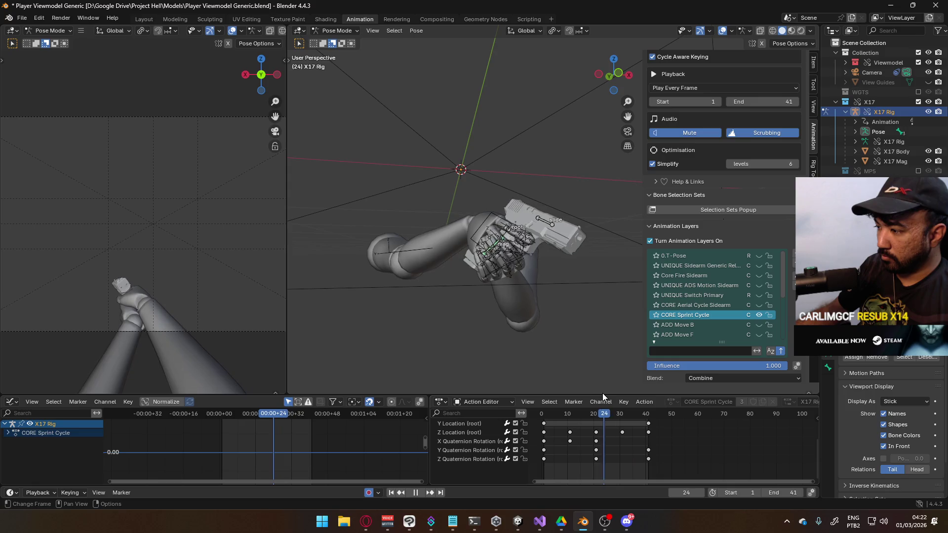
{"action": "key", "text": "Escape"}
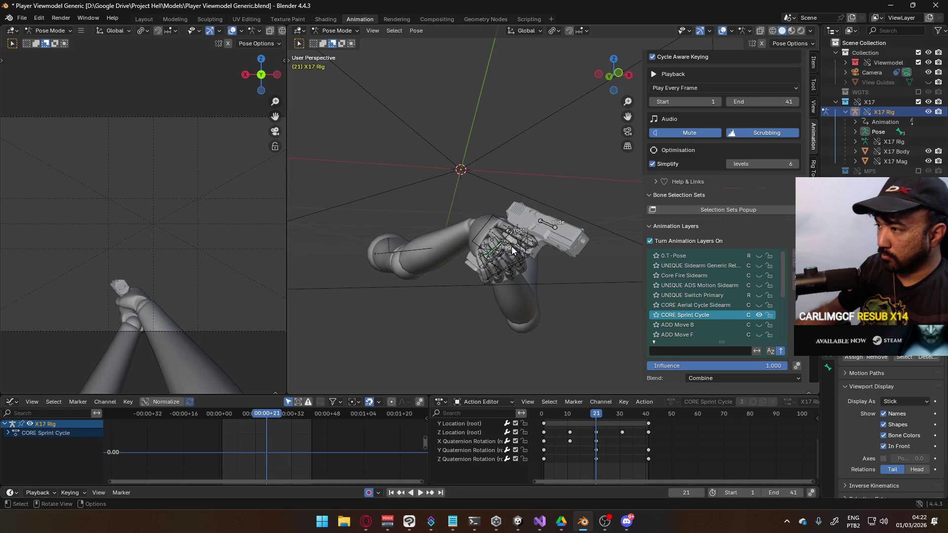
- Try a -6.79° local Z rotation of the root, undo it, and return to frame 1
{"action": "left_click", "coordinate": [508, 234]}
{"action": "key", "text": "r"}
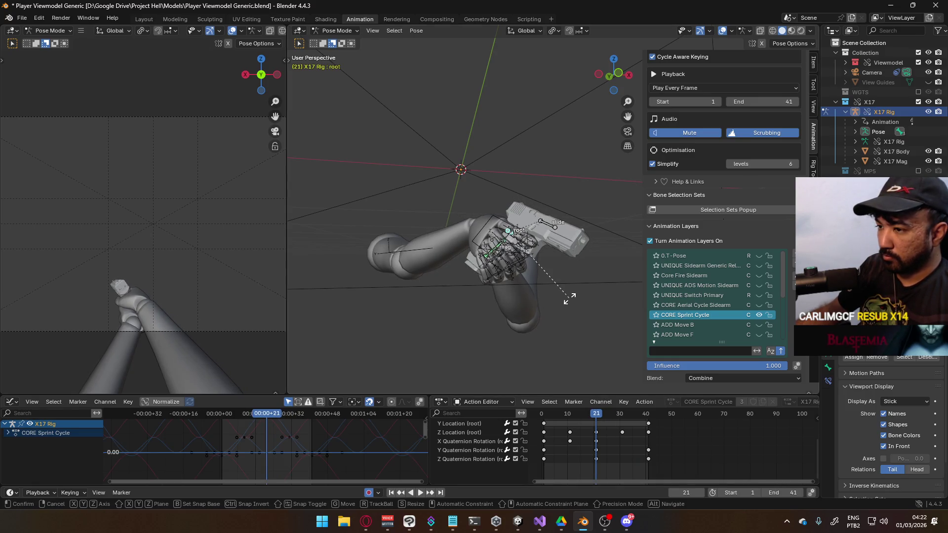
{"action": "key", "text": "z"}
{"action": "key", "text": "z"}
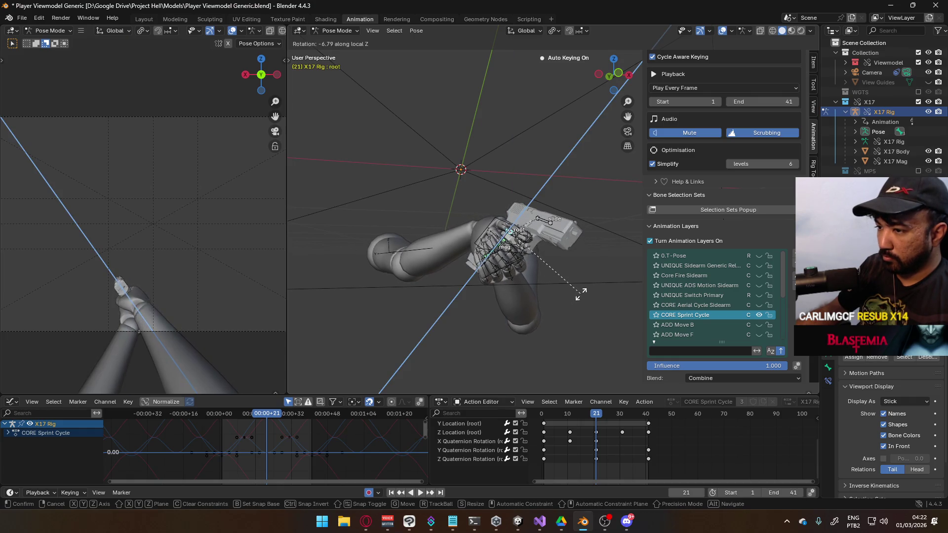
{"action": "left_click", "coordinate": [581, 294]}
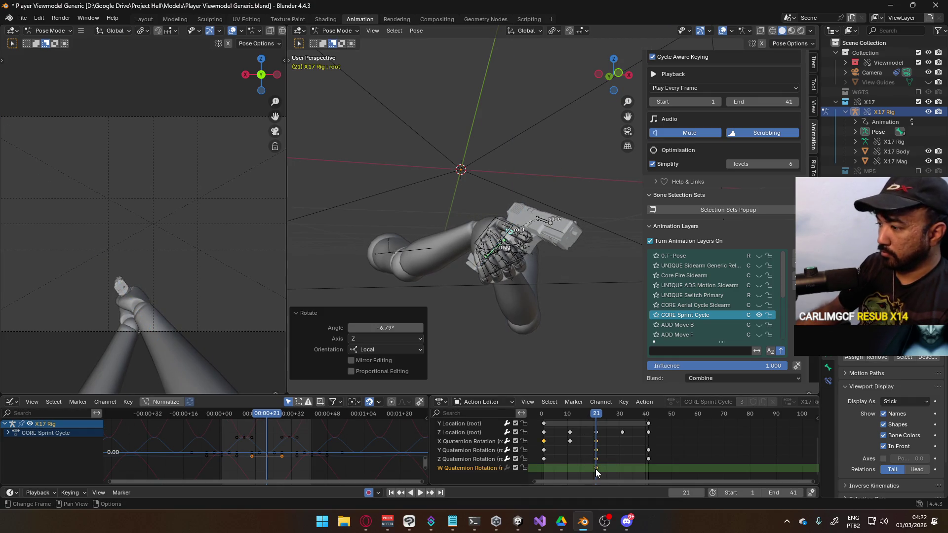
{"action": "key", "text": "ctrl+z"}
{"action": "left_click_drag", "start_coordinate": [591, 413], "coordinate": [535, 420]}
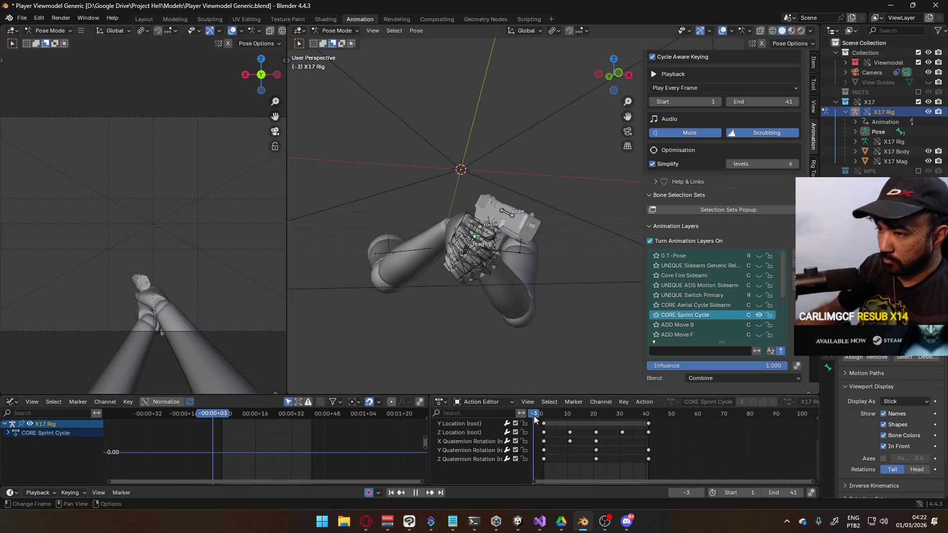
{"action": "key", "text": "space"}
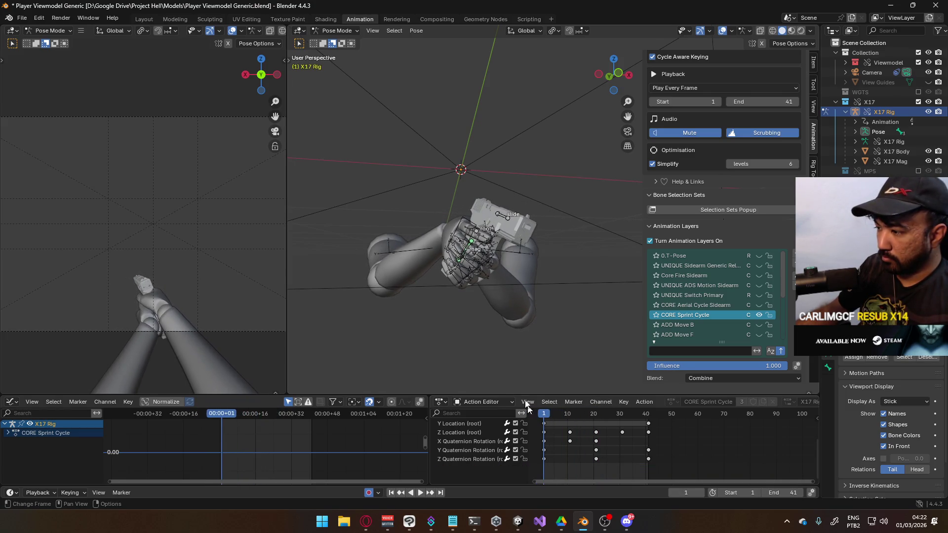
- Rotate the root -7.17° about local Z at frame 1 and delete the stray W rotation key
{"action": "left_click", "coordinate": [477, 233]}
{"action": "key", "text": "r"}
{"action": "key", "text": "z"}
{"action": "key", "text": "z"}
{"action": "left_click", "coordinate": [553, 277]}
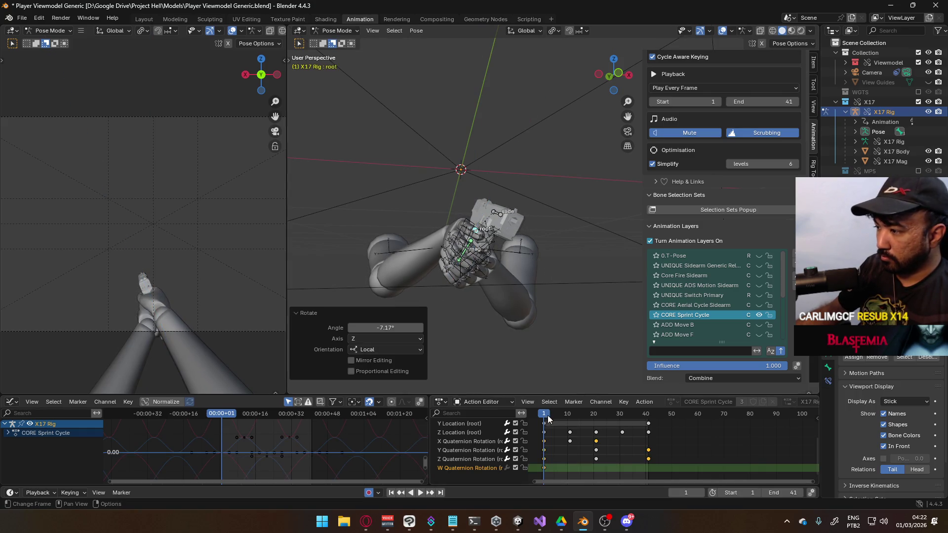
{"action": "left_click", "coordinate": [544, 468]}
{"action": "key", "text": "Delete"}
{"action": "left_click_drag", "start_coordinate": [545, 414], "coordinate": [595, 404]}
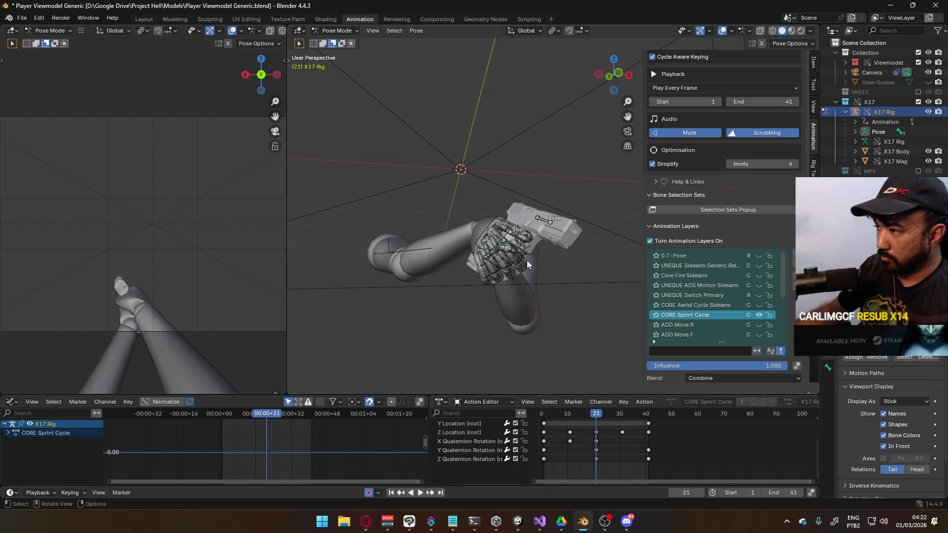
- Rotate the root about local Z at frame 15 and play back the sprint cycle
{"action": "left_click", "coordinate": [511, 237]}
{"action": "key", "text": "r"}
{"action": "key", "text": "z"}
{"action": "key", "text": "z"}
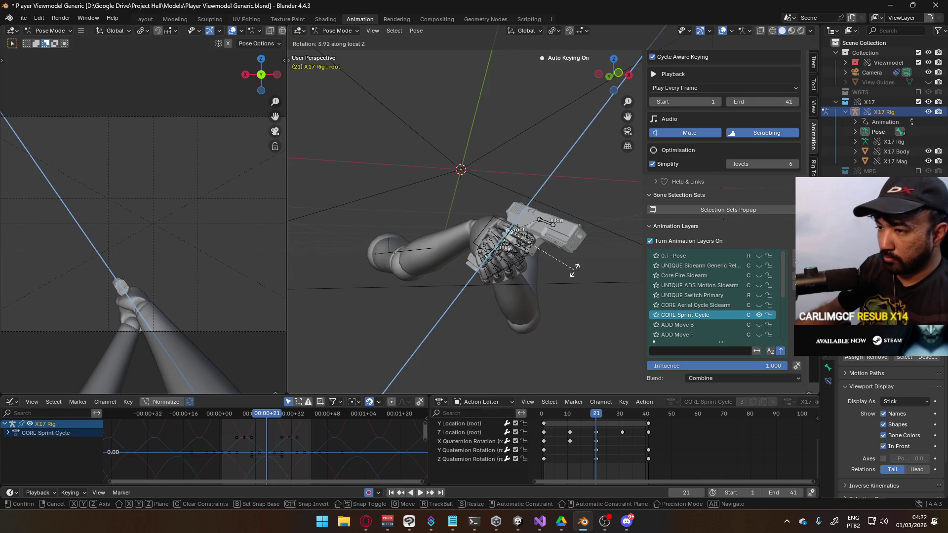
{"action": "left_click", "coordinate": [574, 270]}
{"action": "left_click", "coordinate": [594, 470]}
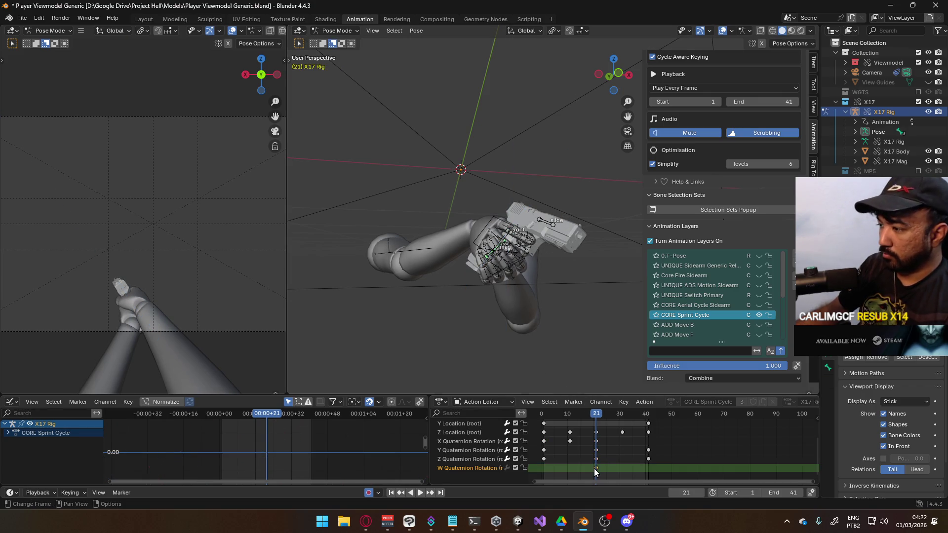
{"action": "key", "text": "space"}
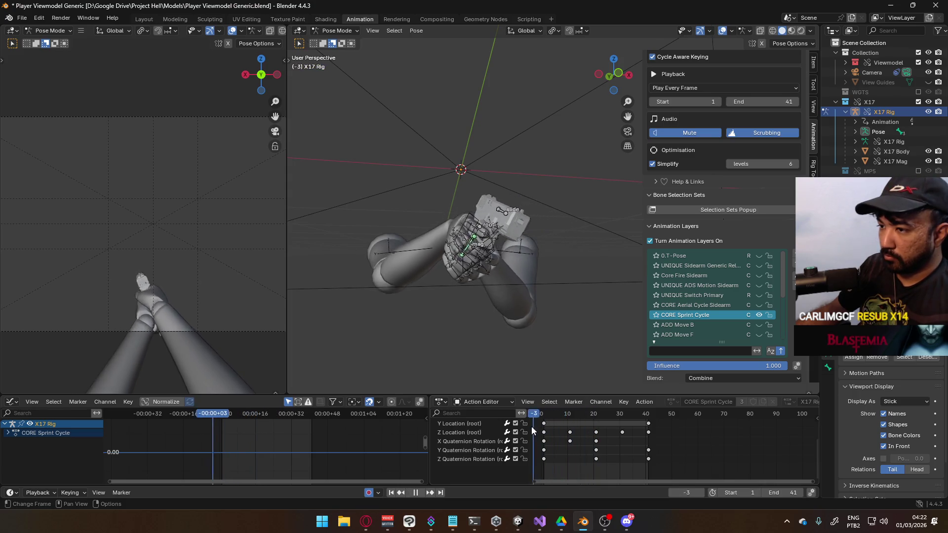
{"action": "mouse_move", "coordinate": [563, 415]}
{"action": "left_mouse_down"}
{"action": "mouse_move", "coordinate": [597, 417]}
{"action": "mouse_move", "coordinate": [548, 428]}
{"action": "mouse_move", "coordinate": [647, 426]}
{"action": "left_mouse_up"}
{"action": "key", "text": "space"}
- Paste the start keys onto frame 41, then raise the root's mid-cycle key values
{"action": "left_click", "coordinate": [543, 459]}
{"action": "key", "text": "ctrl+v"}
{"action": "middle_click_drag", "start_coordinate": [605, 430], "coordinate": [609, 453]}
{"action": "left_click", "coordinate": [473, 437]}
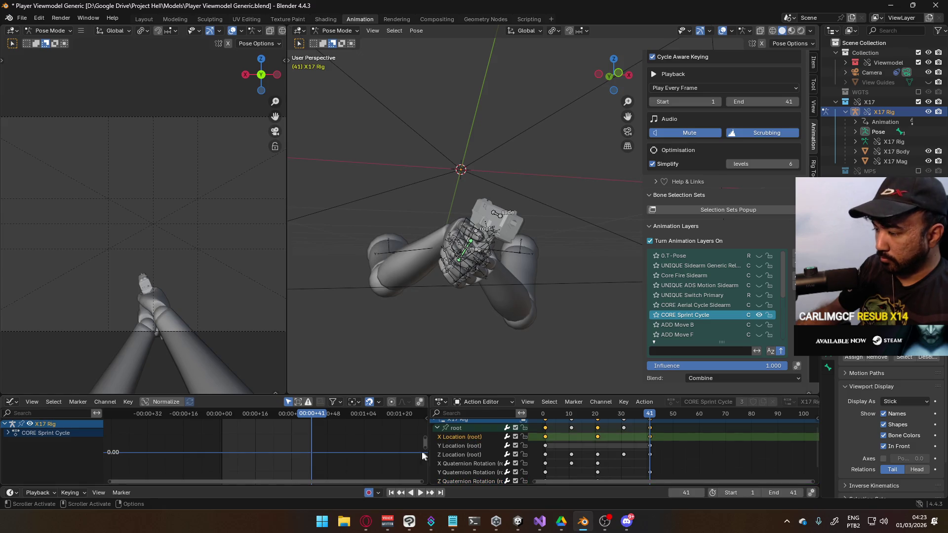
{"action": "left_click", "coordinate": [457, 428]}
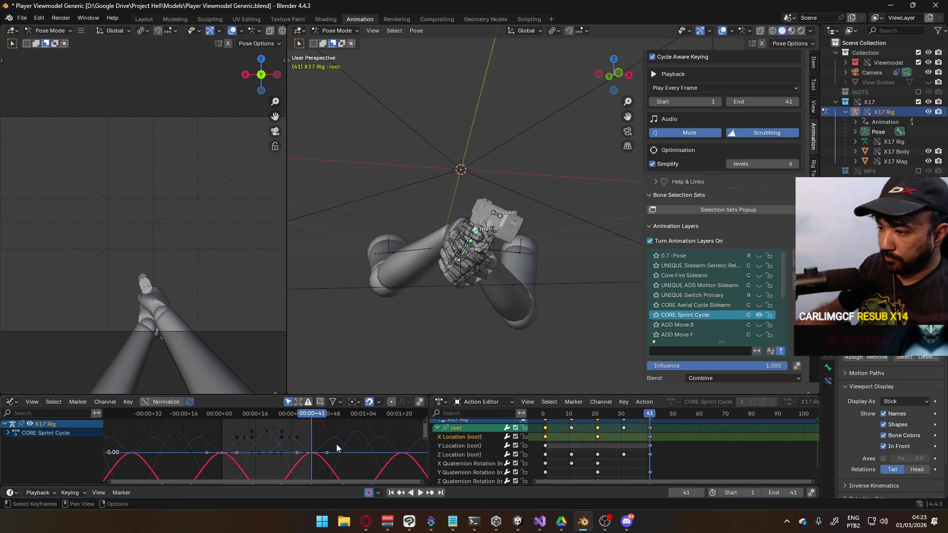
{"action": "scroll", "coordinate": [333, 443], "scroll_direction": "down", "scroll_amount": 2}
{"action": "left_click_drag", "start_coordinate": [305, 416], "coordinate": [267, 428]}
{"action": "scroll", "coordinate": [593, 444], "scroll_direction": "down", "scroll_amount": 2}
{"action": "scroll", "coordinate": [305, 447], "scroll_direction": "down", "scroll_amount": 1}
{"action": "key", "text": "g"}
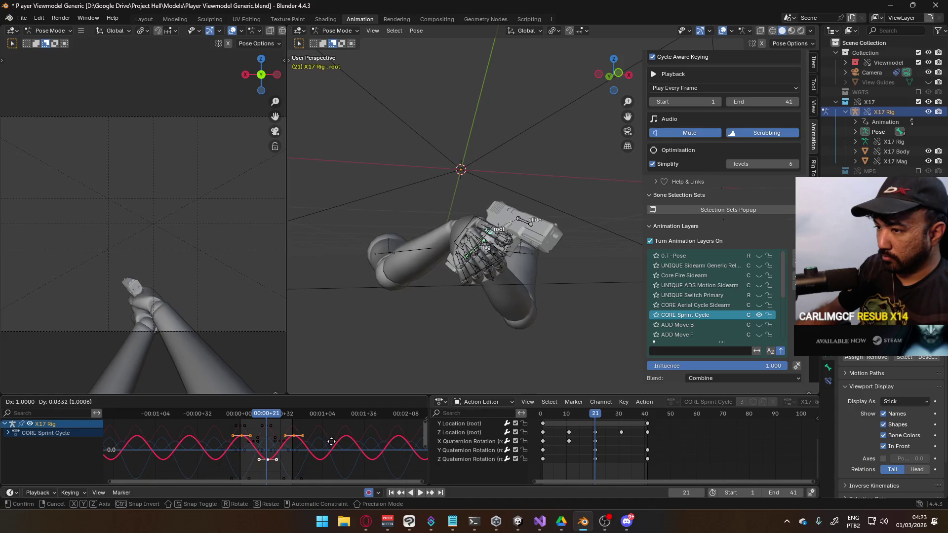
{"action": "key", "text": "y"}
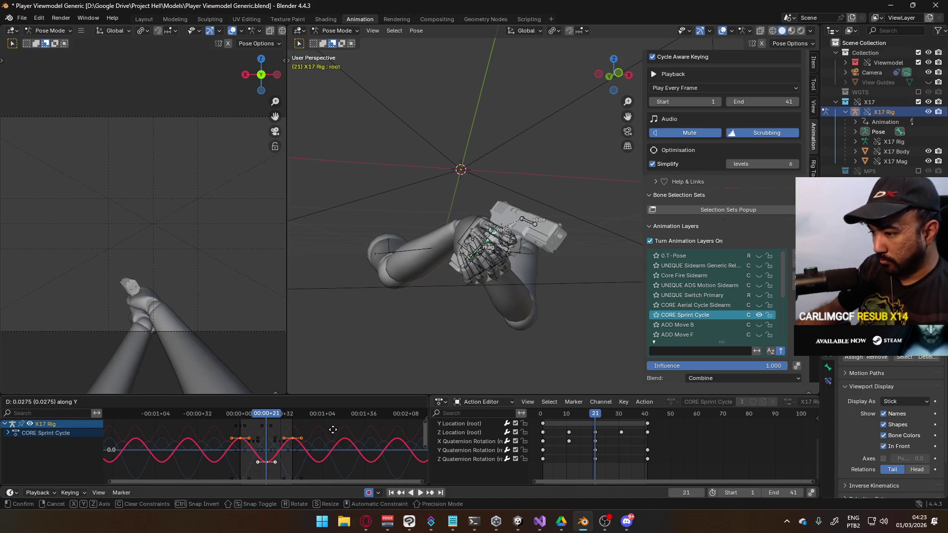
{"action": "left_click", "coordinate": [336, 447]}
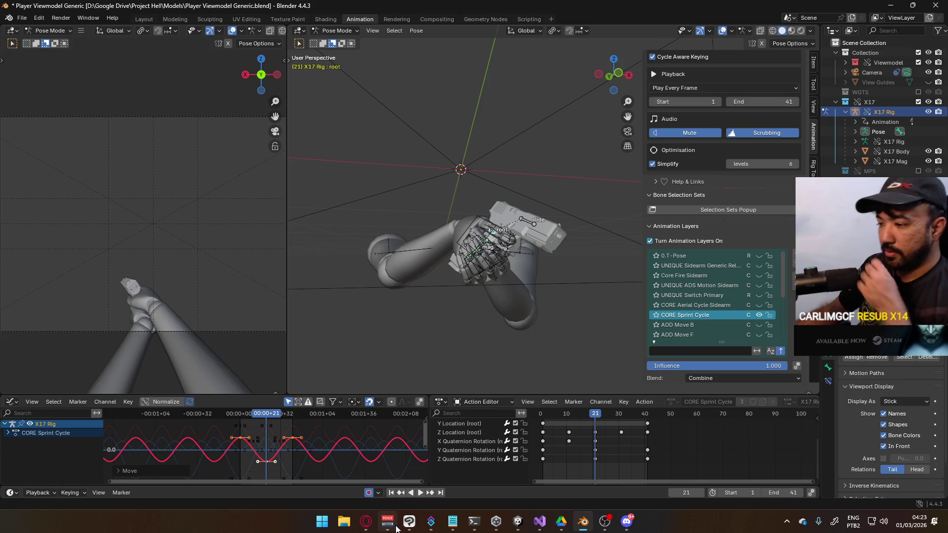
- Switch to the browser, pause the Why Do We Fall? video, and open a new tab
{"action": "left_click", "coordinate": [372, 524]}
{"action": "key", "text": "space"}
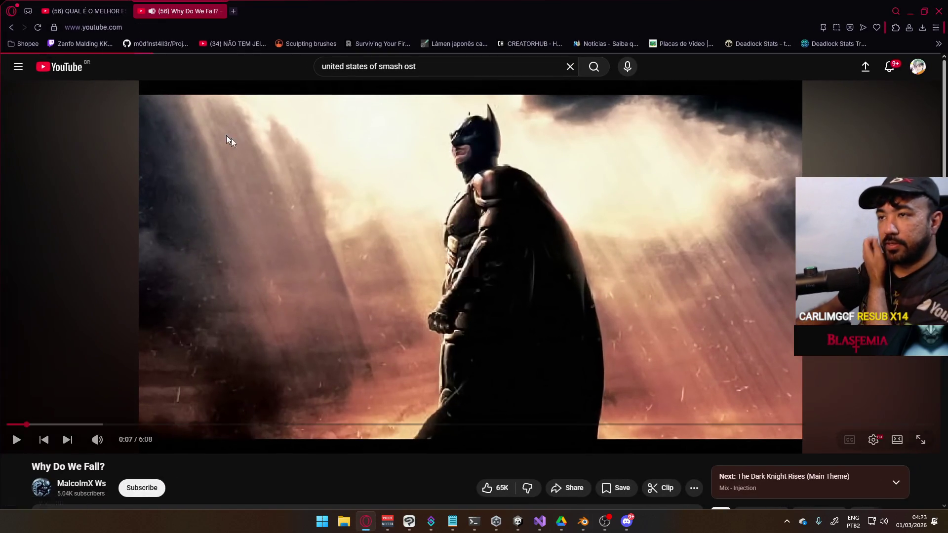
{"action": "key", "text": "i"}
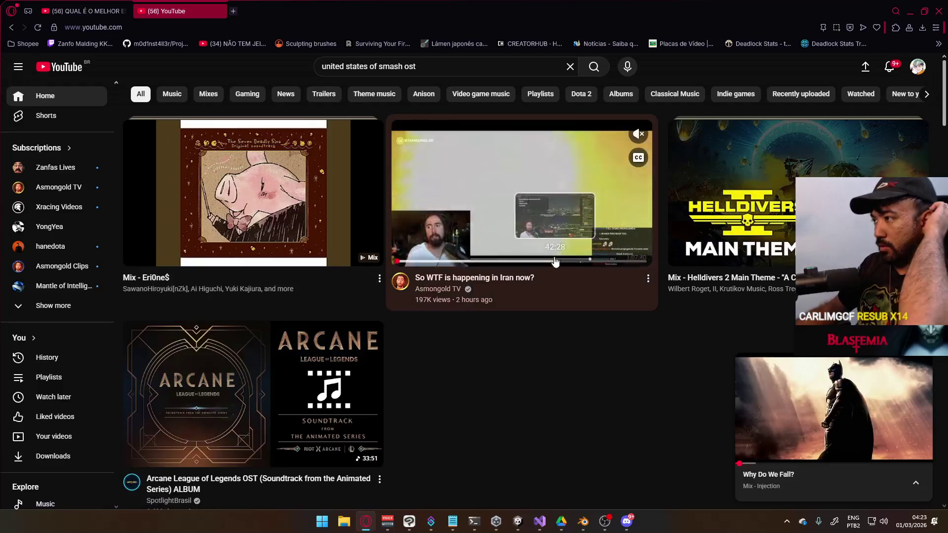
{"action": "key", "text": "i"}
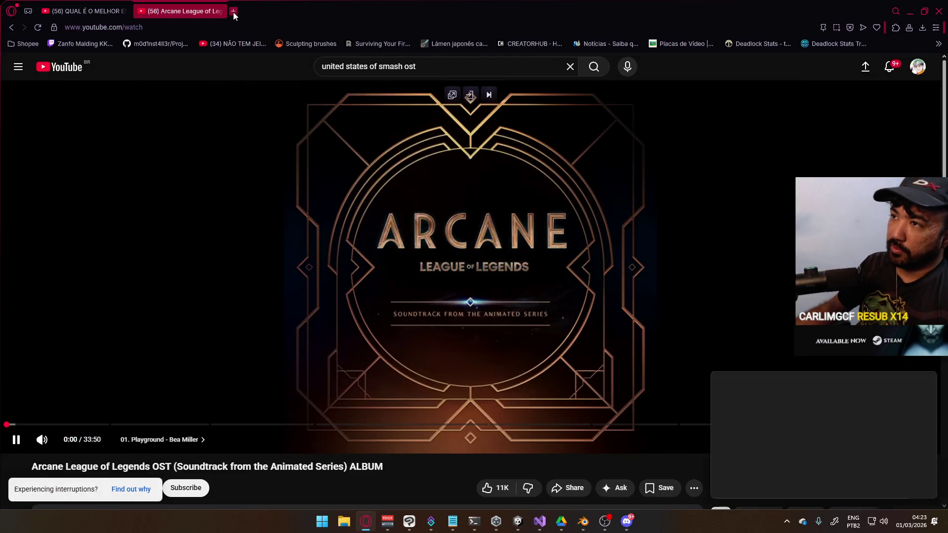
{"action": "left_click", "coordinate": [233, 12]}
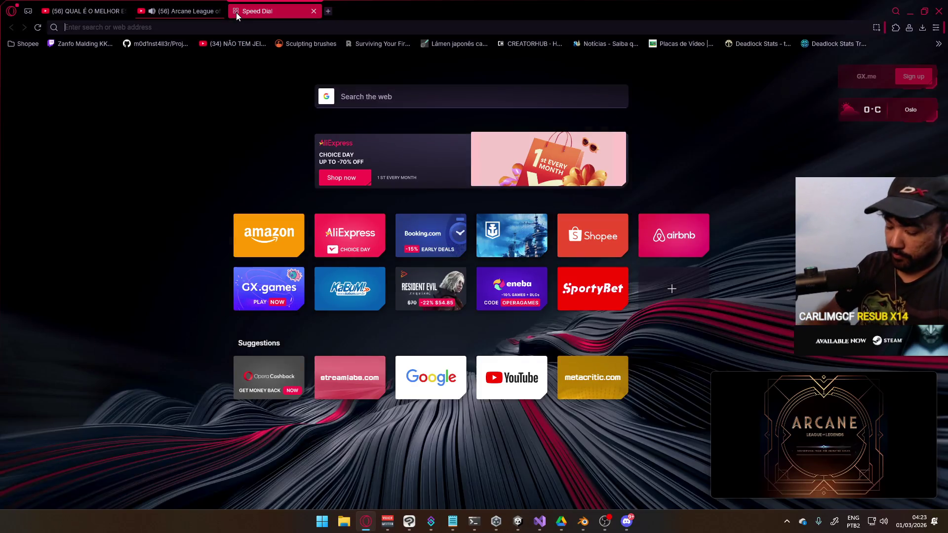
- Search Google for 'hans zimmer classes price' and read the expanded AI Overview
{"action": "type", "text": "hans zimmer cl"}
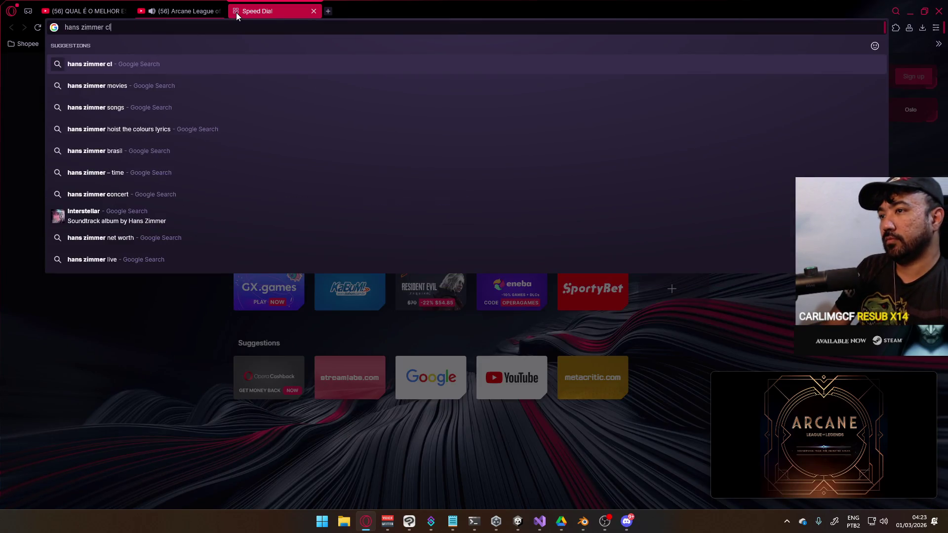
{"action": "type", "text": "asses price"}
{"action": "key", "text": "Return"}
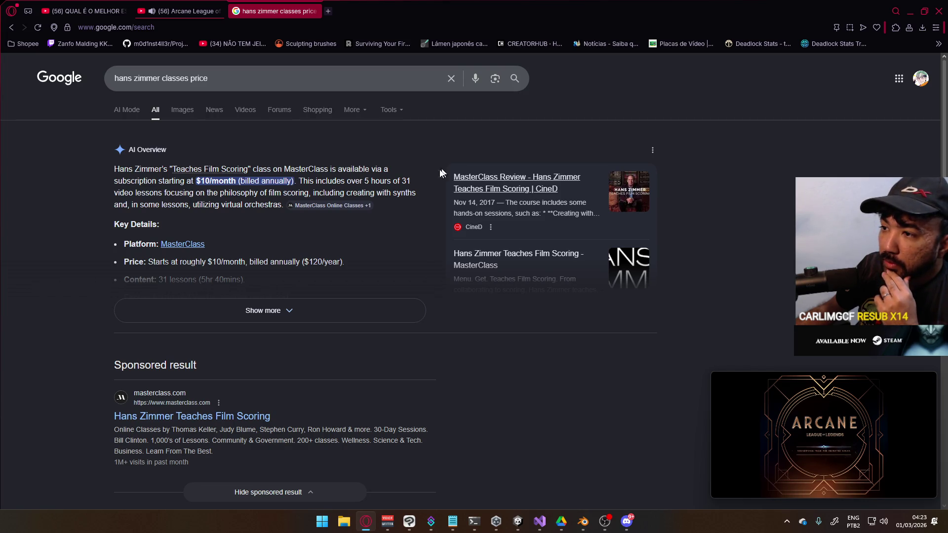
{"action": "left_click", "coordinate": [334, 310]}
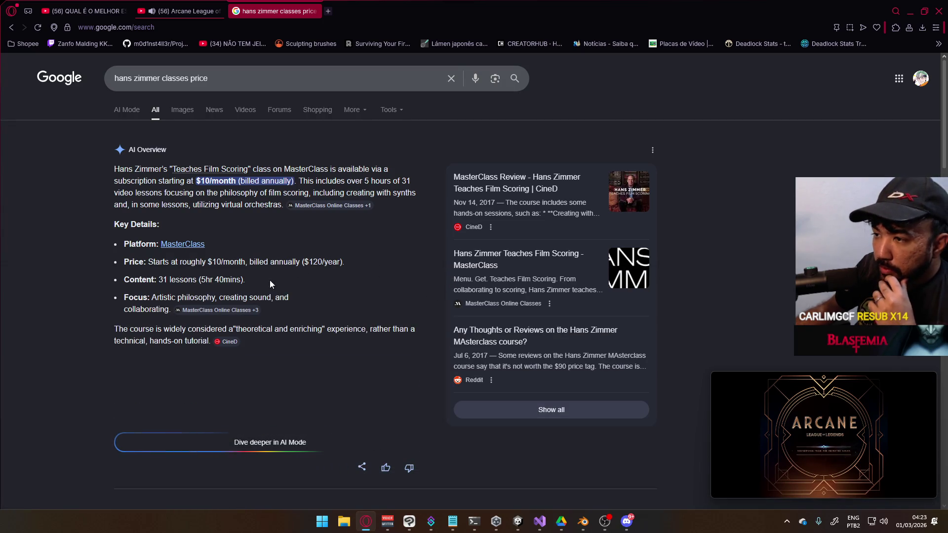
{"action": "scroll", "coordinate": [329, 265], "scroll_direction": "down", "scroll_amount": 3}
{"action": "scroll", "coordinate": [329, 270], "scroll_direction": "down", "scroll_amount": 6}
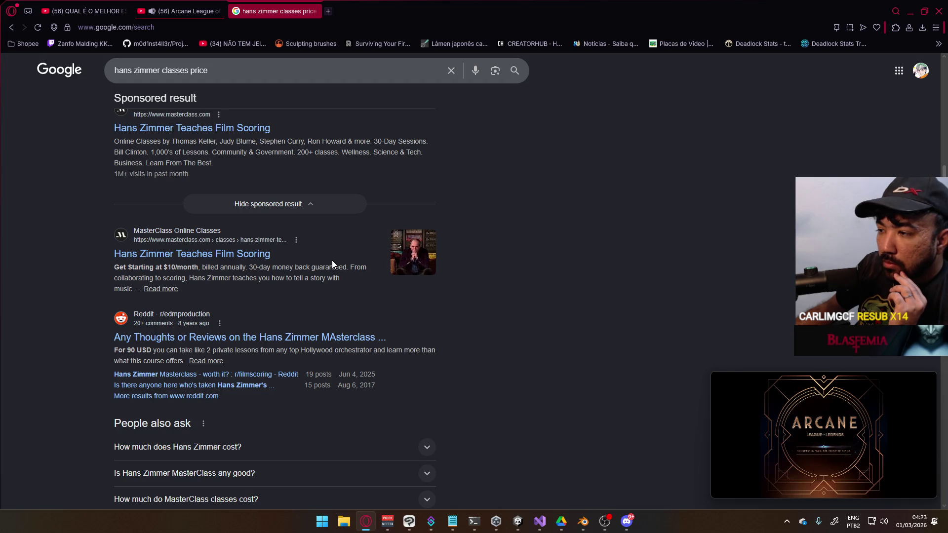
{"action": "scroll", "coordinate": [332, 260], "scroll_direction": "down", "scroll_amount": 3}
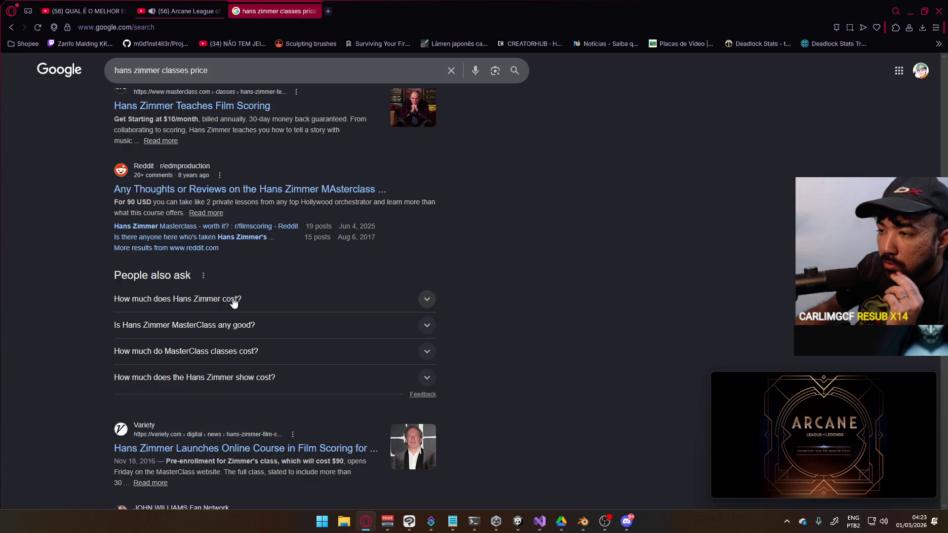
{"action": "scroll", "coordinate": [291, 299], "scroll_direction": "down", "scroll_amount": 1}
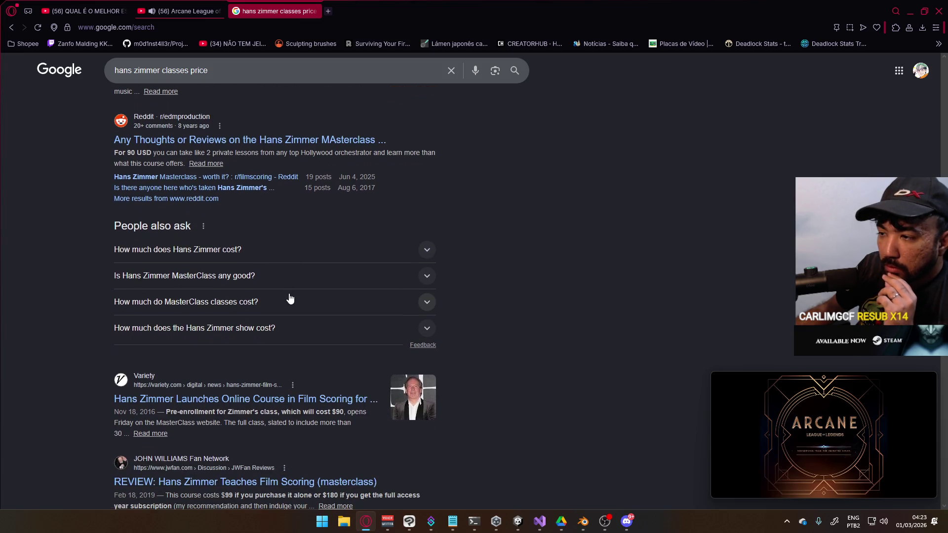
- Expand the Hans Zimmer cost and MasterClass questions, then close the tab and return to Blender
{"action": "left_click", "coordinate": [223, 254]}
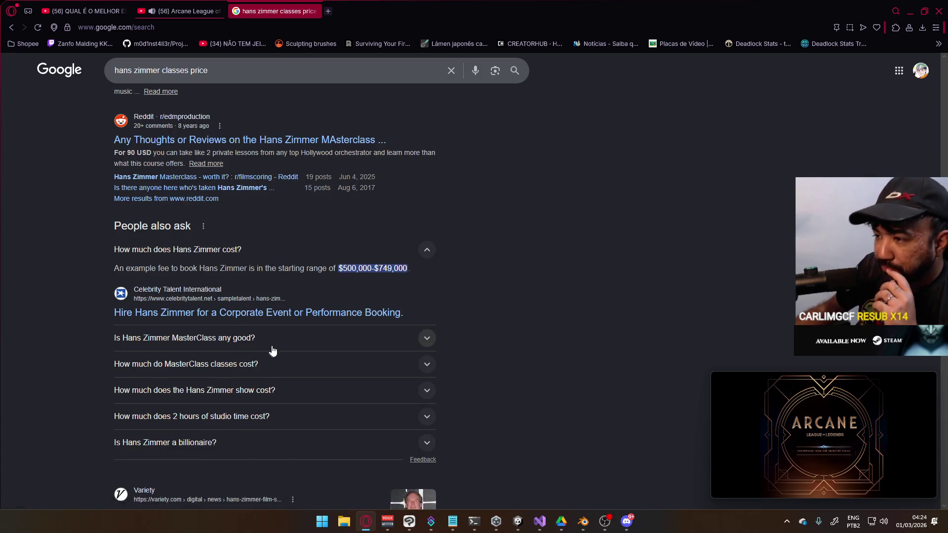
{"action": "left_click", "coordinate": [245, 344]}
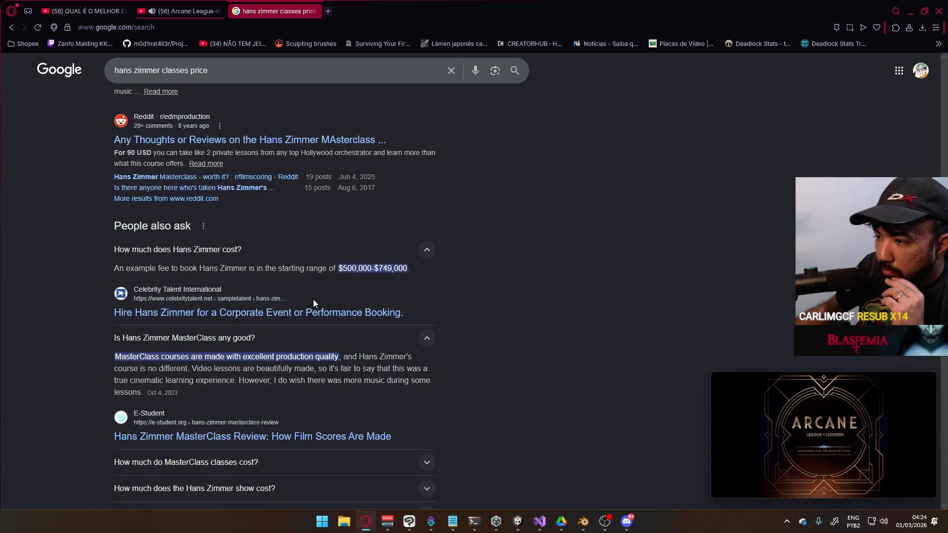
{"action": "scroll", "coordinate": [314, 299], "scroll_direction": "down", "scroll_amount": 7}
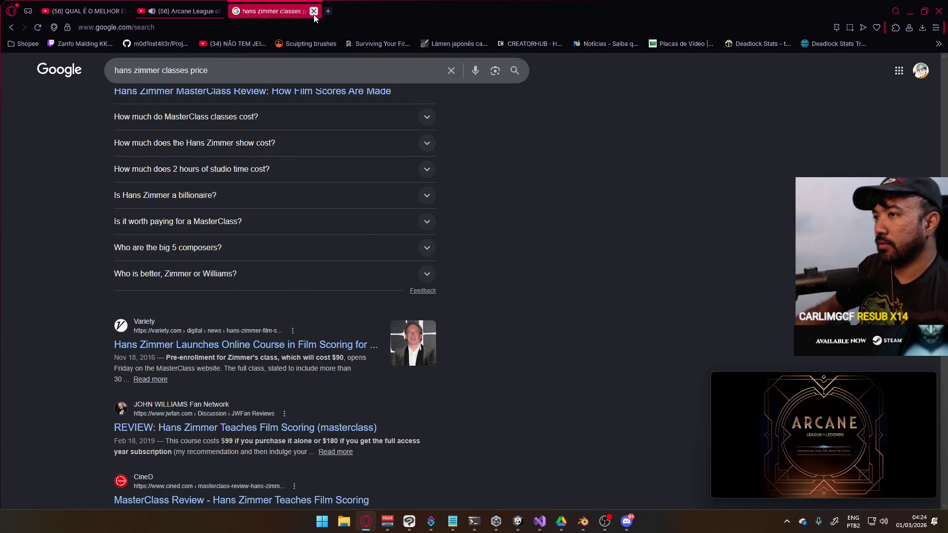
{"action": "left_click", "coordinate": [317, 11]}
{"action": "key", "text": "alt+Tab"}
{"action": "key", "text": "alt+Tab"}
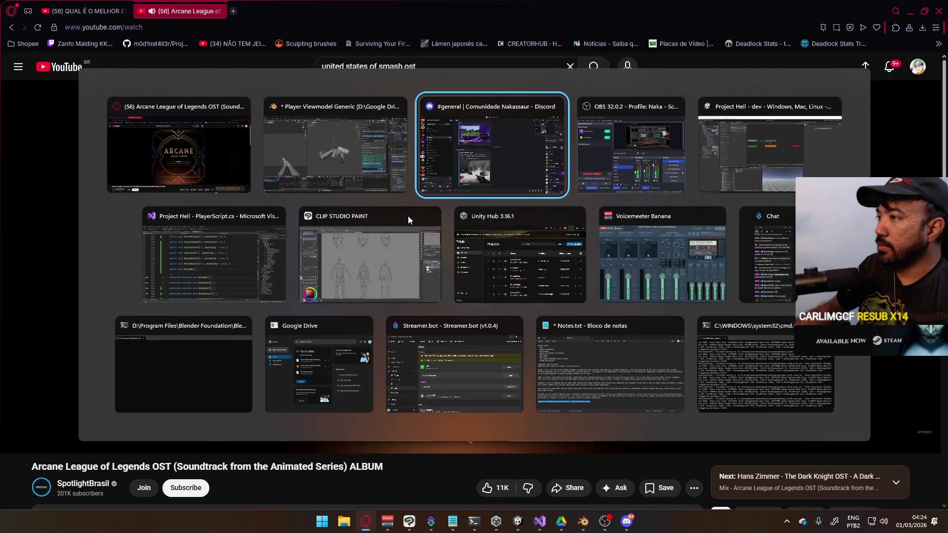
{"action": "key", "text": "alt+Tab"}
{"action": "key", "text": "alt+Tab"}
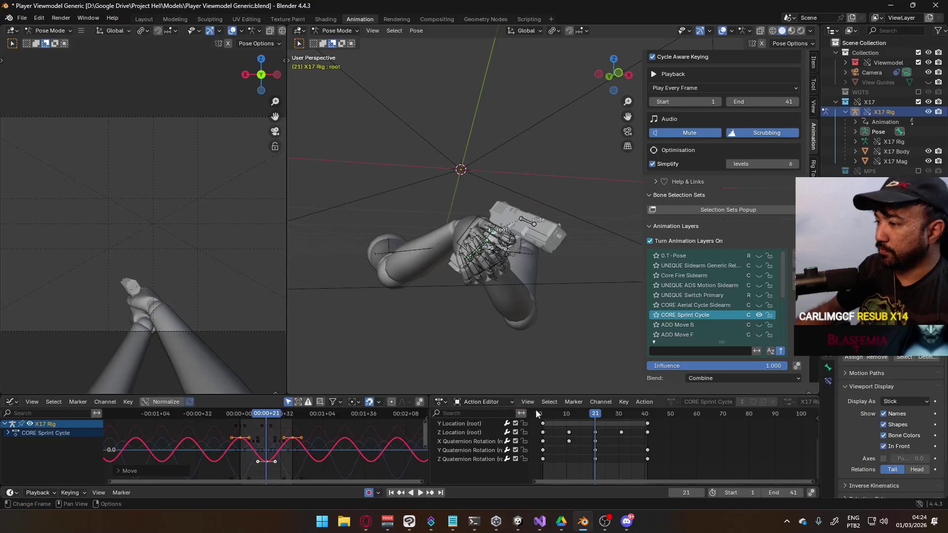
- Shift the selected keys two frames earlier and replay the cycle to check timing
{"action": "key", "text": "space"}
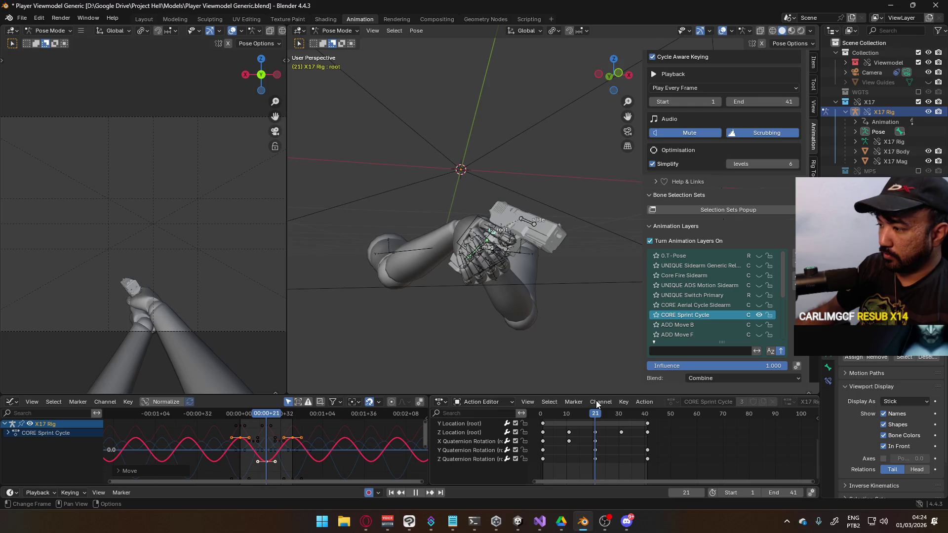
{"action": "key", "text": "Escape"}
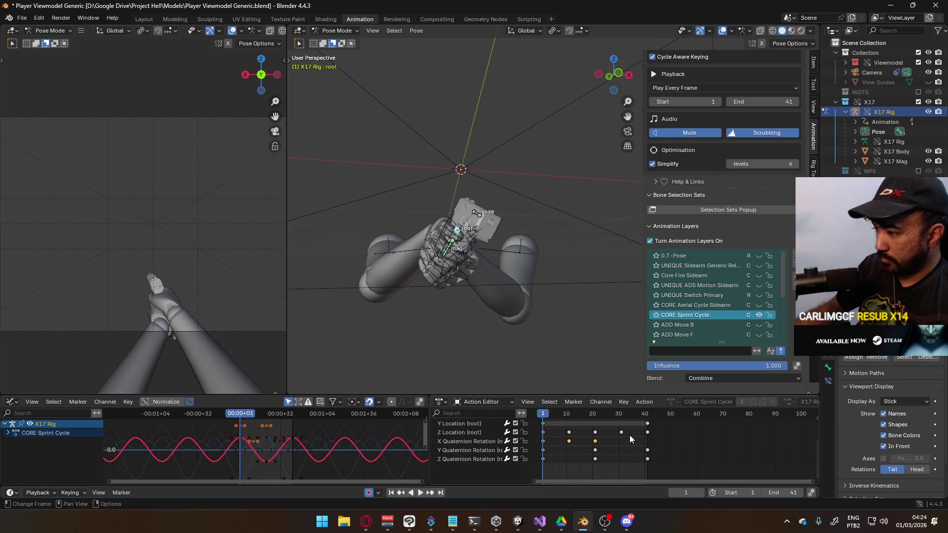
{"action": "key", "text": "g"}
{"action": "left_click", "coordinate": [625, 434]}
{"action": "key", "text": "space"}
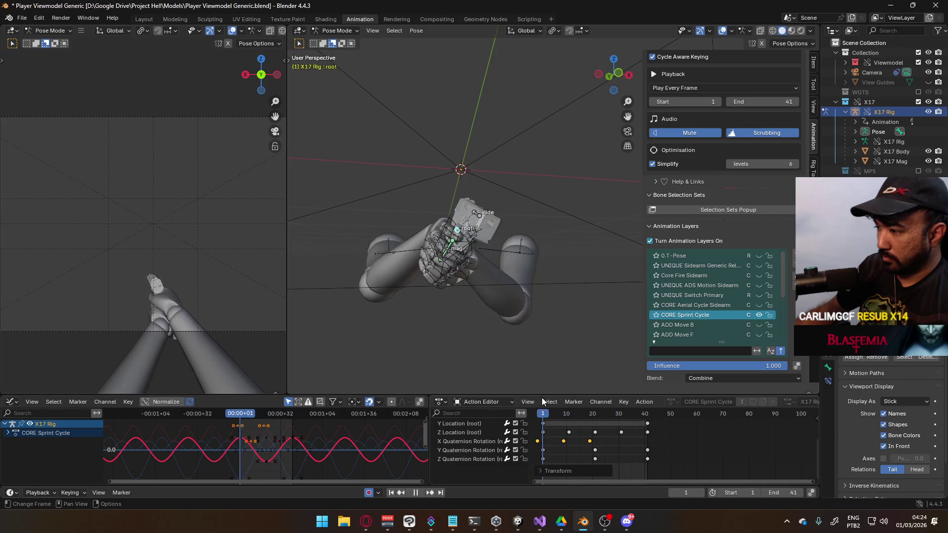
{"action": "key", "text": "space"}
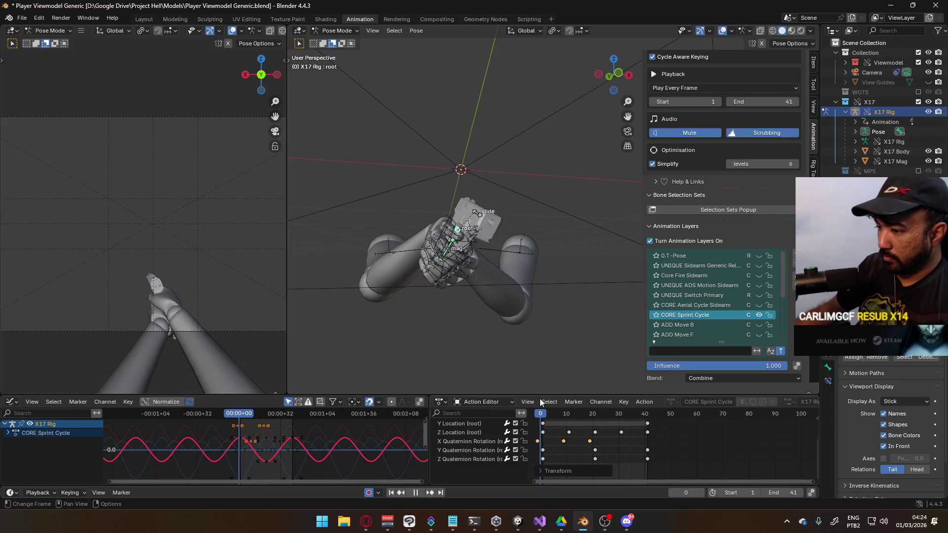
- Try a vertical rescale of the root curves, undo it, and select the Z Location key at frame 30
{"action": "left_click", "coordinate": [460, 439]}
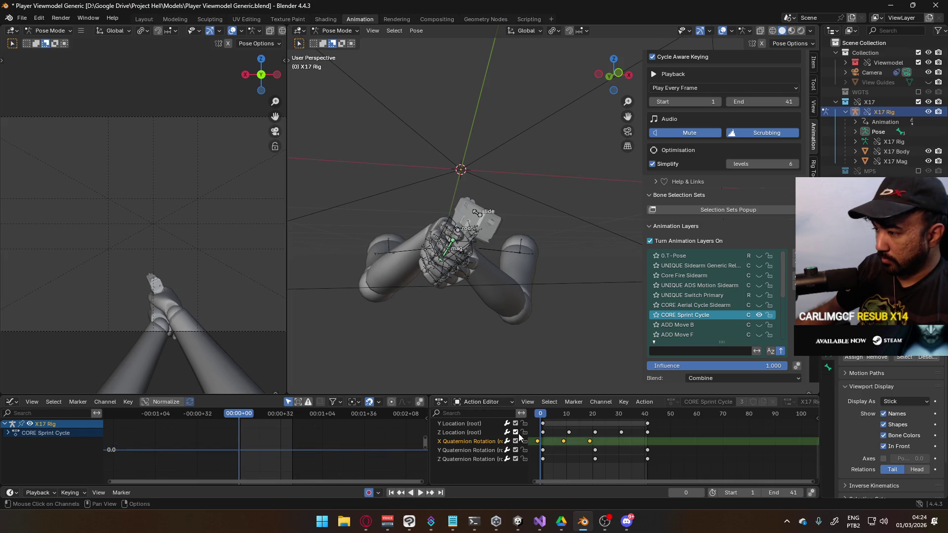
{"action": "scroll", "coordinate": [462, 419], "scroll_direction": "up", "scroll_amount": 2}
{"action": "left_click", "coordinate": [458, 423]}
{"action": "left_click_drag", "start_coordinate": [537, 416], "coordinate": [538, 416]}
{"action": "scroll", "coordinate": [301, 444], "scroll_direction": "up", "scroll_amount": 2}
{"action": "key", "text": "s"}
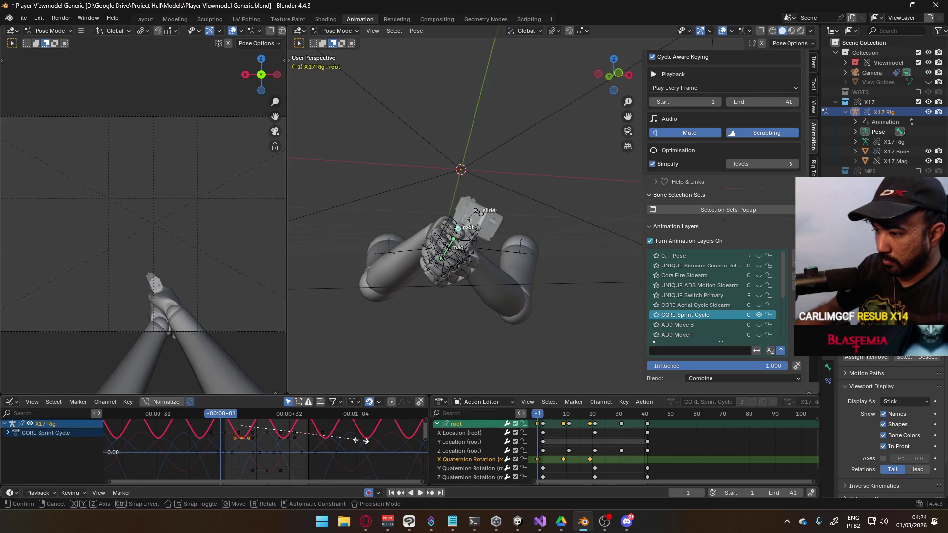
{"action": "key", "text": "y"}
{"action": "left_click", "coordinate": [301, 432]}
{"action": "key", "text": "space"}
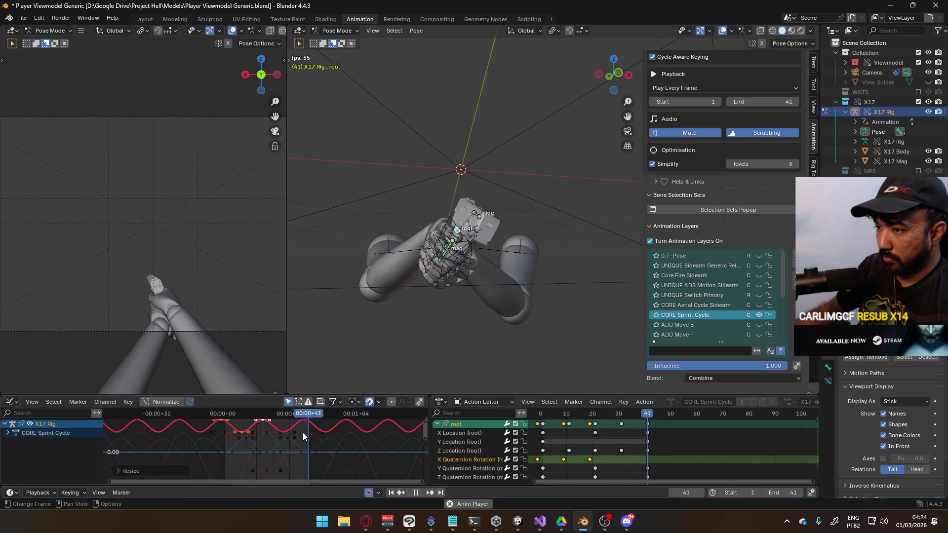
{"action": "key", "text": "ctrl+z"}
{"action": "left_click", "coordinate": [466, 452]}
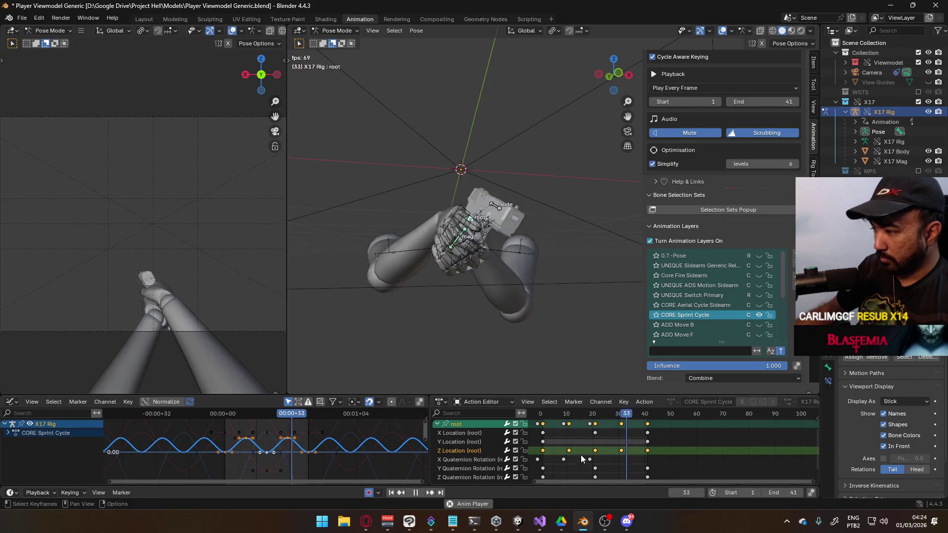
{"action": "left_click", "coordinate": [622, 450]}
- Delete the late root Z Location keys and scale the remaining values to about 0.57
{"action": "key", "text": "Delete"}
{"action": "double_click", "coordinate": [447, 451]}
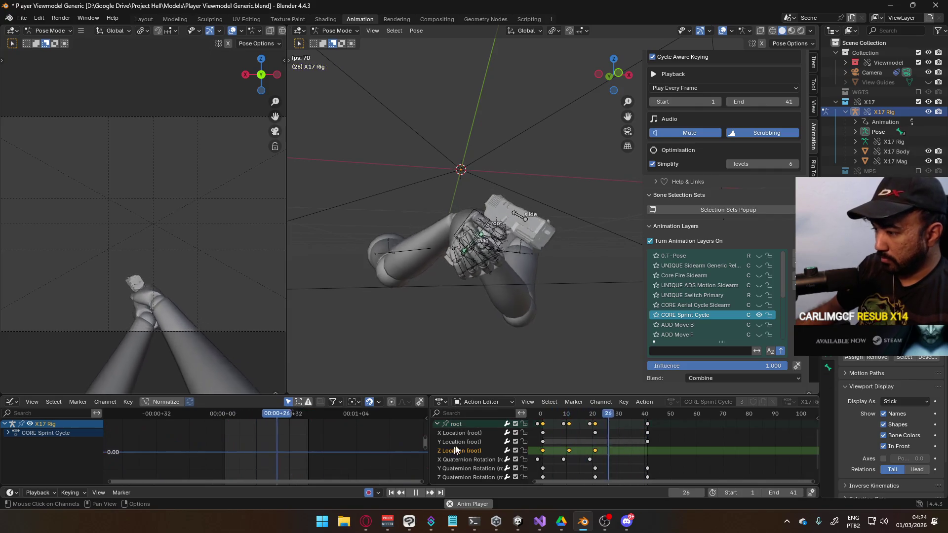
{"action": "key", "text": "s"}
{"action": "key", "text": "y"}
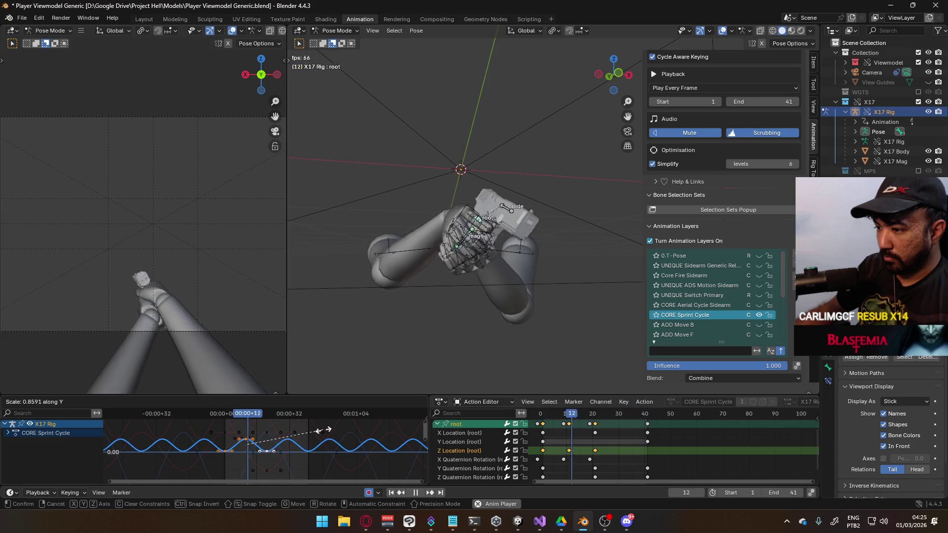
{"action": "left_click", "coordinate": [328, 432]}
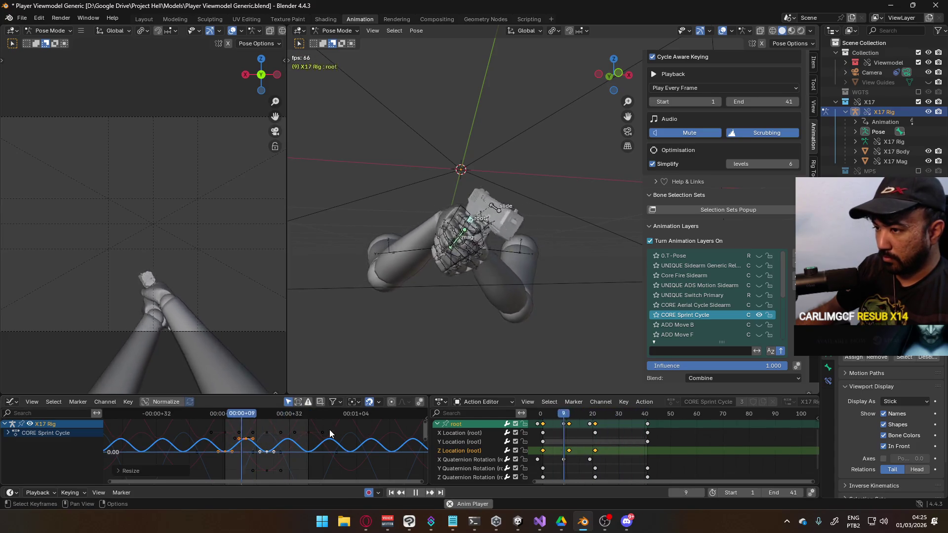
- Try moving the keys, cancel both attempts, and switch to the POSE Sprint Sidearm layer
{"action": "key", "text": "g"}
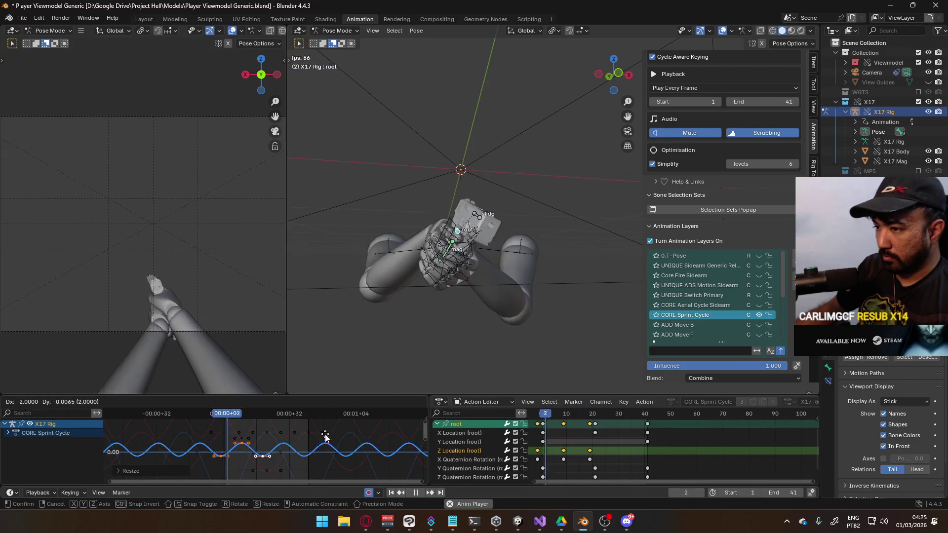
{"action": "key", "text": "Escape"}
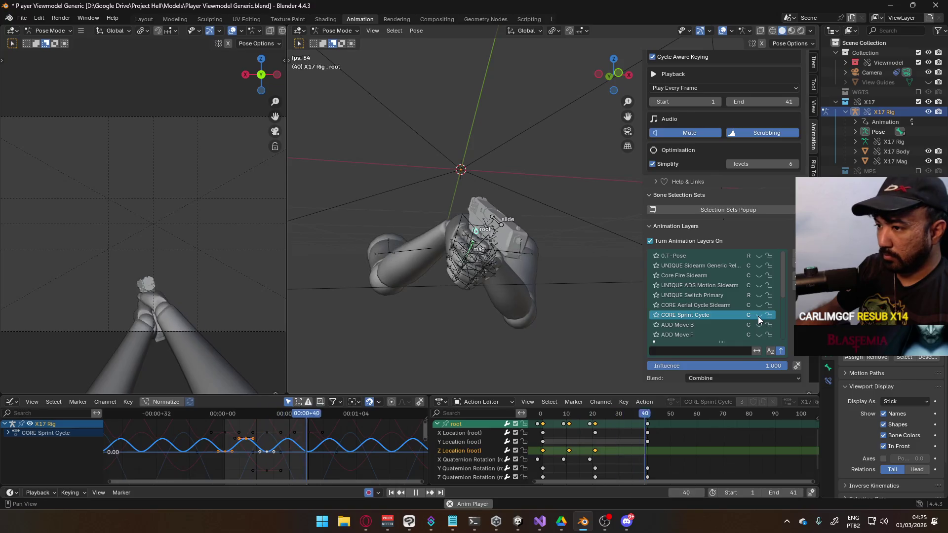
{"action": "scroll", "coordinate": [734, 295], "scroll_direction": "down", "scroll_amount": 8}
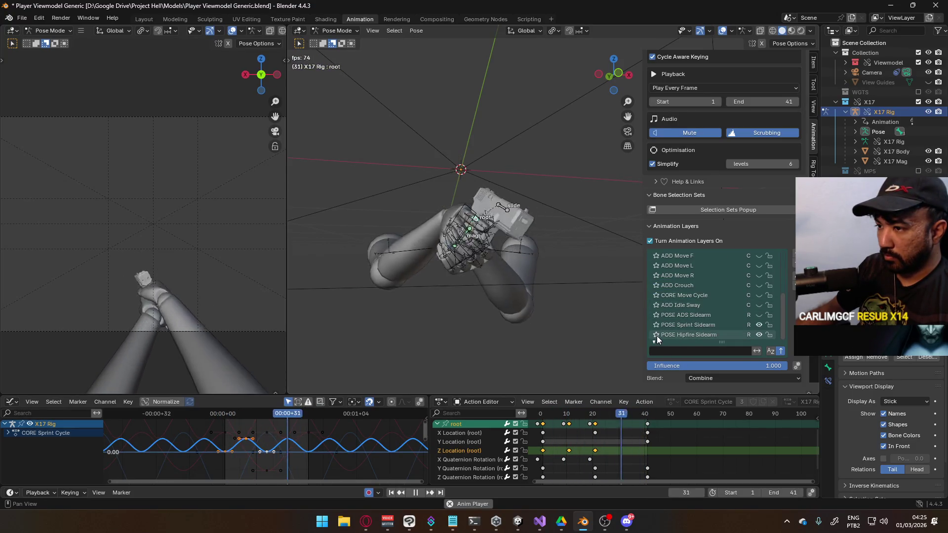
{"action": "scroll", "coordinate": [727, 331], "scroll_direction": "up", "scroll_amount": 5}
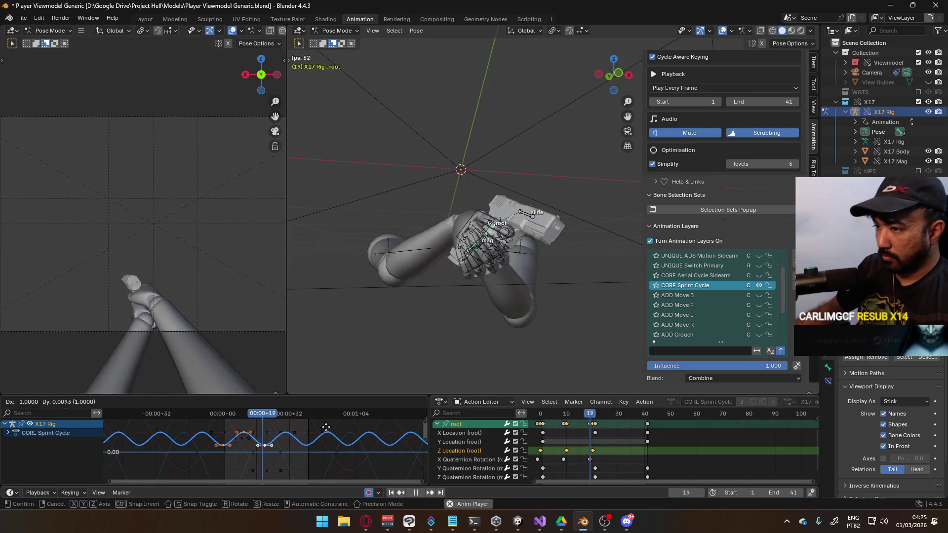
{"action": "key", "text": "g"}
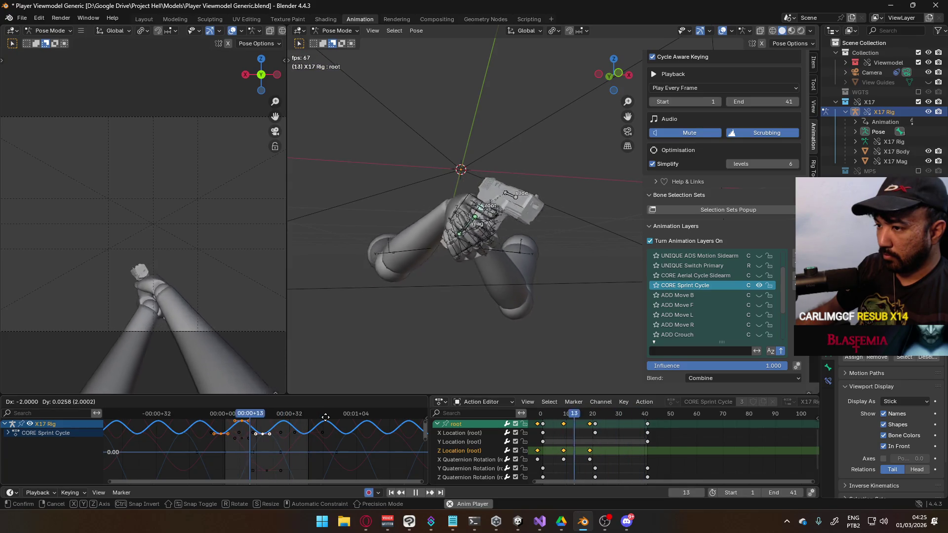
{"action": "key", "text": "Escape"}
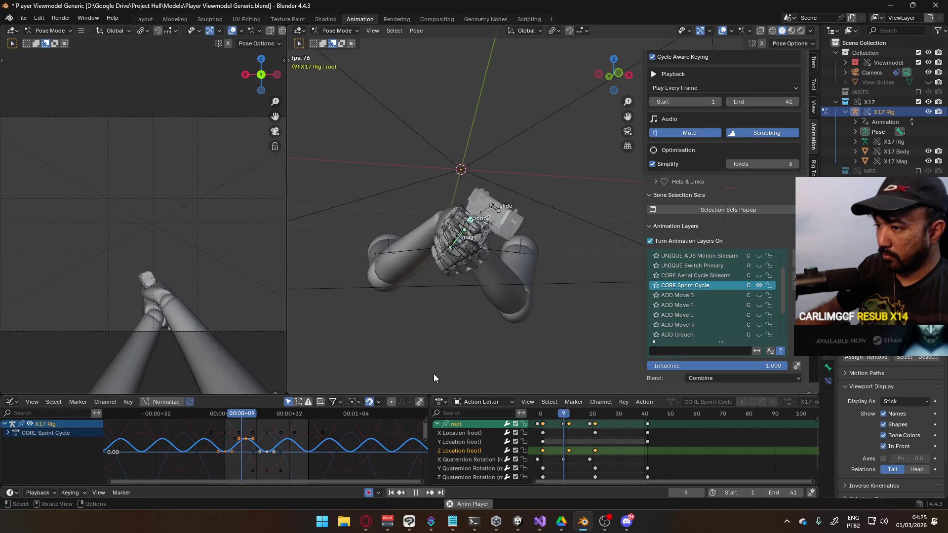
{"action": "scroll", "coordinate": [750, 304], "scroll_direction": "down", "scroll_amount": 5}
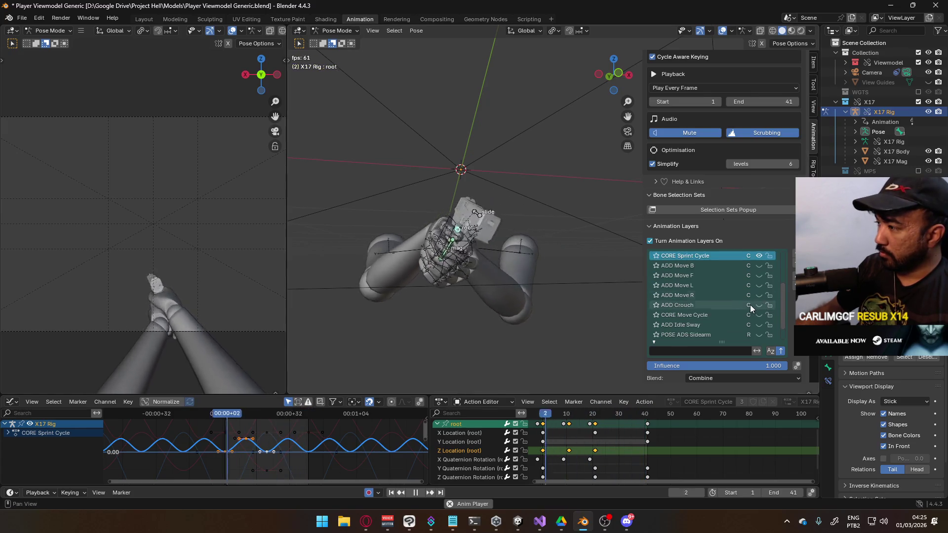
{"action": "left_click", "coordinate": [686, 324]}
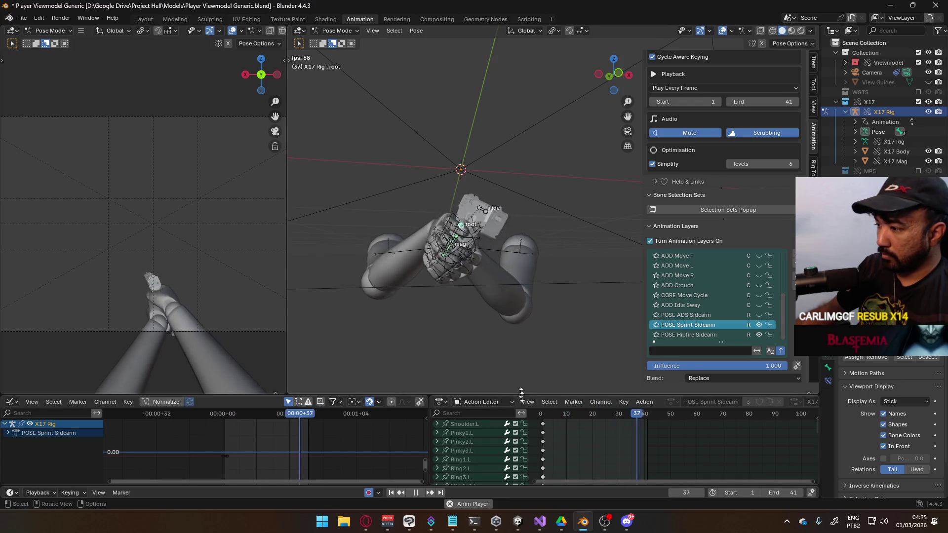
- At frame 1, raise the root 0.03144 m along Z and rotate it -4.37° about local Z
{"action": "middle_click_drag", "start_coordinate": [547, 445], "coordinate": [579, 442]}
{"action": "scroll", "coordinate": [580, 442], "scroll_direction": "down", "scroll_amount": 10}
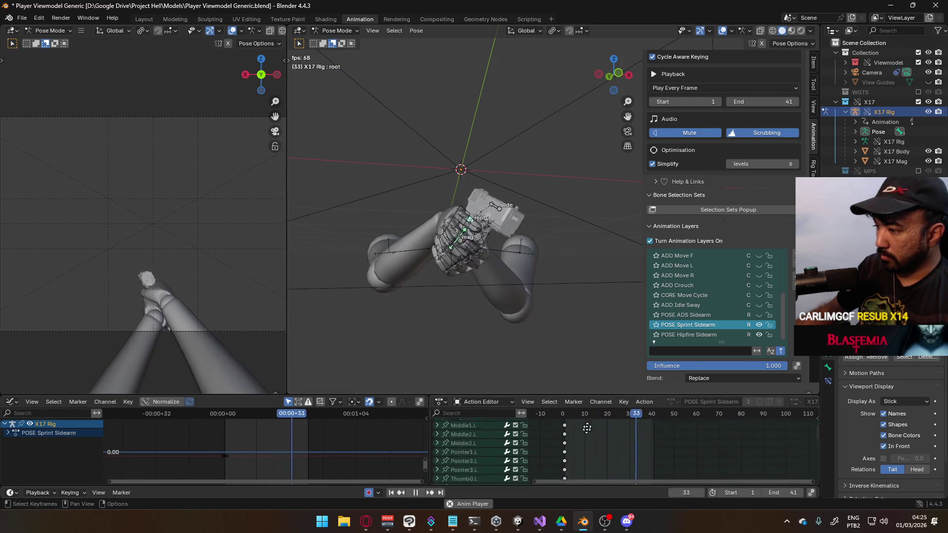
{"action": "scroll", "coordinate": [587, 440], "scroll_direction": "down", "scroll_amount": 5}
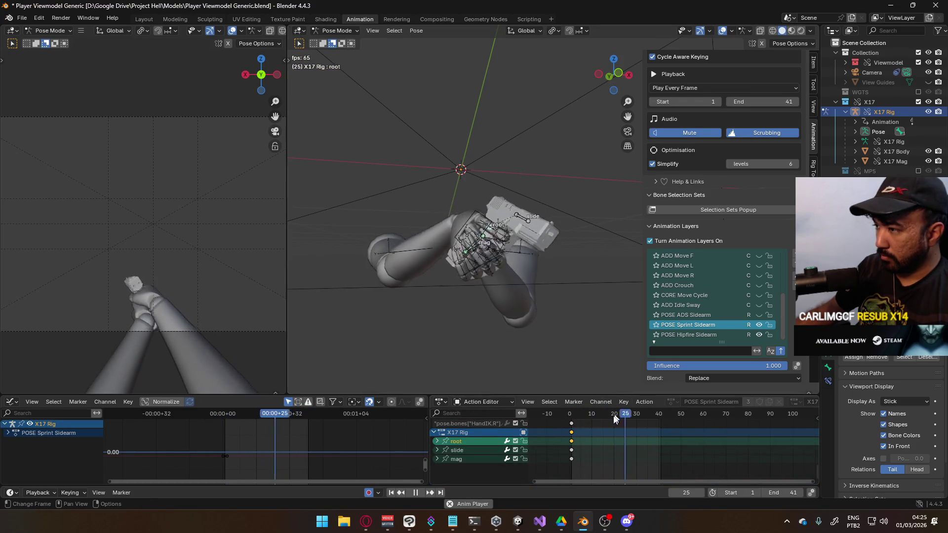
{"action": "left_click_drag", "start_coordinate": [585, 413], "coordinate": [571, 416]}
{"action": "key", "text": "g"}
{"action": "key", "text": "z"}
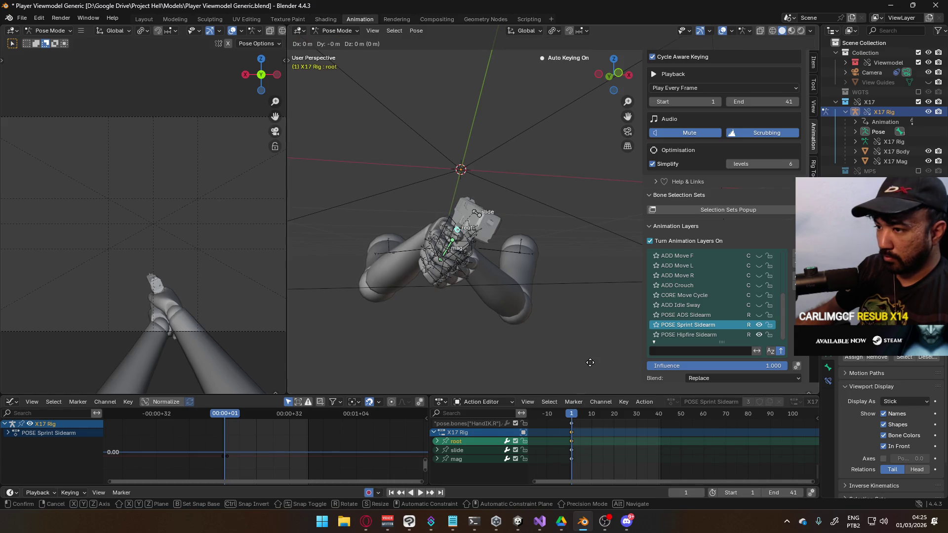
{"action": "left_click", "coordinate": [590, 344]}
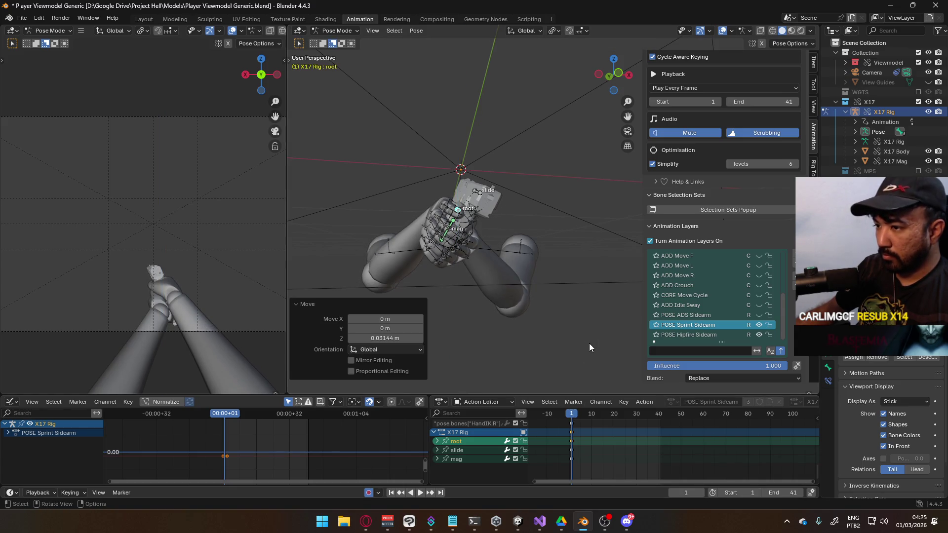
{"action": "key", "text": "r"}
{"action": "key", "text": "z"}
{"action": "key", "text": "z"}
{"action": "left_click", "coordinate": [576, 334]}
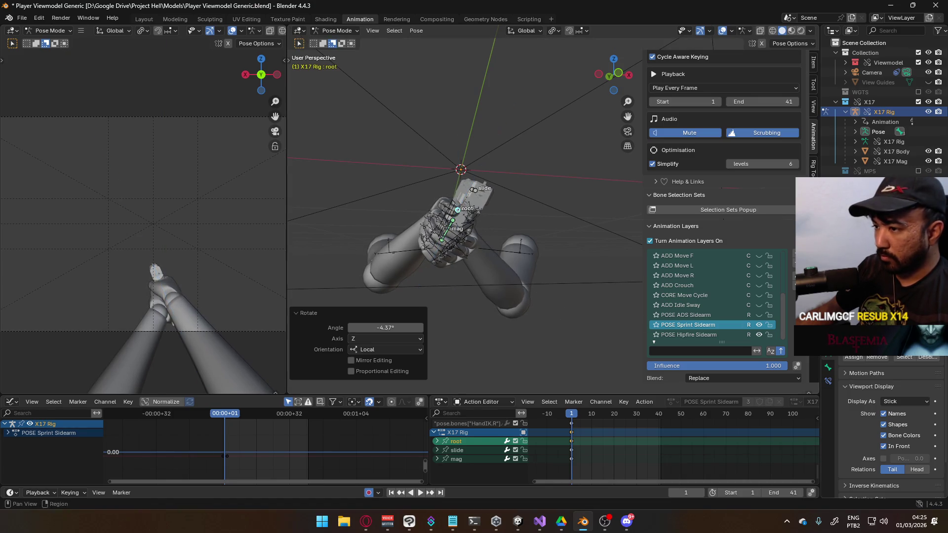
- Mute and unmute the POSE Sprint Sidearm layer to compare the pose
{"action": "left_click", "coordinate": [759, 324]}
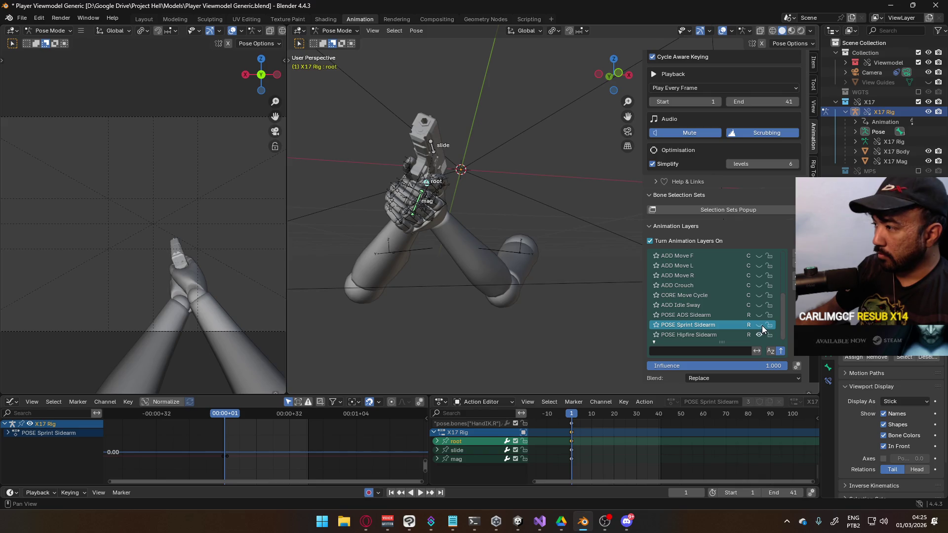
{"action": "scroll", "coordinate": [762, 316], "scroll_direction": "up", "scroll_amount": 4}
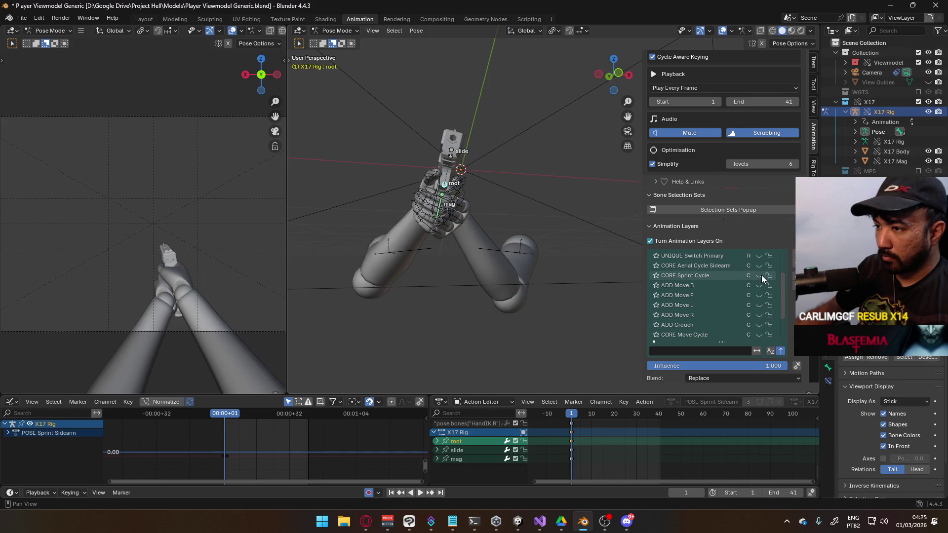
{"action": "scroll", "coordinate": [763, 286], "scroll_direction": "down", "scroll_amount": 4}
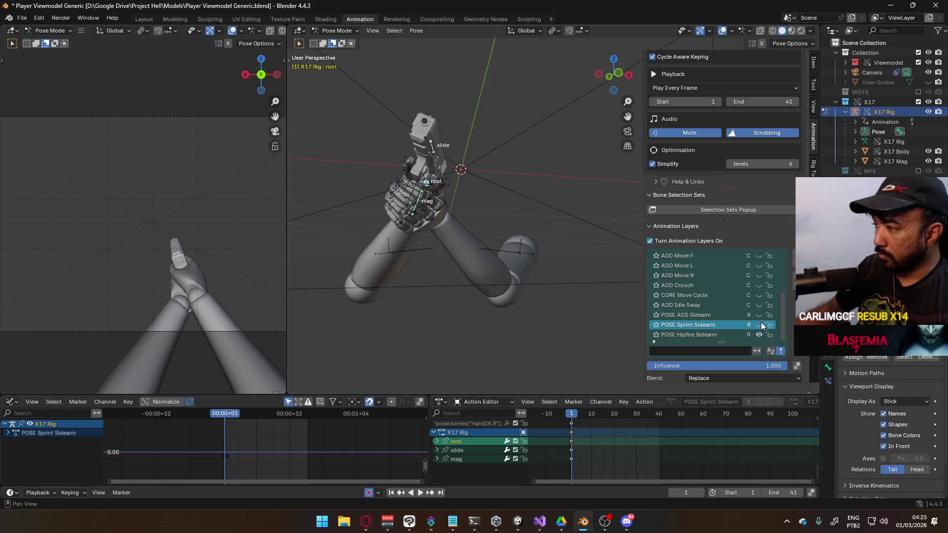
{"action": "left_click", "coordinate": [759, 324]}
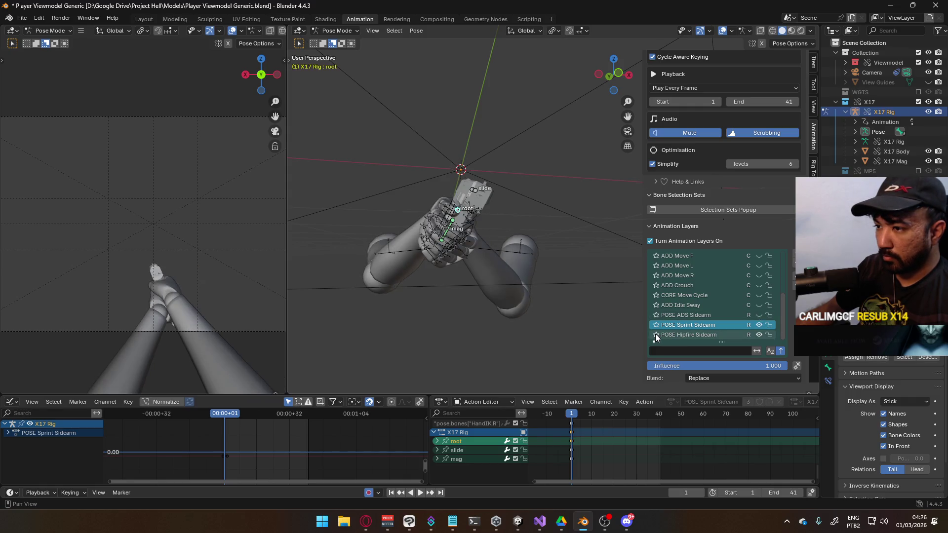
- Shift the root 0.0105 m along global X and return to the CORE Sprint Cycle layer
{"action": "key", "text": "g"}
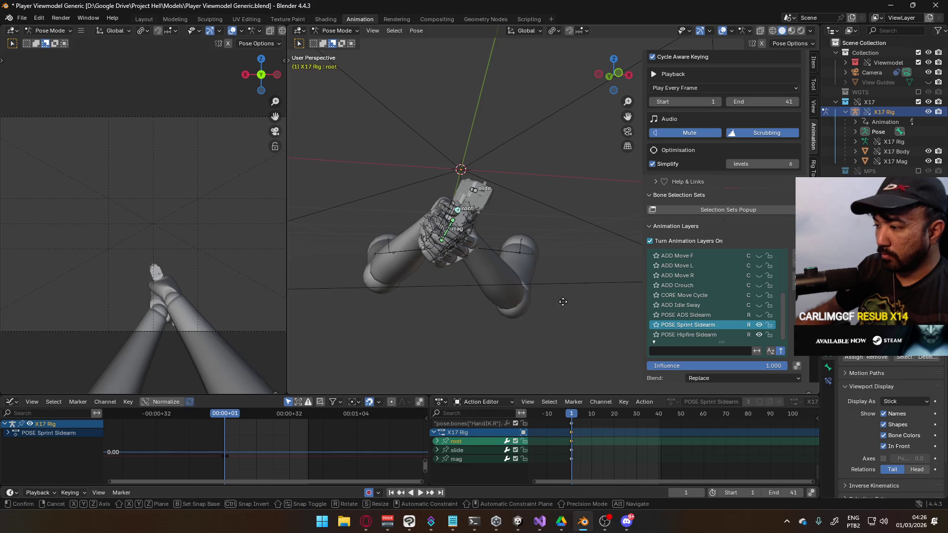
{"action": "key", "text": "x"}
{"action": "left_click", "coordinate": [569, 302]}
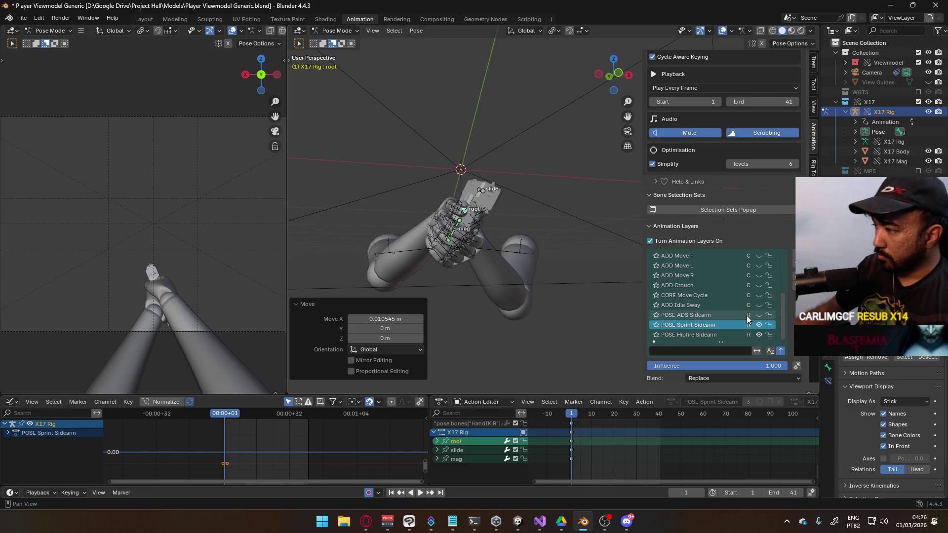
{"action": "left_click", "coordinate": [657, 336]}
{"action": "scroll", "coordinate": [730, 307], "scroll_direction": "up", "scroll_amount": 5}
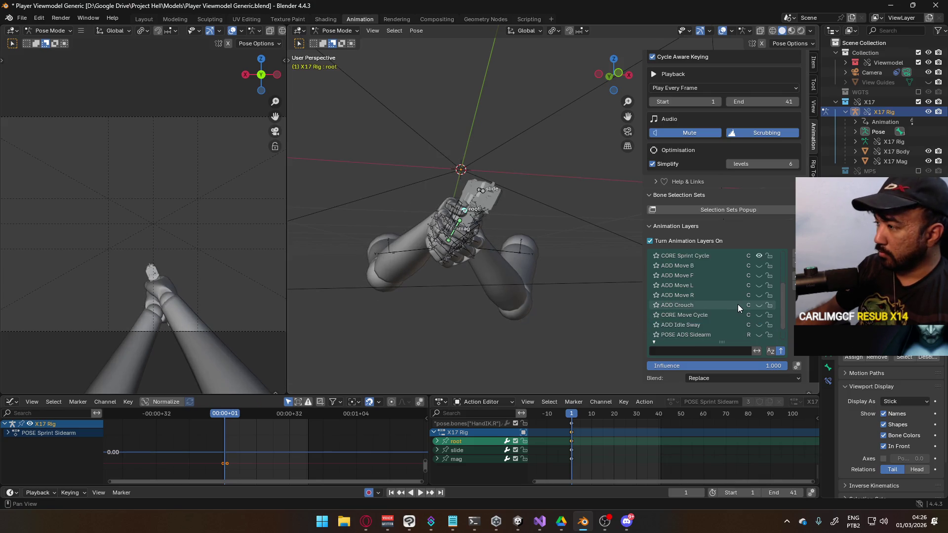
{"action": "left_click", "coordinate": [709, 286]}
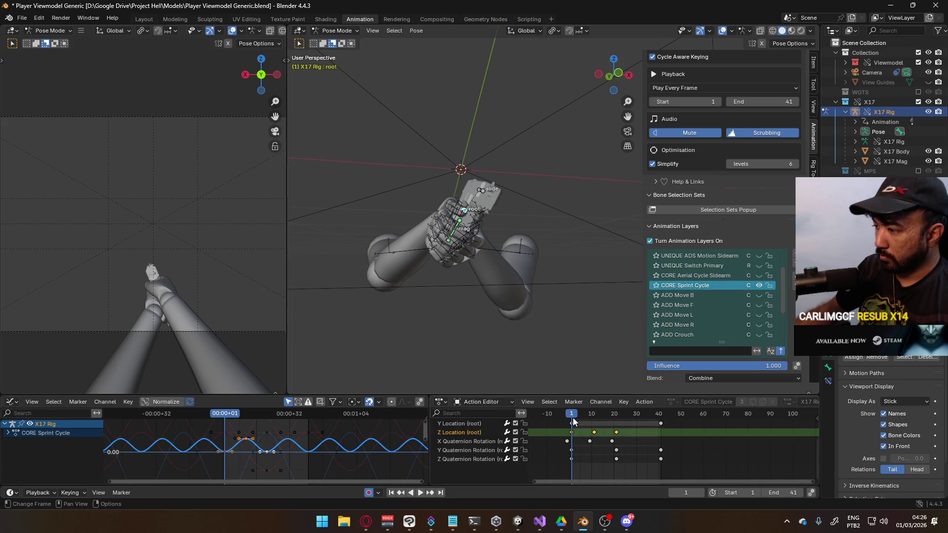
- Shift all of the root's graph keys in time while playing back the cycle
{"action": "key", "text": "space"}
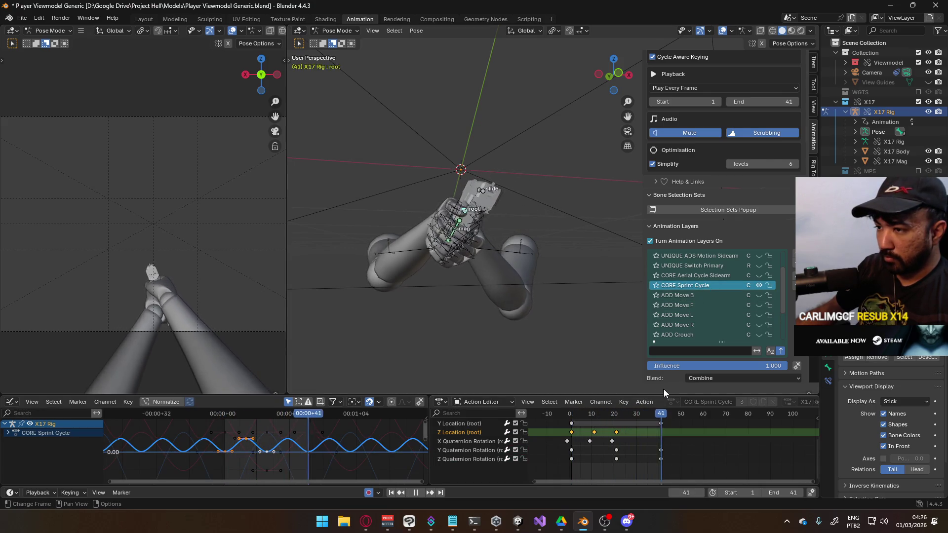
{"action": "key", "text": "Escape"}
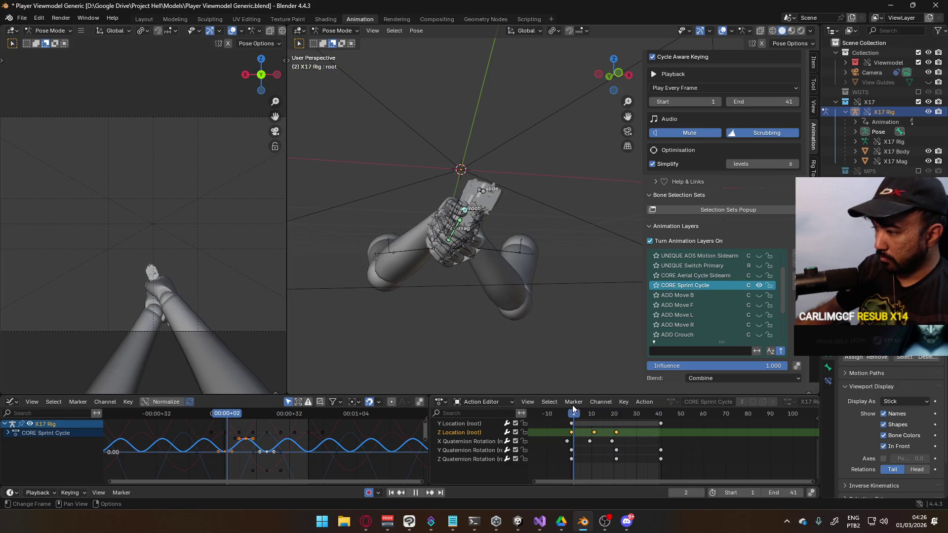
{"action": "left_click", "coordinate": [494, 441]}
{"action": "scroll", "coordinate": [499, 462], "scroll_direction": "up", "scroll_amount": 3}
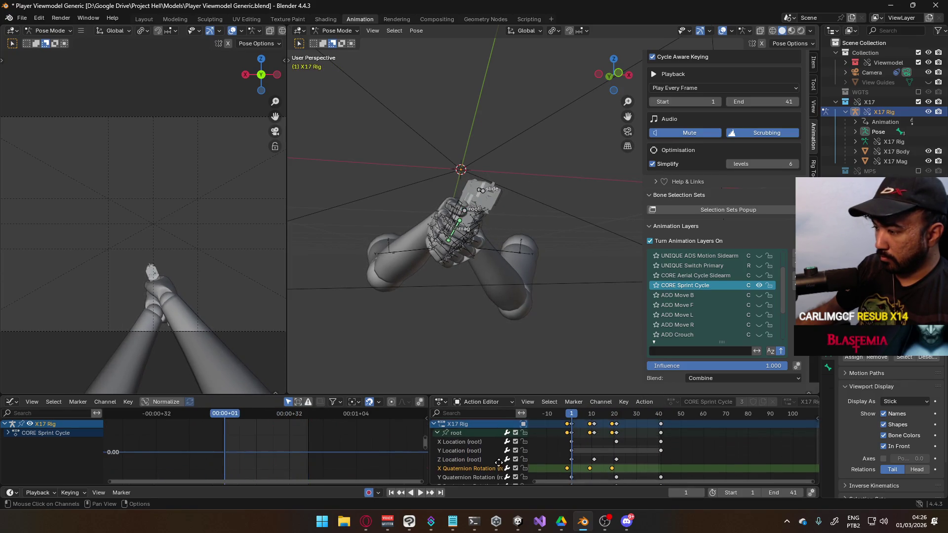
{"action": "left_click", "coordinate": [462, 434]}
{"action": "key", "text": "g"}
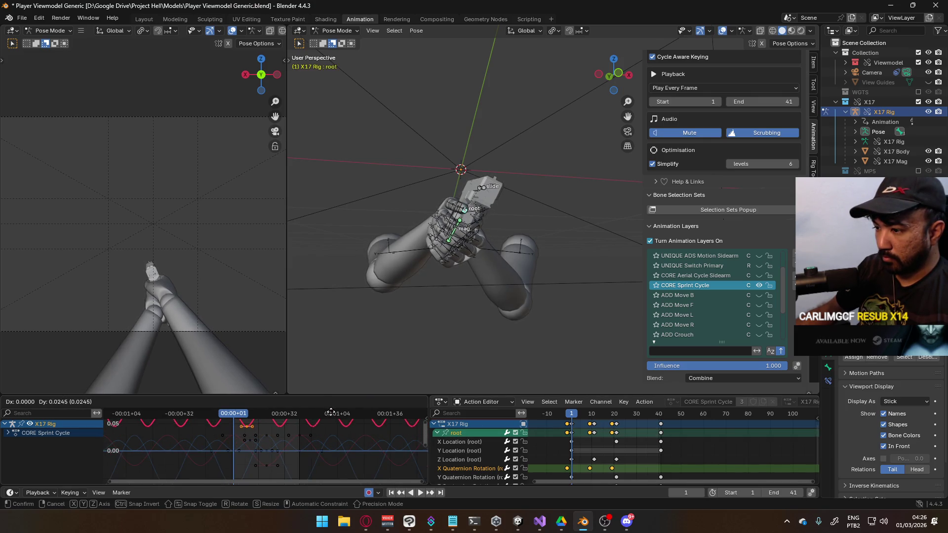
{"action": "scroll", "coordinate": [331, 455], "scroll_direction": "down", "scroll_amount": 2}
{"action": "key", "text": "space"}
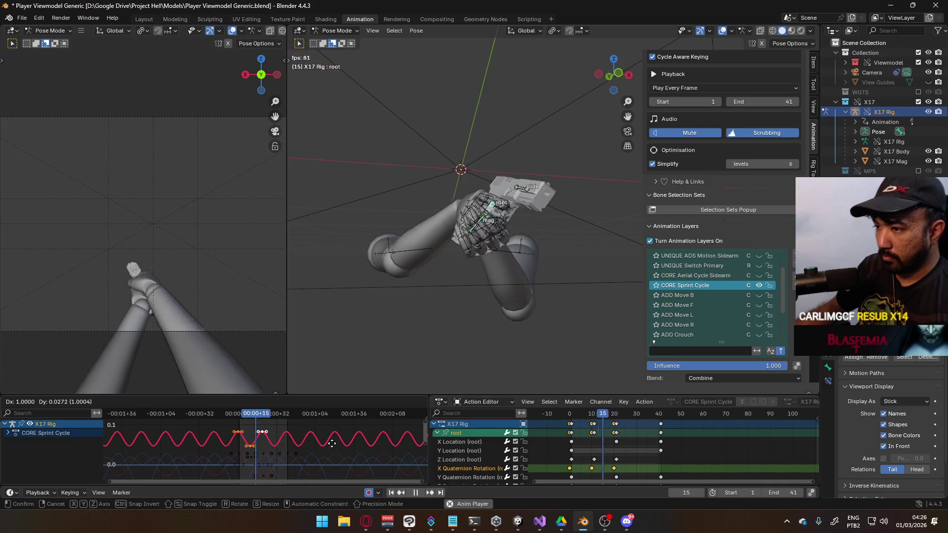
{"action": "left_click", "coordinate": [332, 443]}
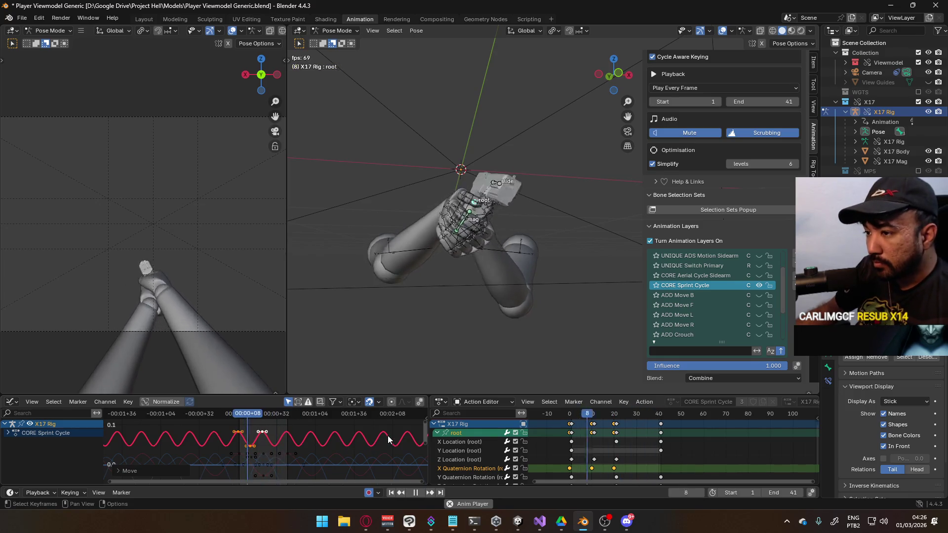
- Scale the root's X Location key values down vertically for a smaller side-to-side swing
{"action": "left_click", "coordinate": [479, 443]}
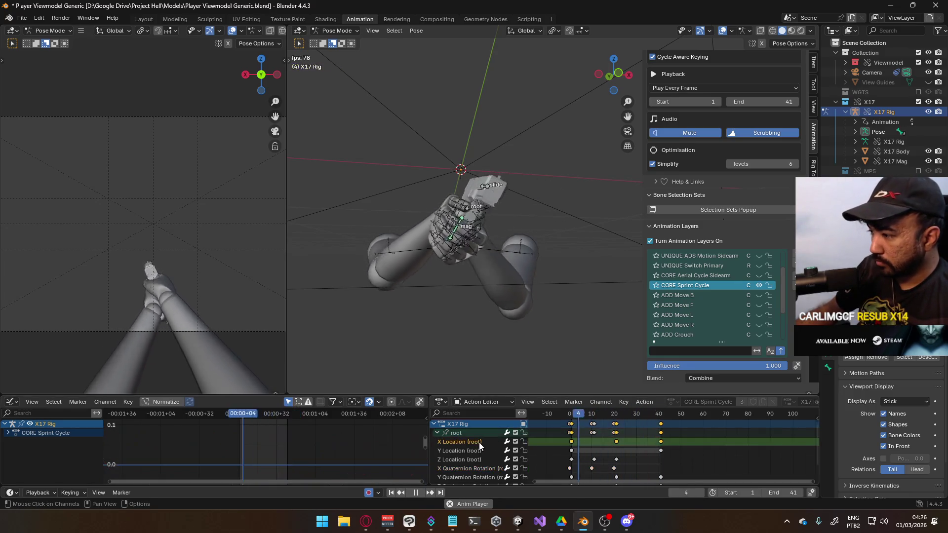
{"action": "left_click", "coordinate": [456, 434]}
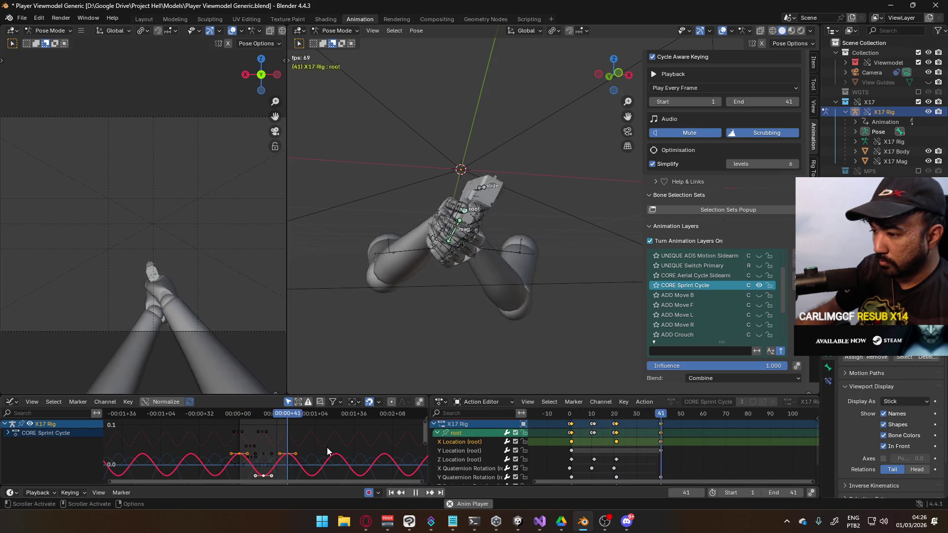
{"action": "key", "text": "s"}
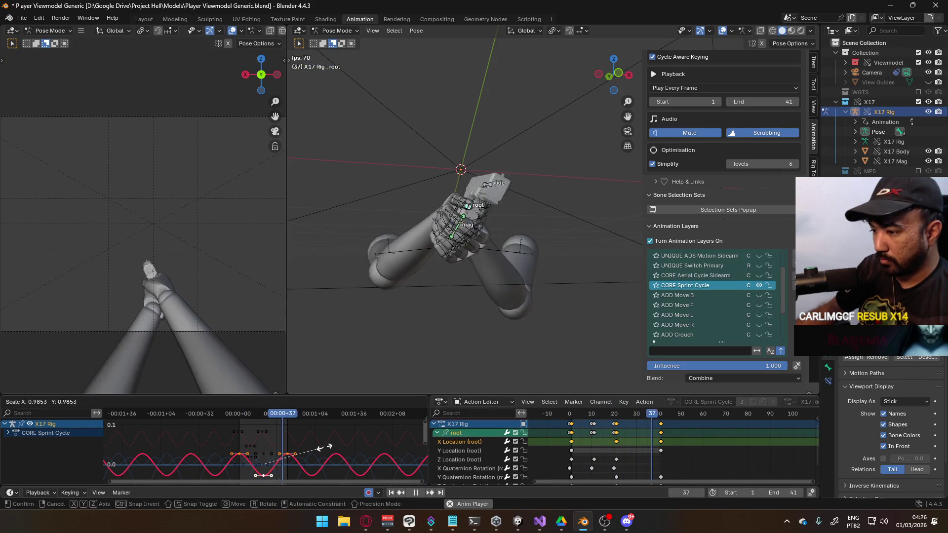
{"action": "key", "text": "y"}
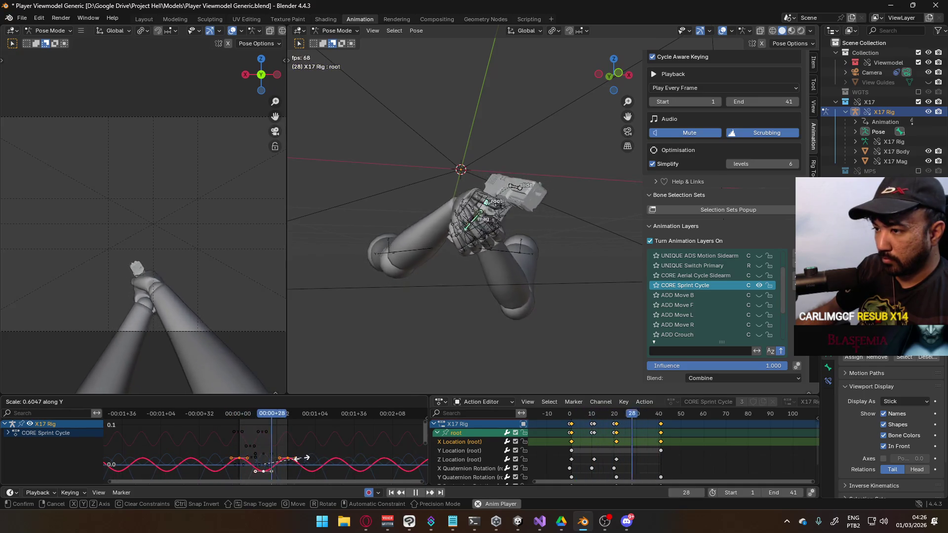
{"action": "key", "text": "Escape"}
{"action": "key", "text": "s"}
{"action": "key", "text": "y"}
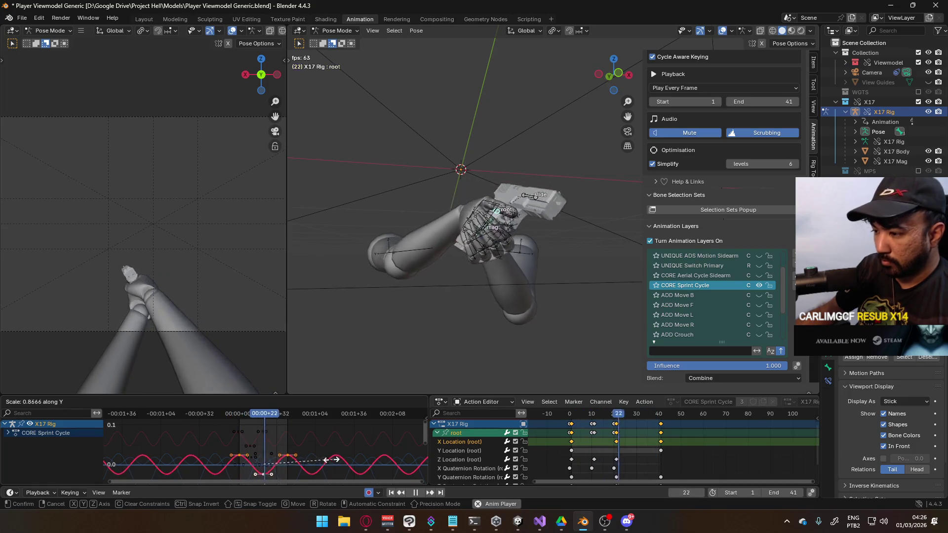
{"action": "left_click", "coordinate": [324, 461]}
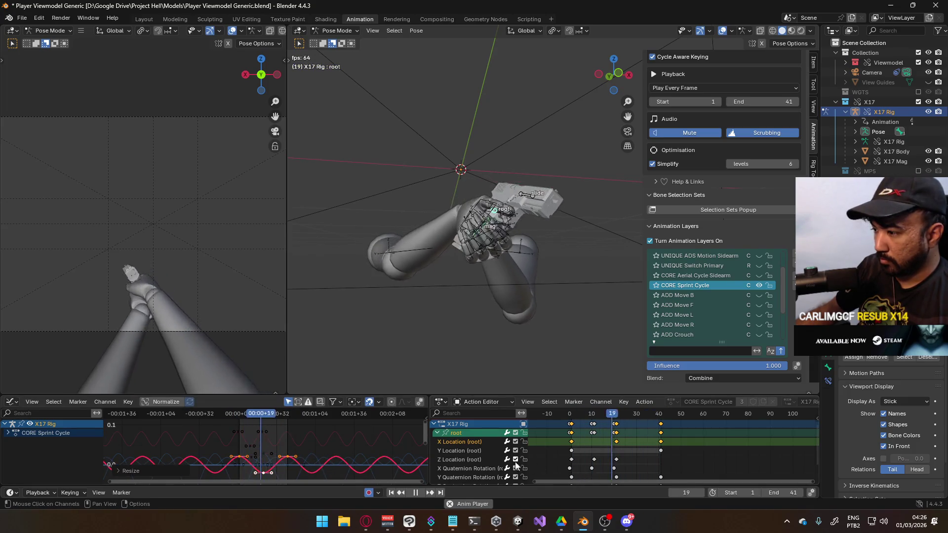
{"action": "left_click", "coordinate": [482, 458]}
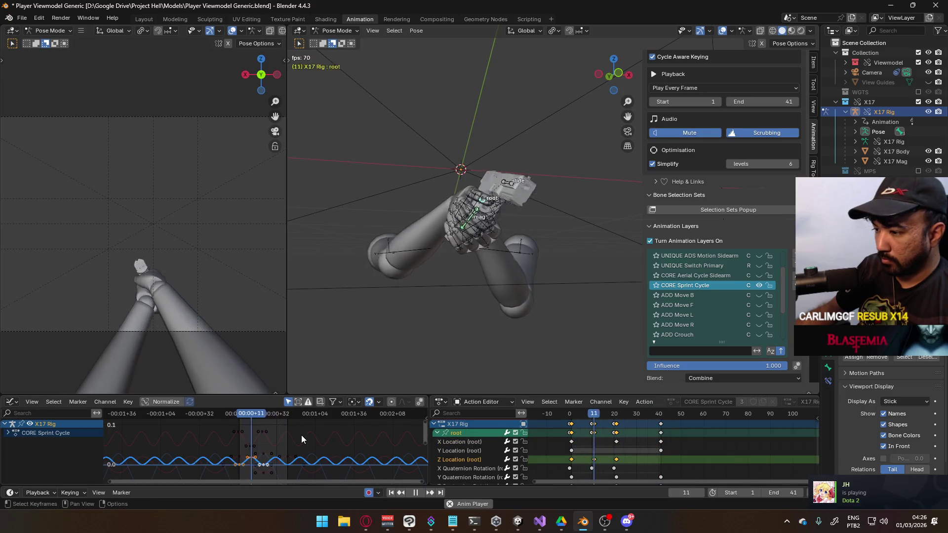
- Scale the root's Z Location keys vertically to about 0.81, then shift the selected keys one frame earlier
{"action": "key", "text": "s"}
{"action": "key", "text": "y"}
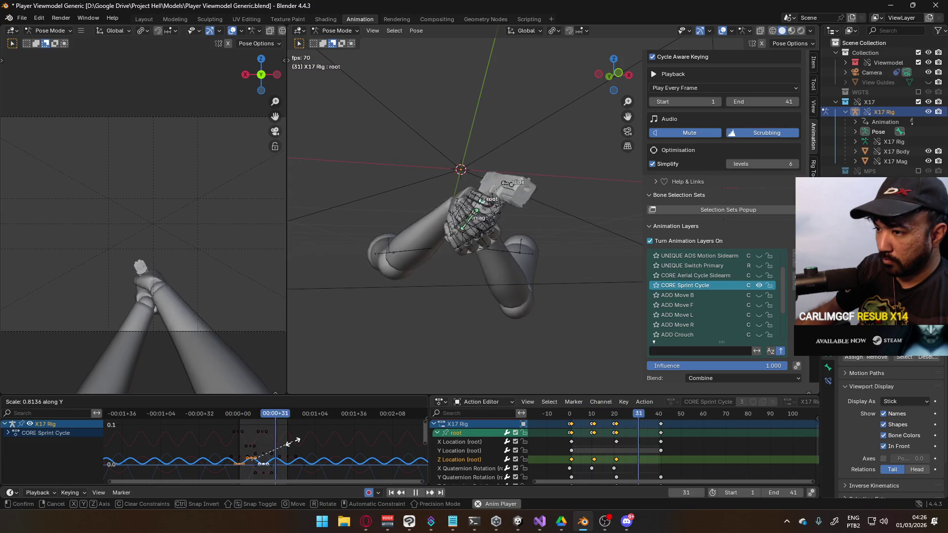
{"action": "left_click", "coordinate": [292, 443]}
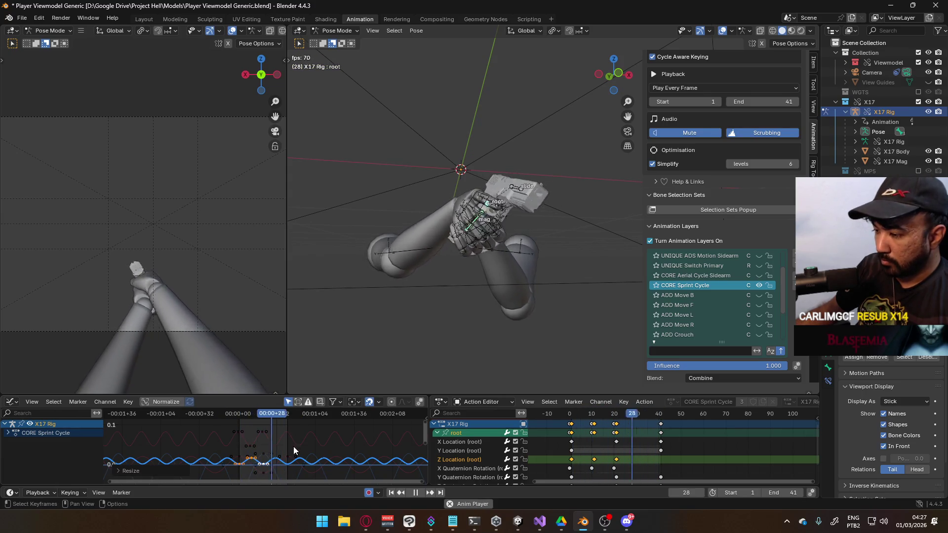
{"action": "scroll", "coordinate": [595, 470], "scroll_direction": "up", "scroll_amount": 1}
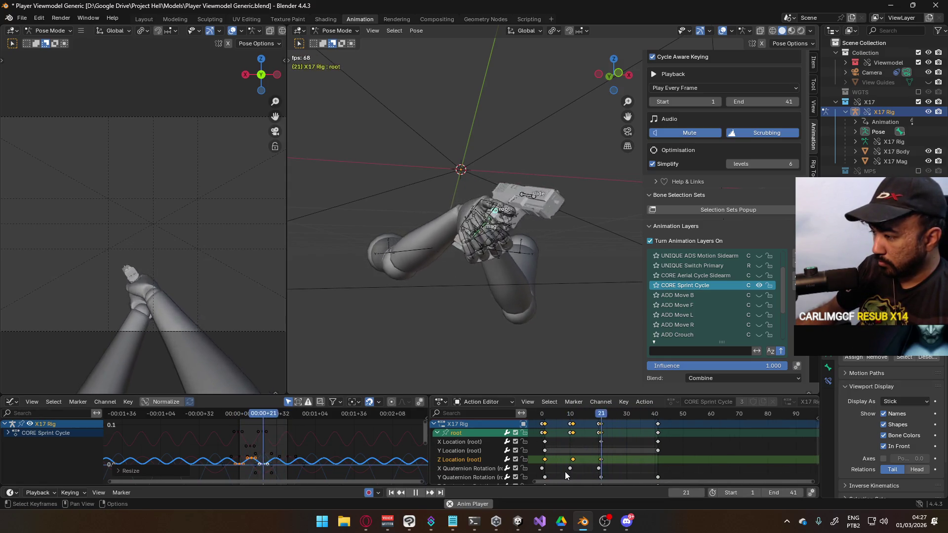
{"action": "scroll", "coordinate": [538, 473], "scroll_direction": "up", "scroll_amount": 1}
{"action": "left_click_drag", "start_coordinate": [538, 473], "coordinate": [535, 473]}
- Box-select the root's Z Location keys and slide them four frames earlier in time
{"action": "left_click", "coordinate": [623, 462]}
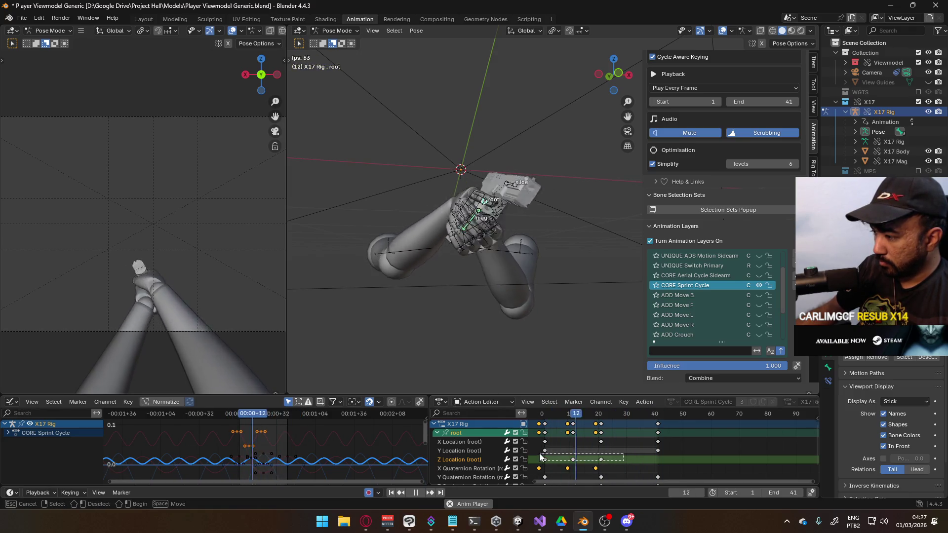
{"action": "left_click_drag", "start_coordinate": [621, 463], "coordinate": [548, 462]}
{"action": "key", "text": "g"}
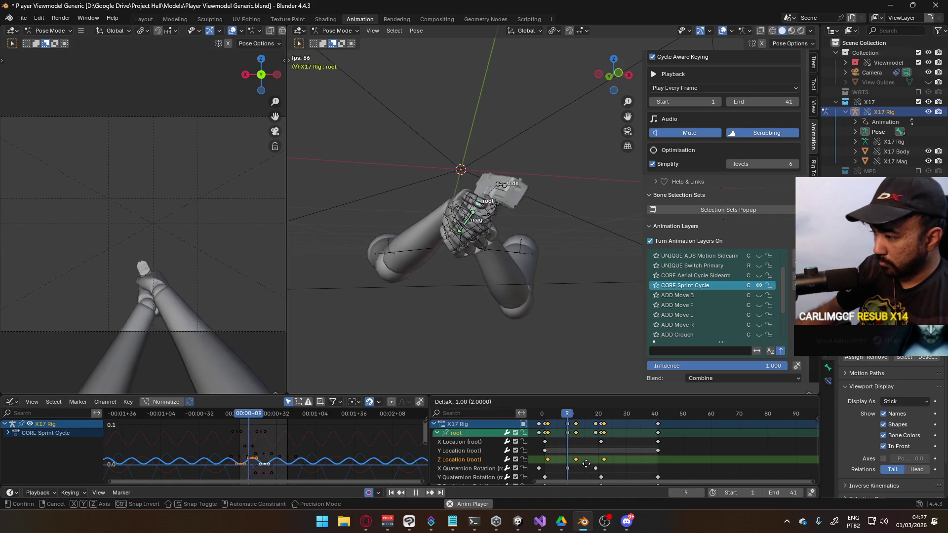
{"action": "left_click", "coordinate": [589, 463]}
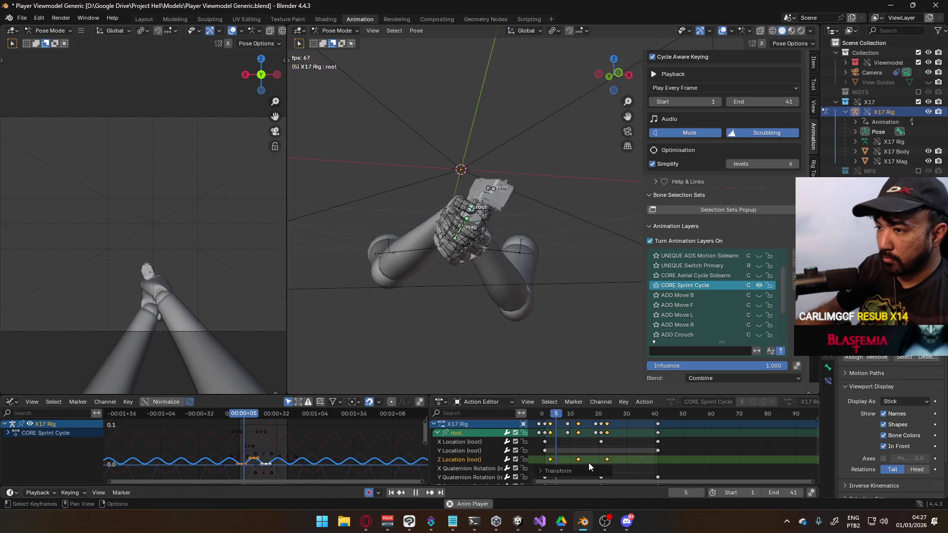
{"action": "middle_click_drag", "start_coordinate": [537, 471], "coordinate": [553, 452]}
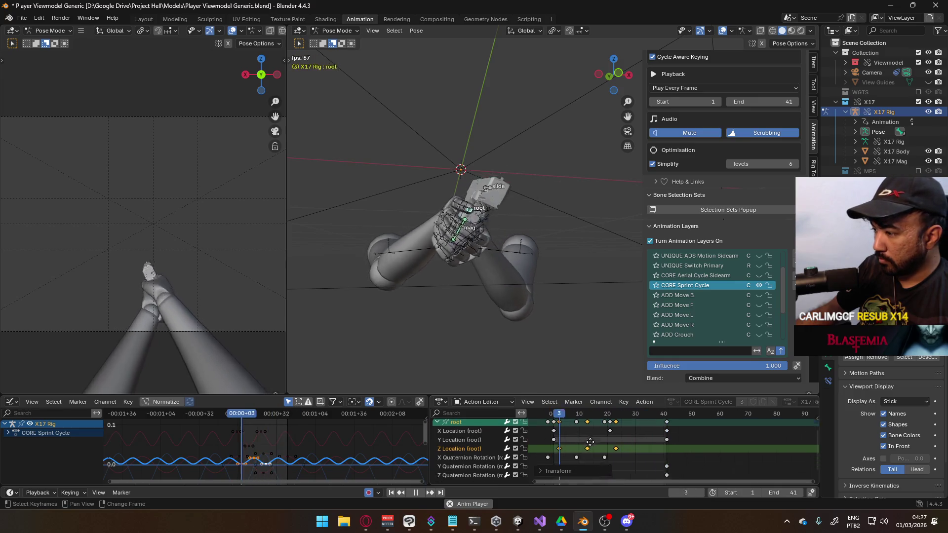
{"action": "key", "text": "g"}
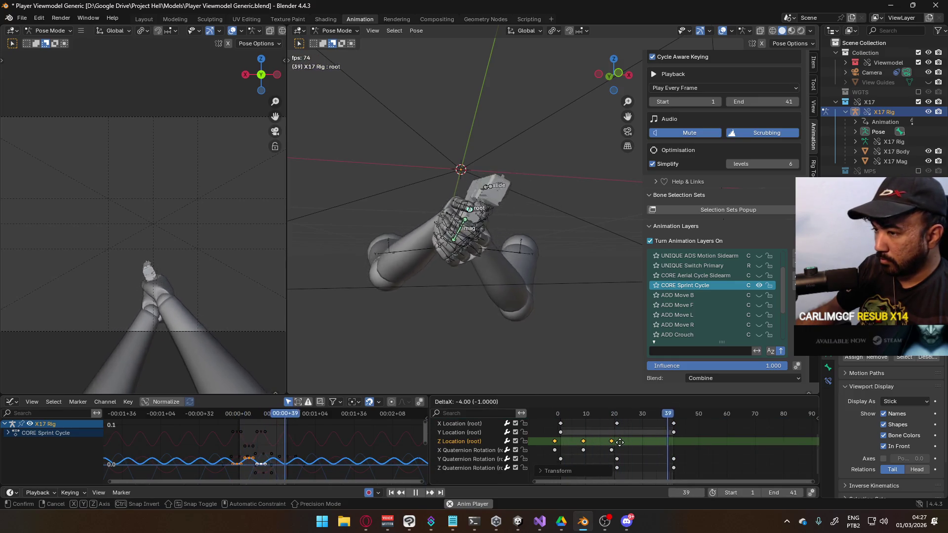
{"action": "left_click", "coordinate": [620, 442]}
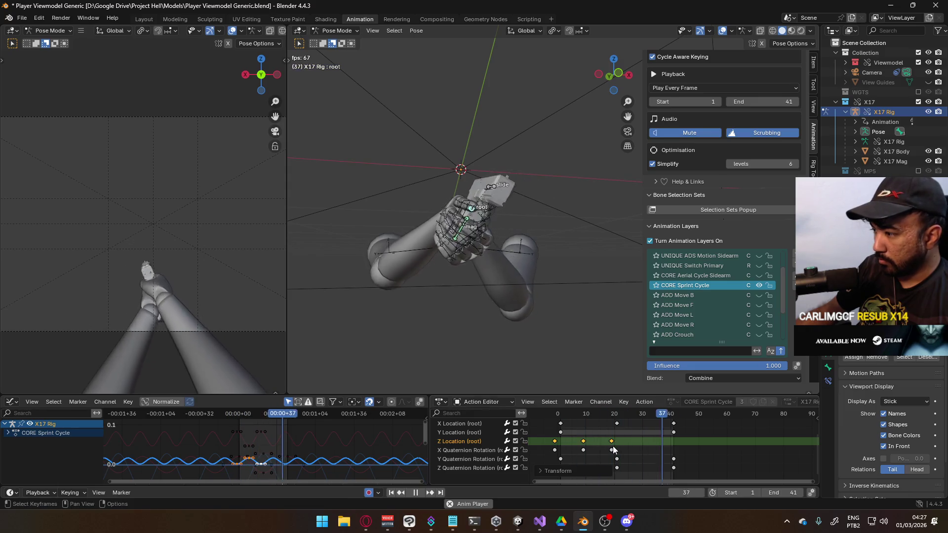
- Try sliding the X Quaternion Rotation keys in time, then cancel the move
{"action": "left_click_drag", "start_coordinate": [548, 446], "coordinate": [615, 453]}
{"action": "key", "text": "g"}
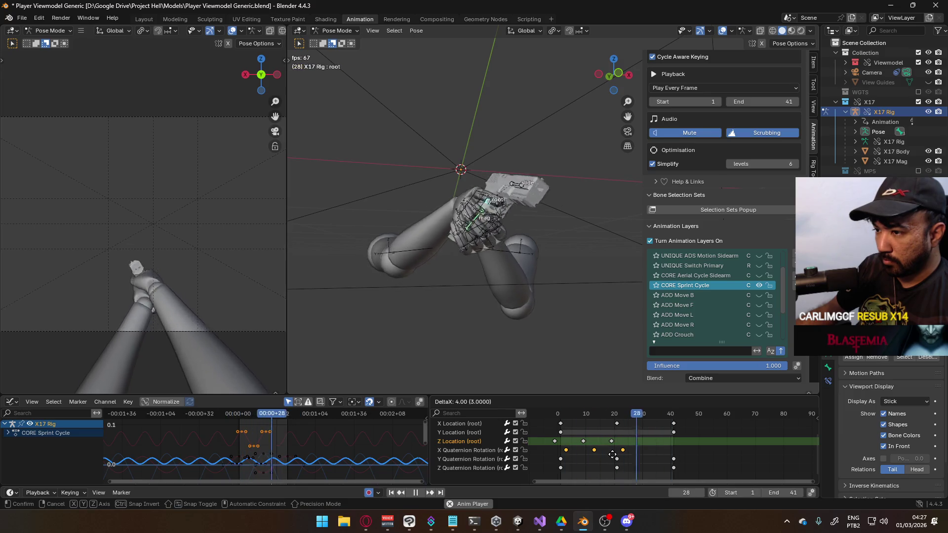
{"action": "key", "text": "Escape"}
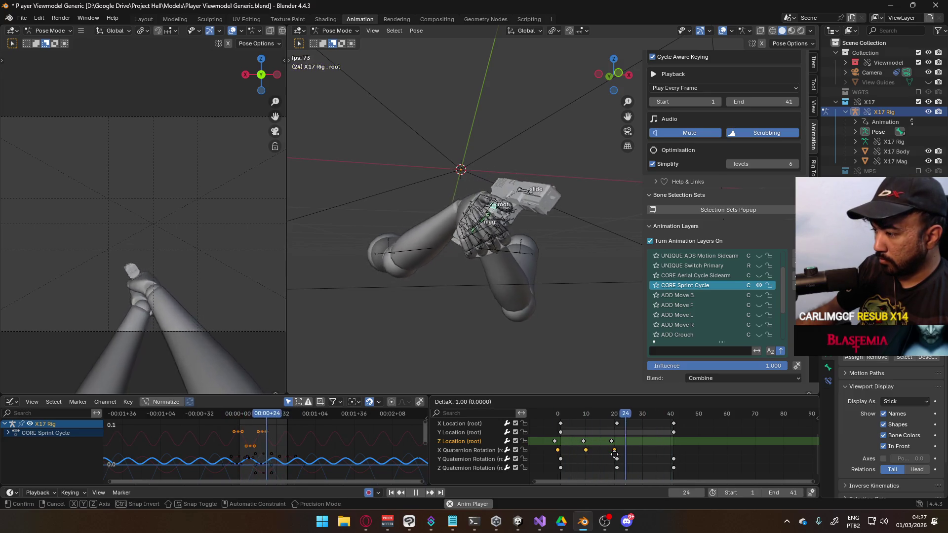
- Reselect the Z Location keys, shift them a couple of frames later, and disable Z Quaternion Rotation
{"action": "left_click", "coordinate": [537, 436]}
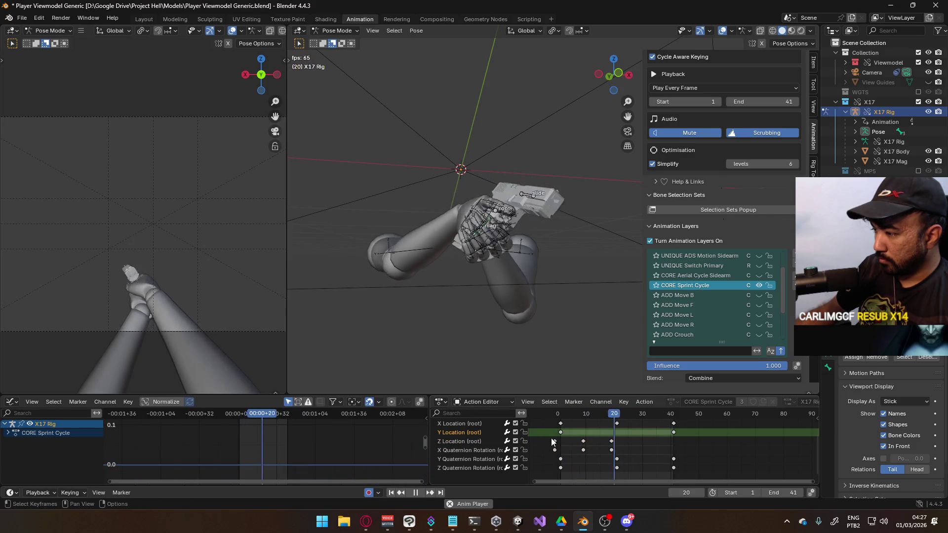
{"action": "left_click_drag", "start_coordinate": [637, 439], "coordinate": [529, 442]}
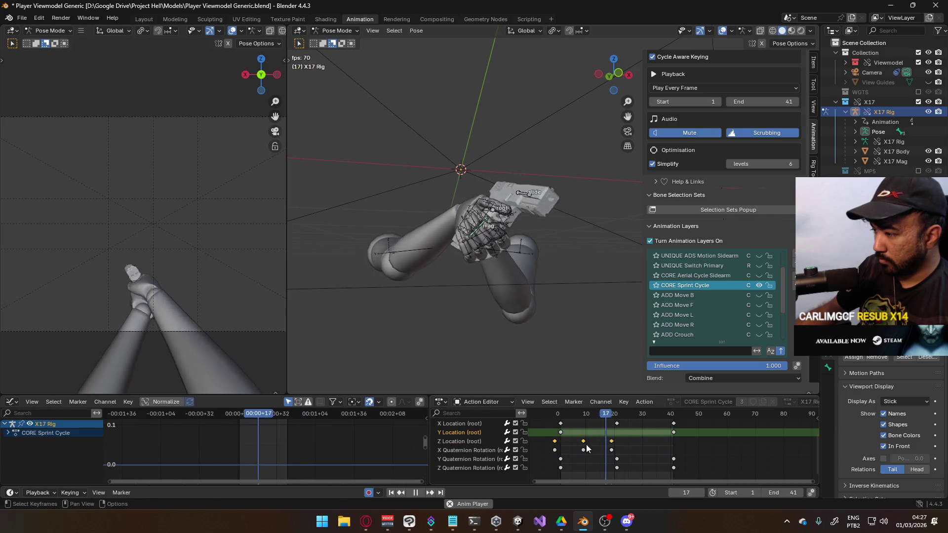
{"action": "key", "text": "g"}
{"action": "left_click", "coordinate": [594, 449]}
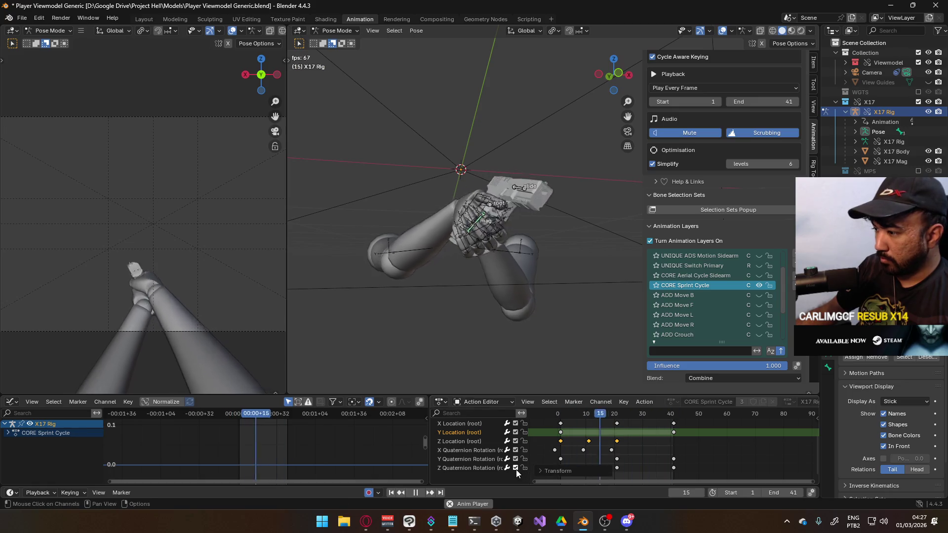
{"action": "left_click", "coordinate": [513, 469]}
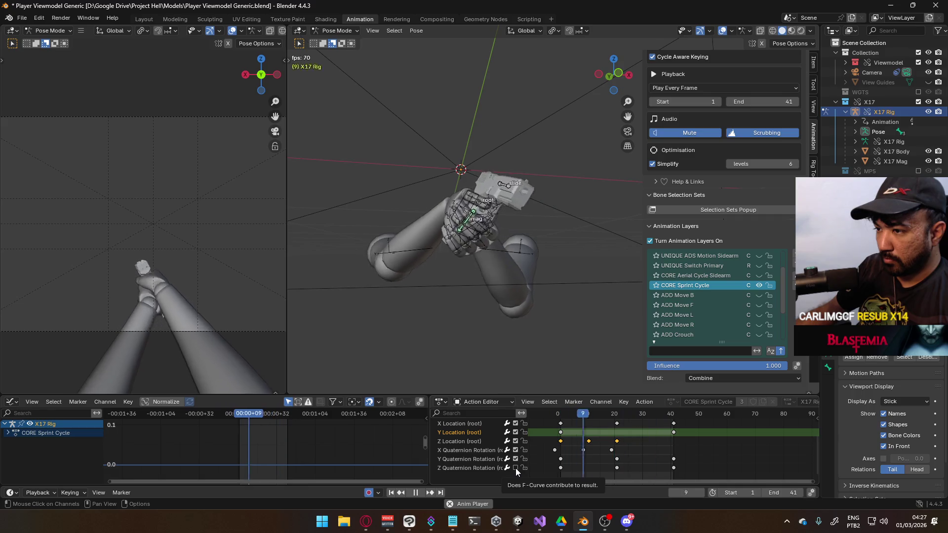
{"action": "scroll", "coordinate": [483, 468], "scroll_direction": "up", "scroll_amount": 3}
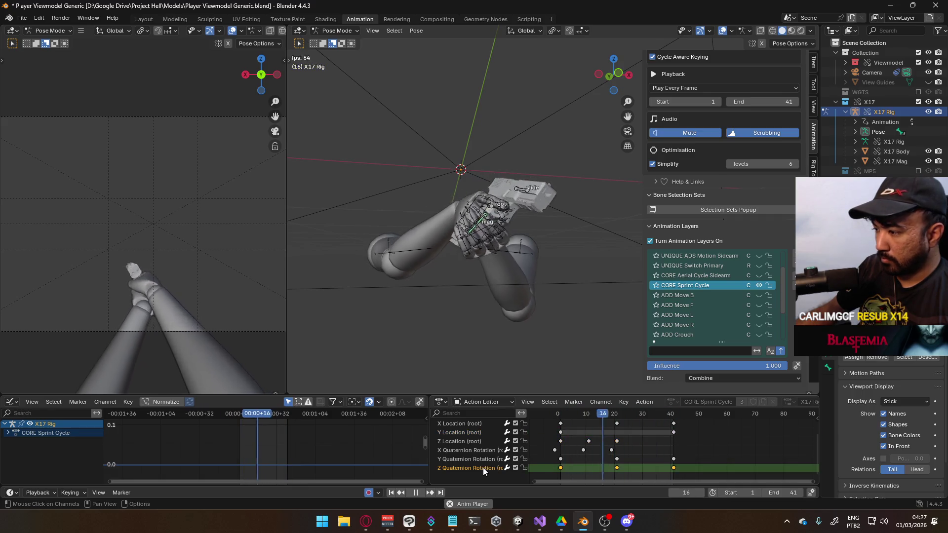
- Scale all root curves vertically to about 0.54 to flatten the sprint wave, then begin nudging keys
{"action": "left_click", "coordinate": [464, 440]}
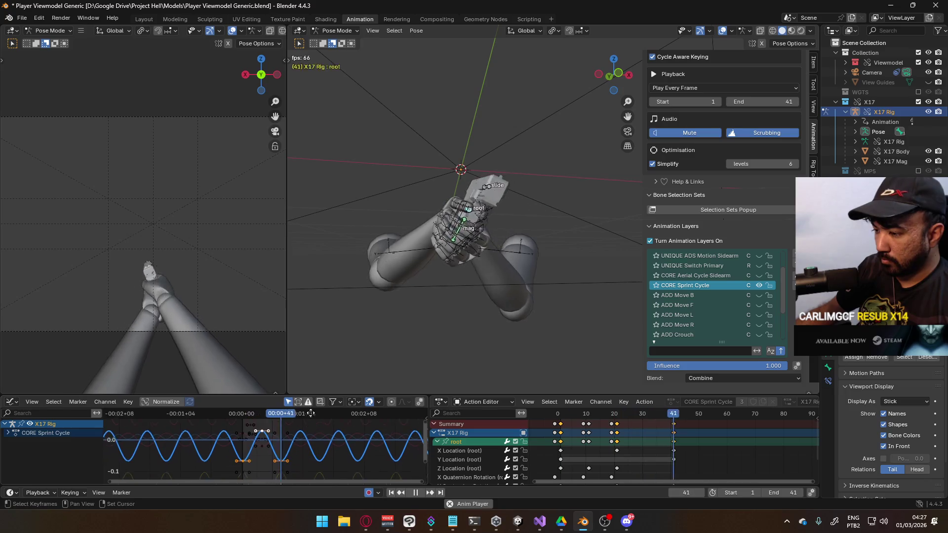
{"action": "key", "text": "s"}
{"action": "key", "text": "y"}
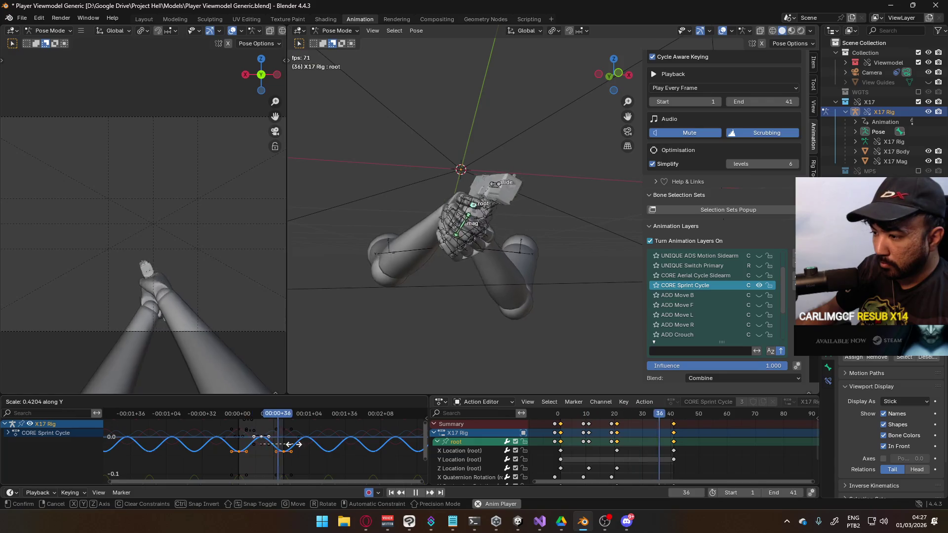
{"action": "left_click", "coordinate": [309, 451]}
{"action": "key", "text": "g"}
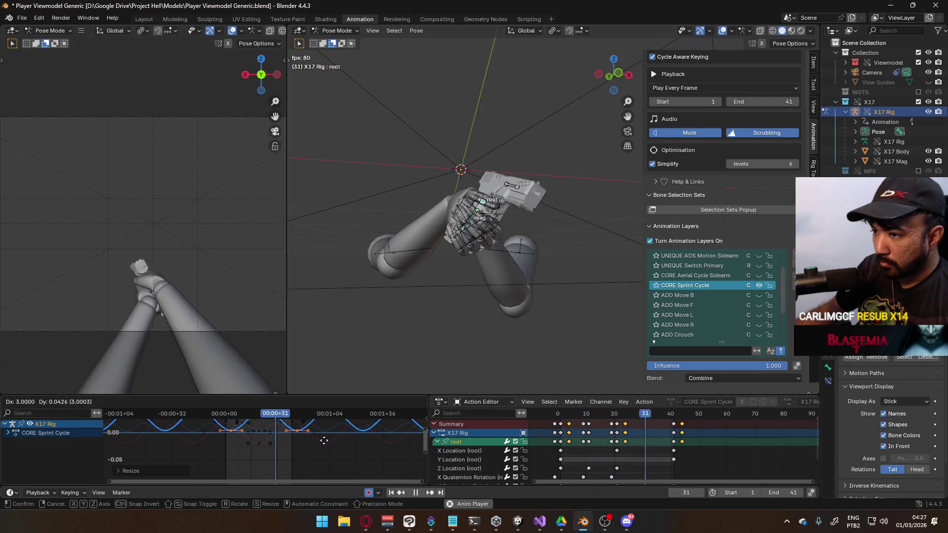